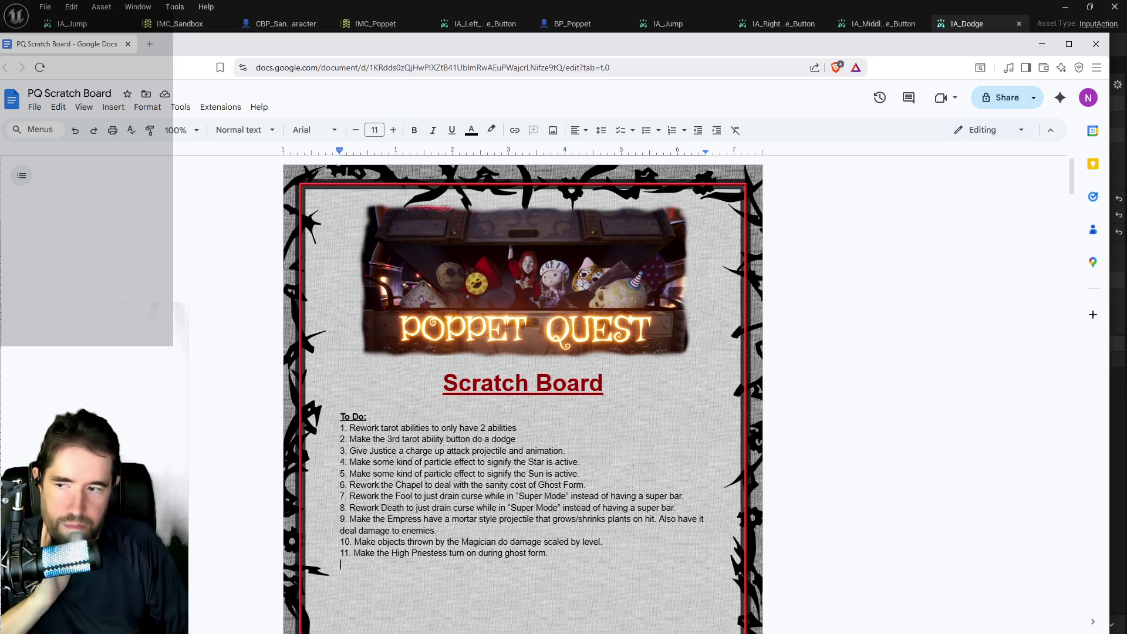
# Step: Write to-do item 12, 'Effect to show the Hierophant is active?', and start item 13
pyautogui.write('12. Effect to show the Hir')
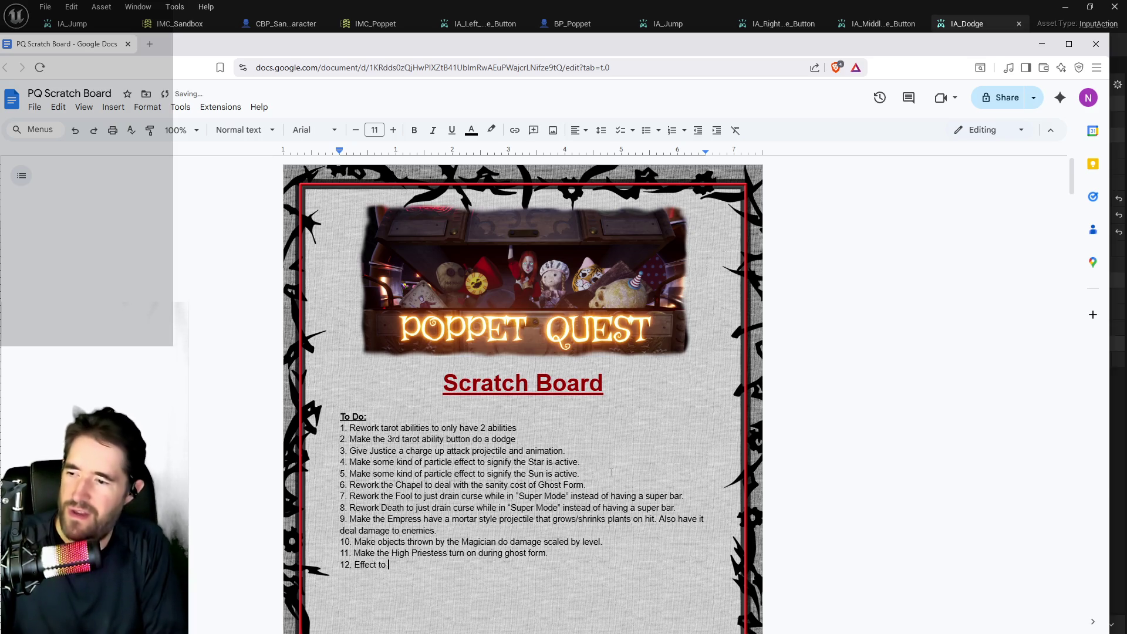
pyautogui.press('BackSpace')
pyautogui.write('ero')
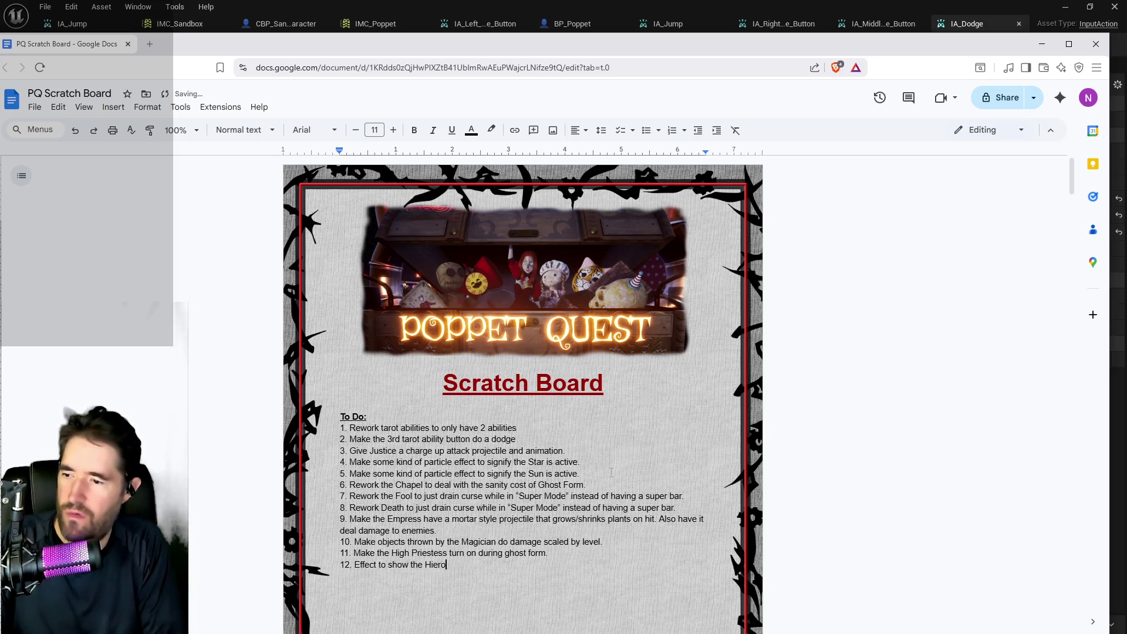
pyautogui.write('phant is active?')
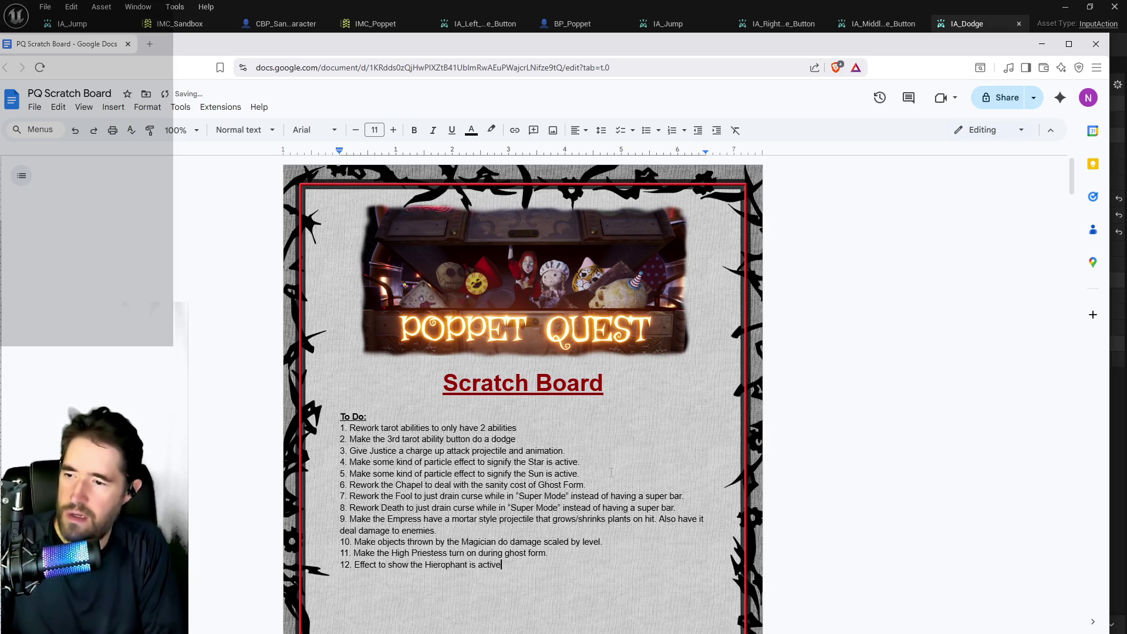
pyautogui.press('Return')
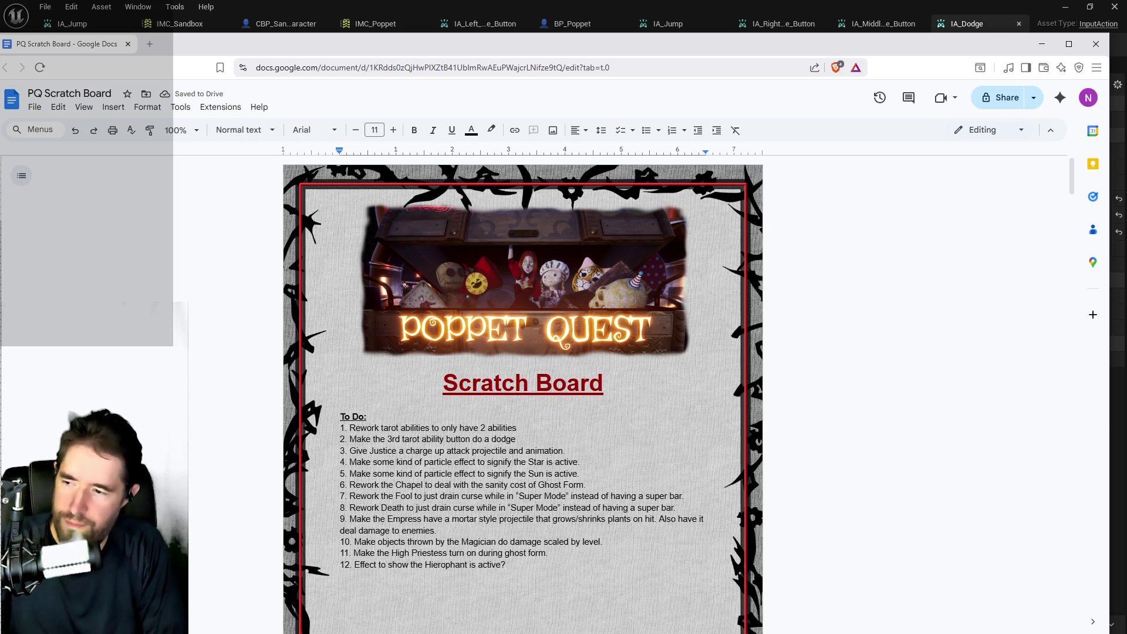
pyautogui.write('13.')
pyautogui.press('Return')
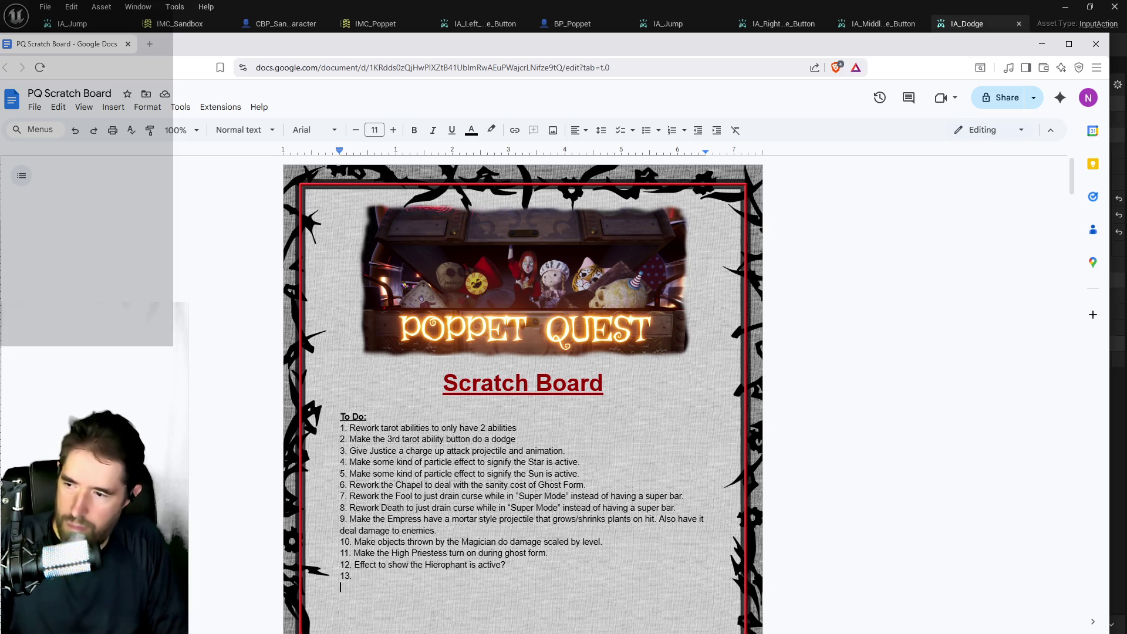
pyautogui.click(393, 577)
# Step: Write item 13, 'Make a button that enables/disables flight', and start item 14
pyautogui.write('Make a button')
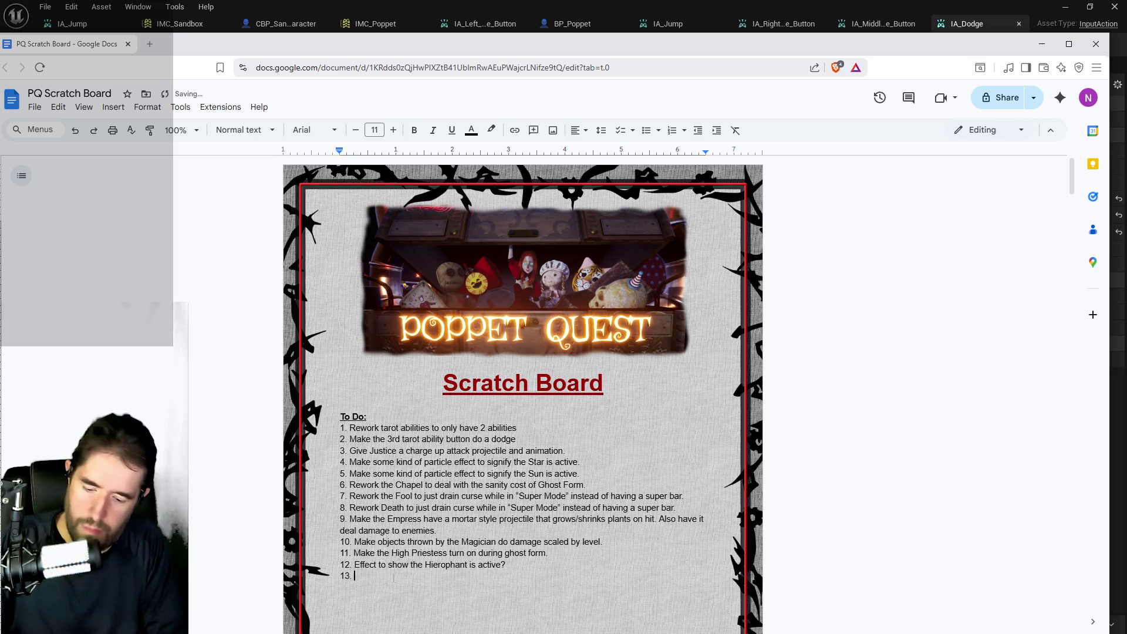
pyautogui.write(' that makes you')
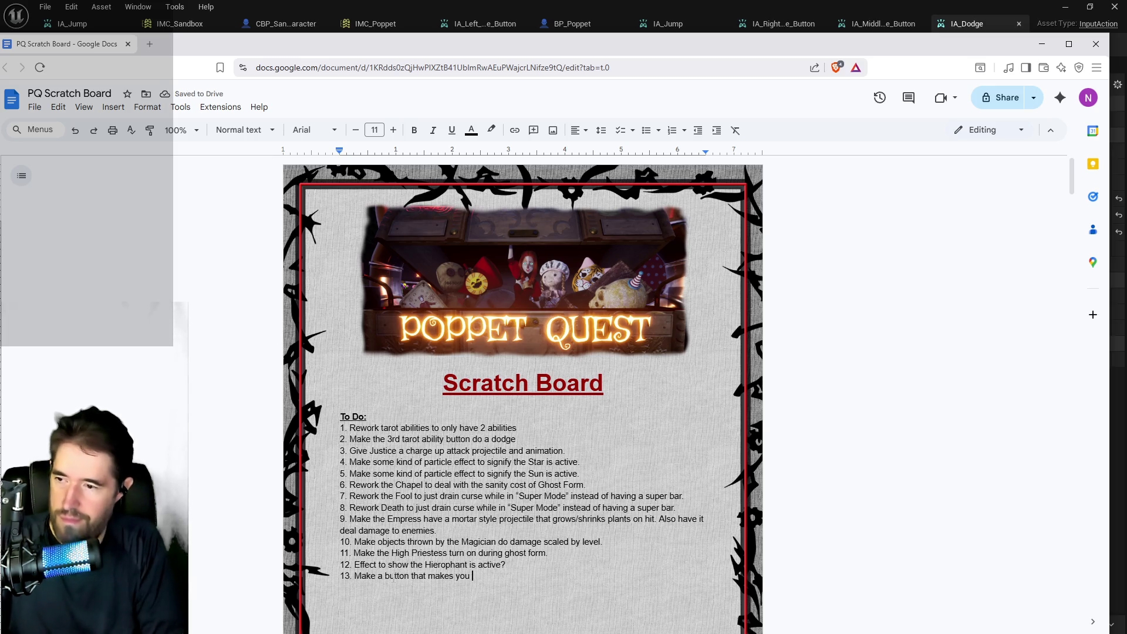
pyautogui.press('BackSpace')
pyautogui.press('BackSpace')
pyautogui.press('BackSpace')
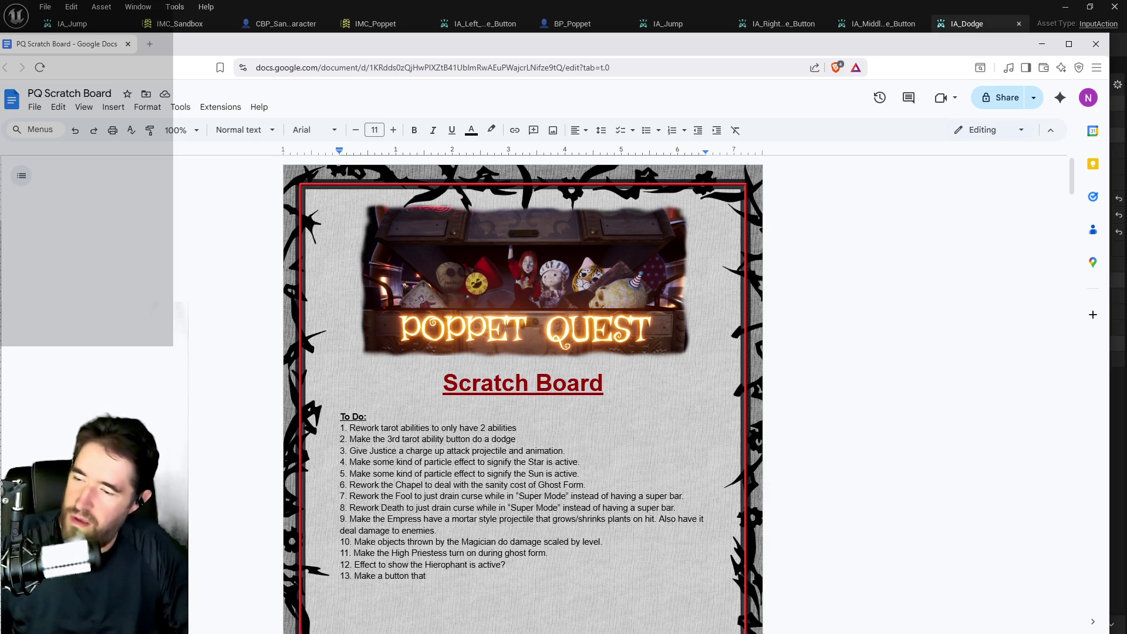
pyautogui.write('enables')
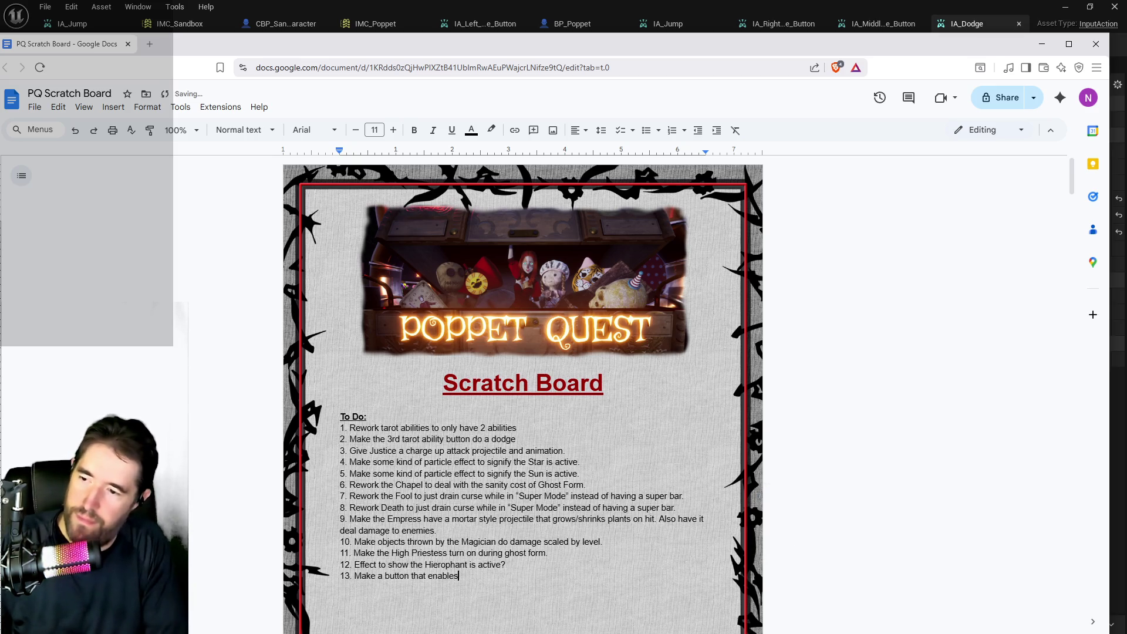
pyautogui.write('/disables flight')
pyautogui.press('Return')
pyautogui.write('14.')
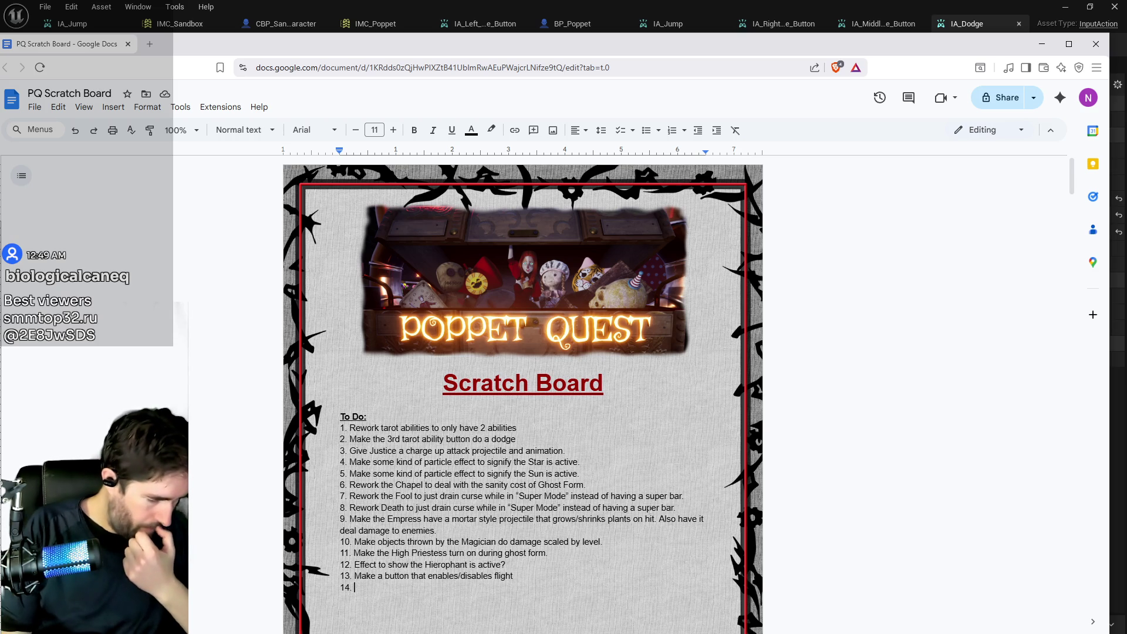
# Step: Write item 14: restrict the tarot equip menu to equippable tarot cards, plus a passives section
pyautogui.write('Change')
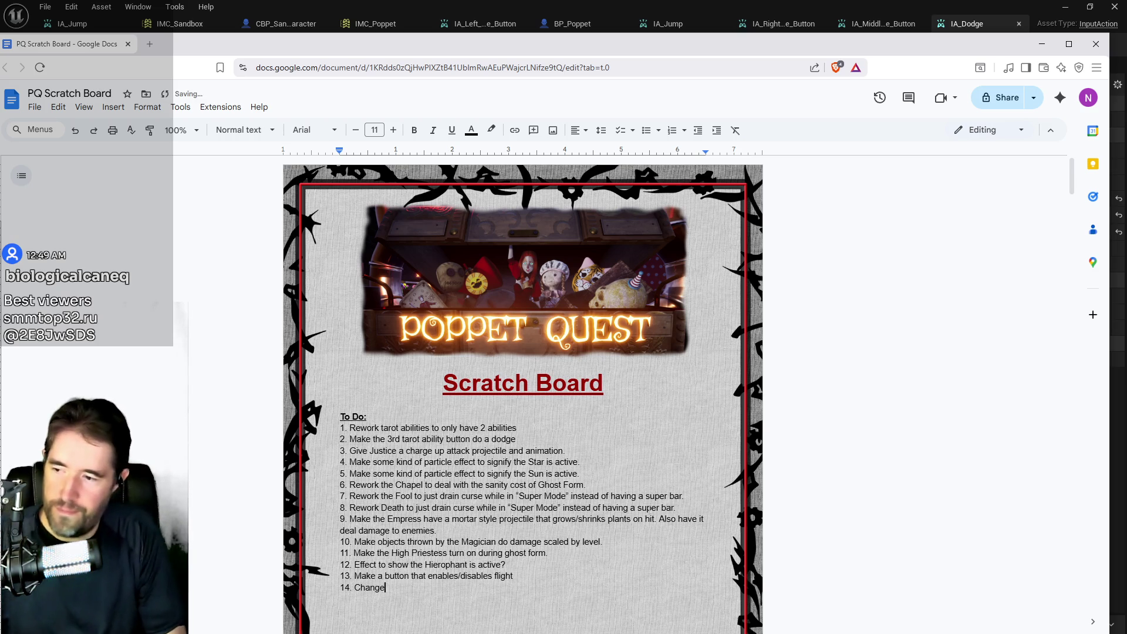
pyautogui.write(' the tarot e')
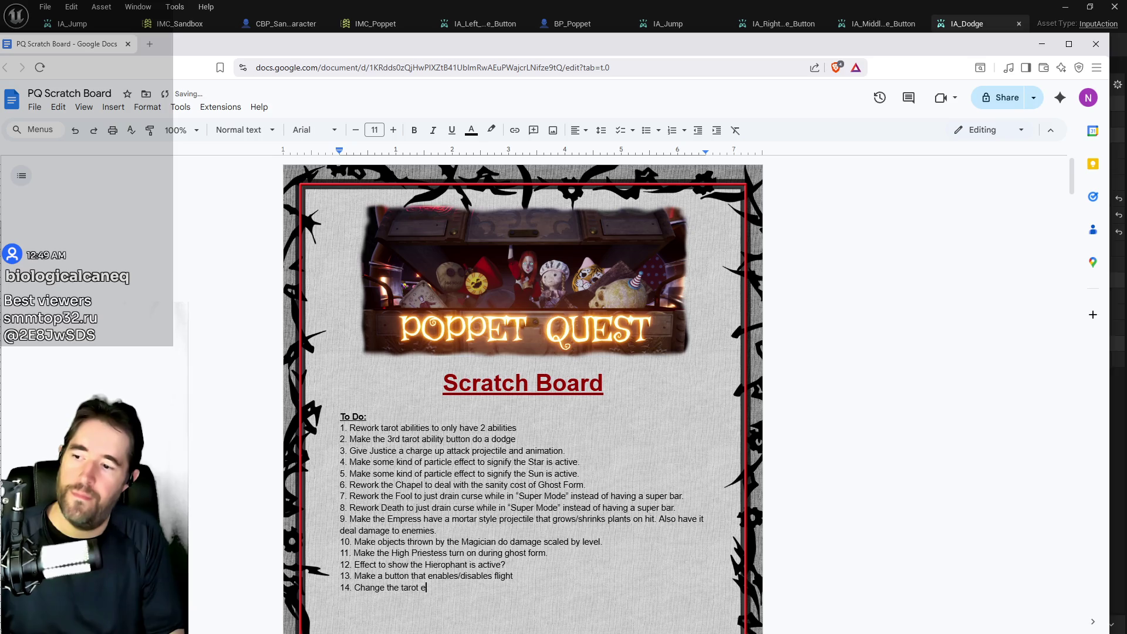
pyautogui.write('quip menu to only include')
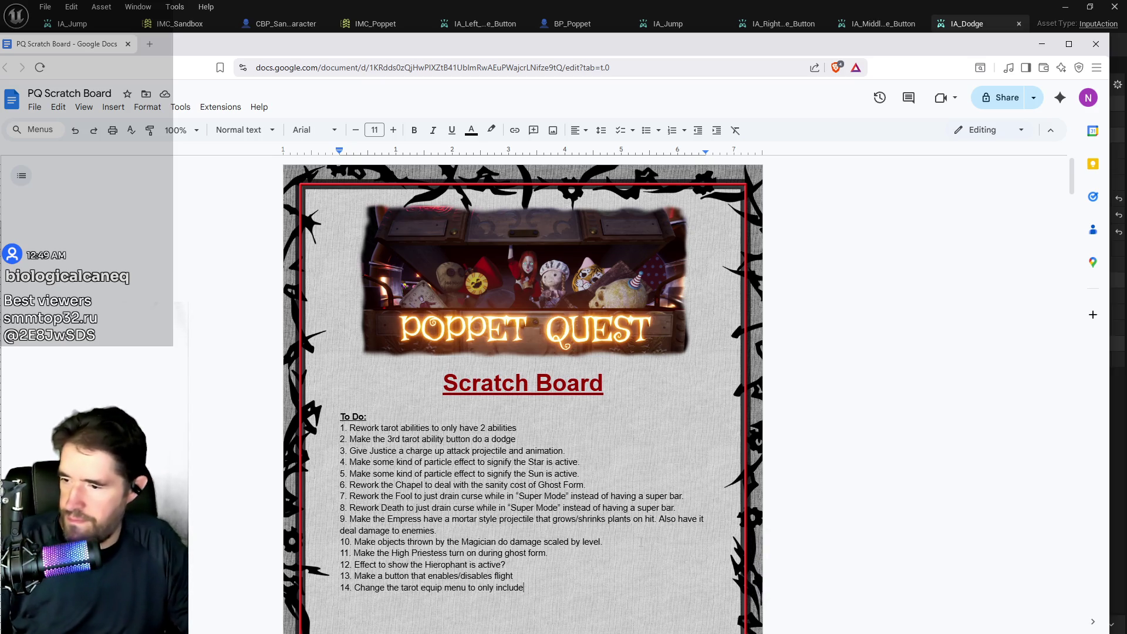
pyautogui.write(' the qu')
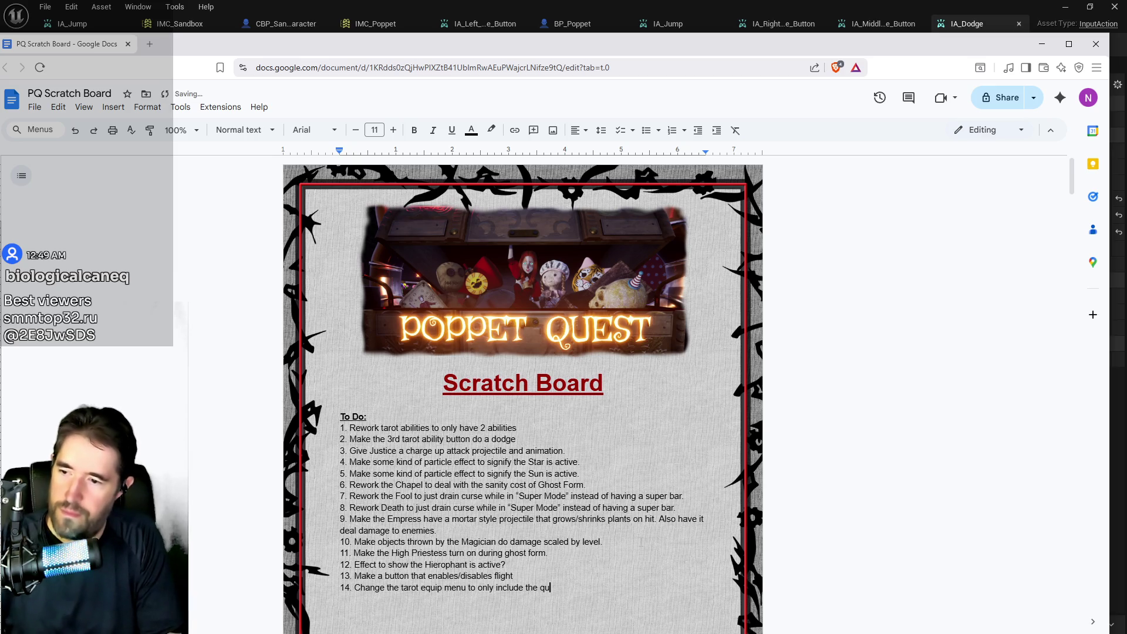
pyautogui.press('BackSpace')
pyautogui.press('BackSpace')
pyautogui.write('equipp')
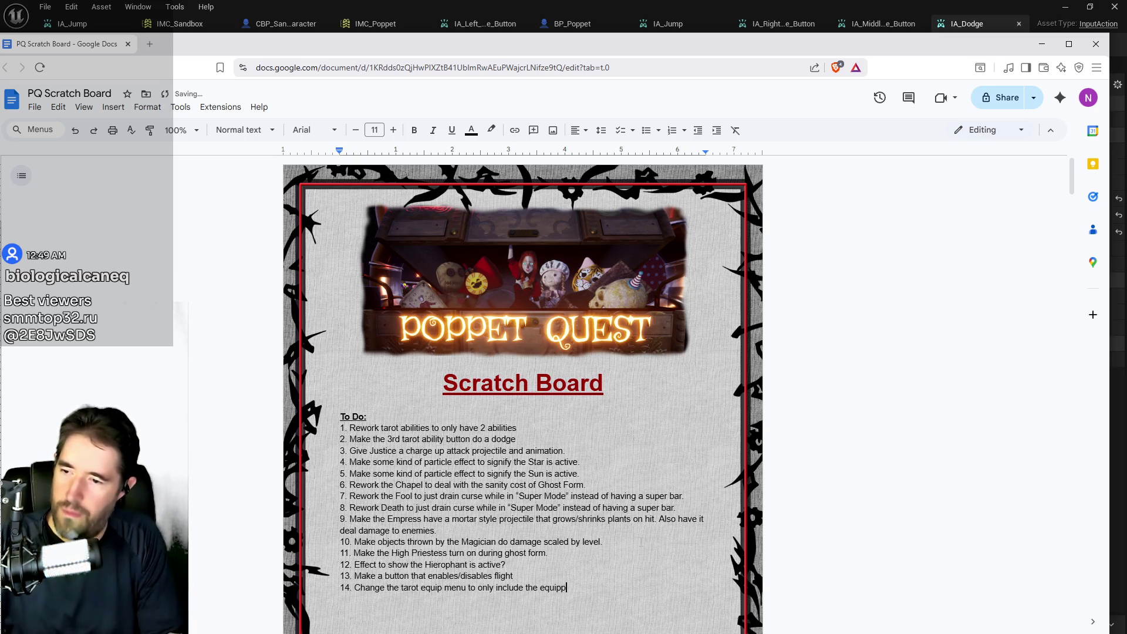
pyautogui.write('able tarot c')
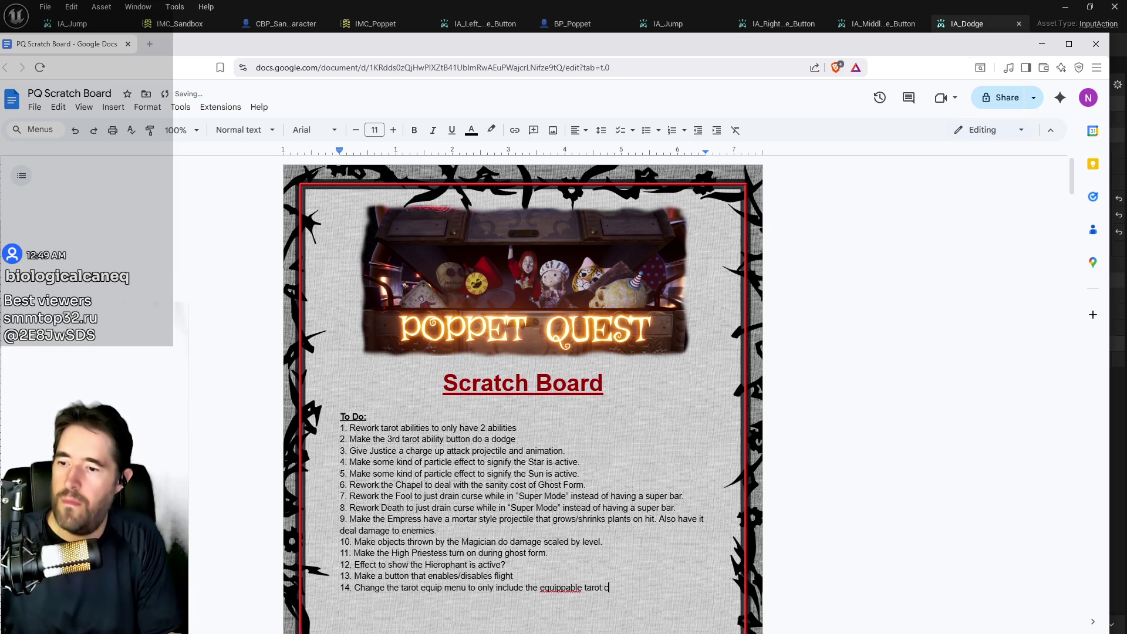
pyautogui.write('ards, and')
pyautogui.press('BackSpace')
pyautogui.press('BackSpace')
pyautogui.press('BackSpace')
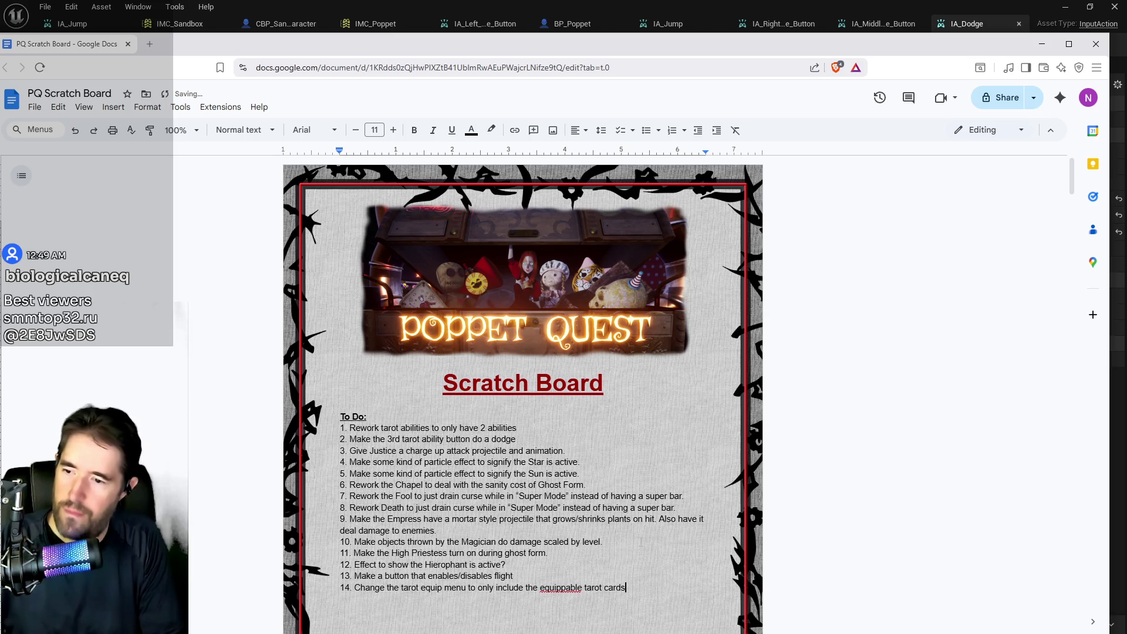
pyautogui.write(', and ha')
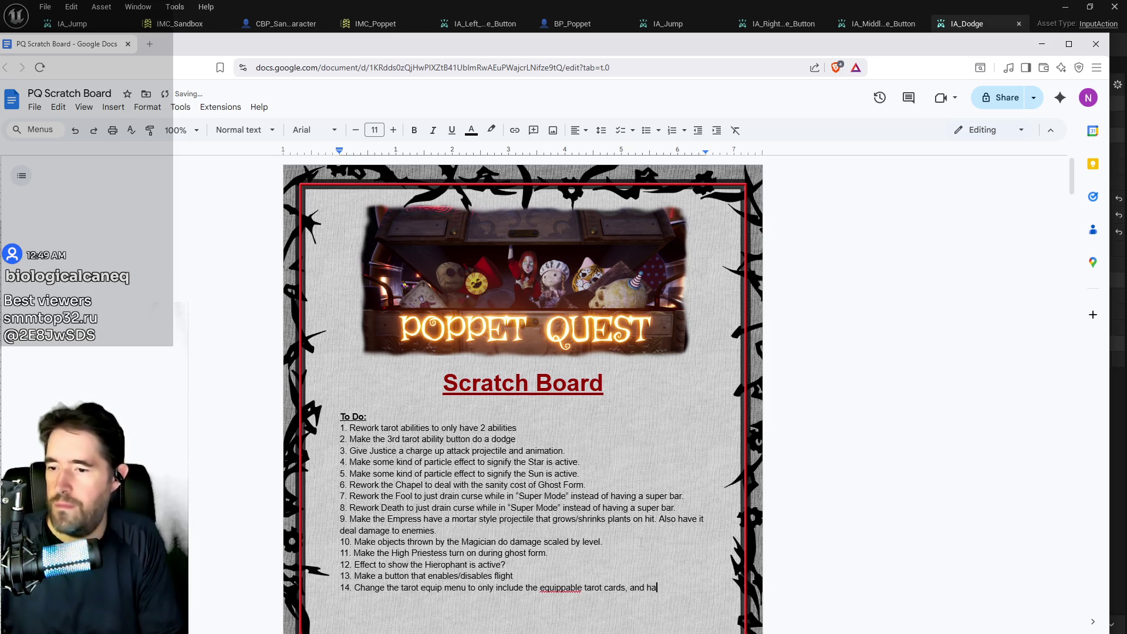
pyautogui.write('ve a special')
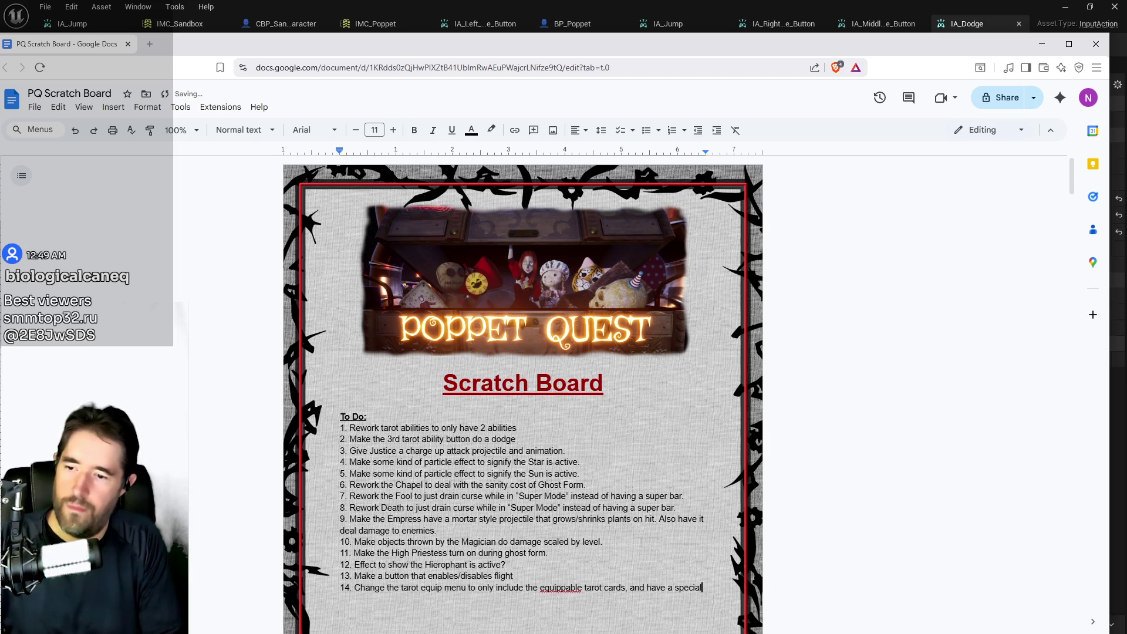
pyautogui.write(' section for the p')
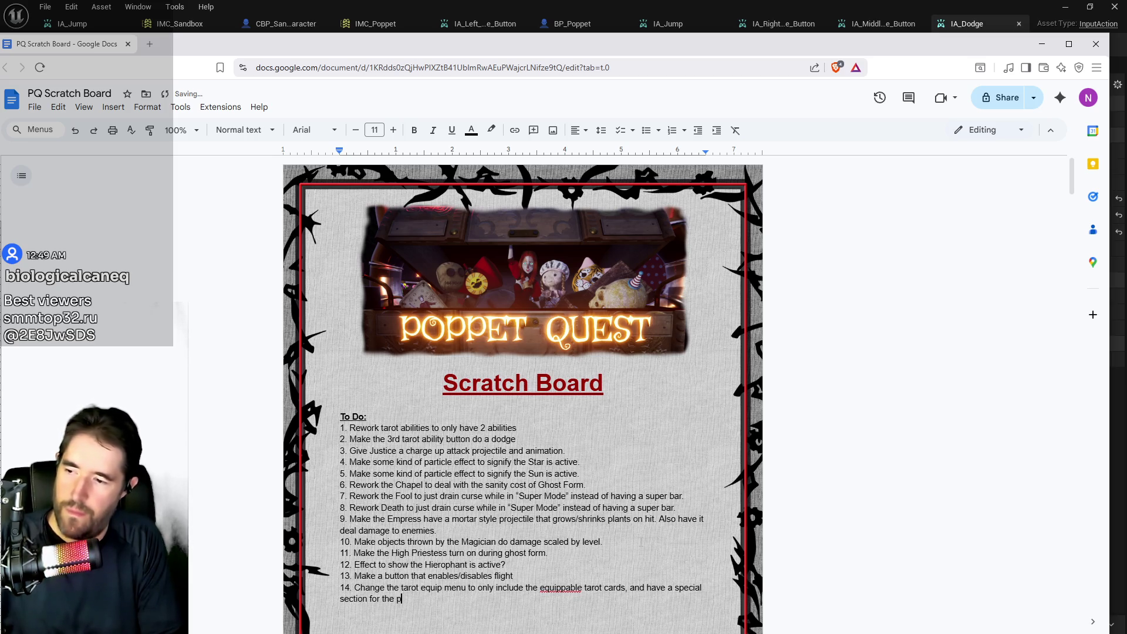
pyautogui.write('assives.')
pyautogui.press('Return')
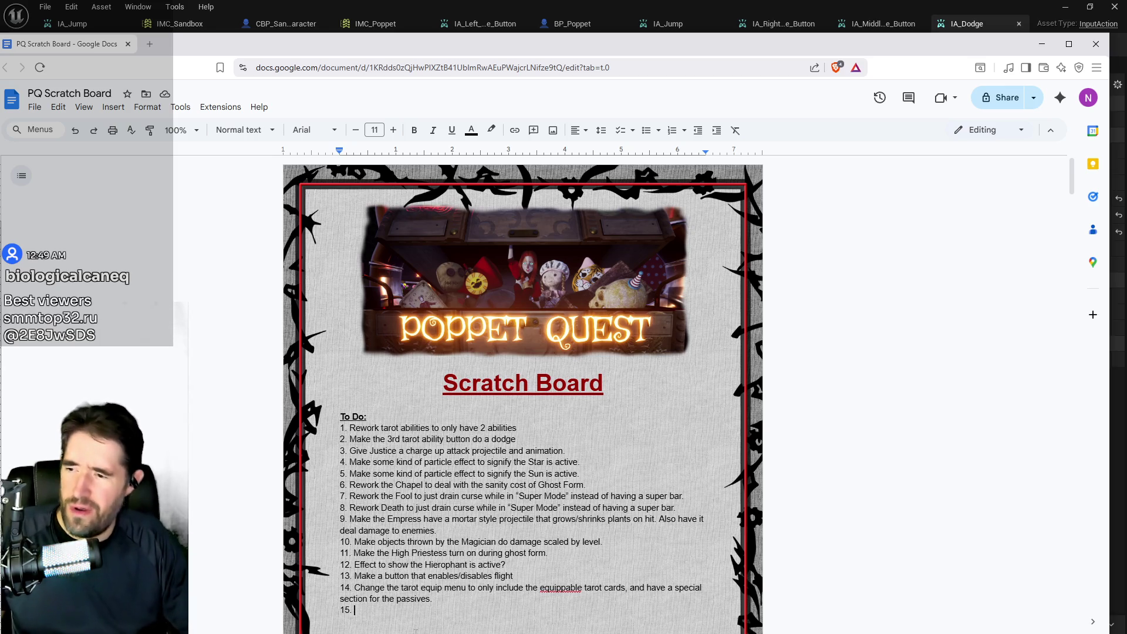
pyautogui.scroll(-2, 522, 393)
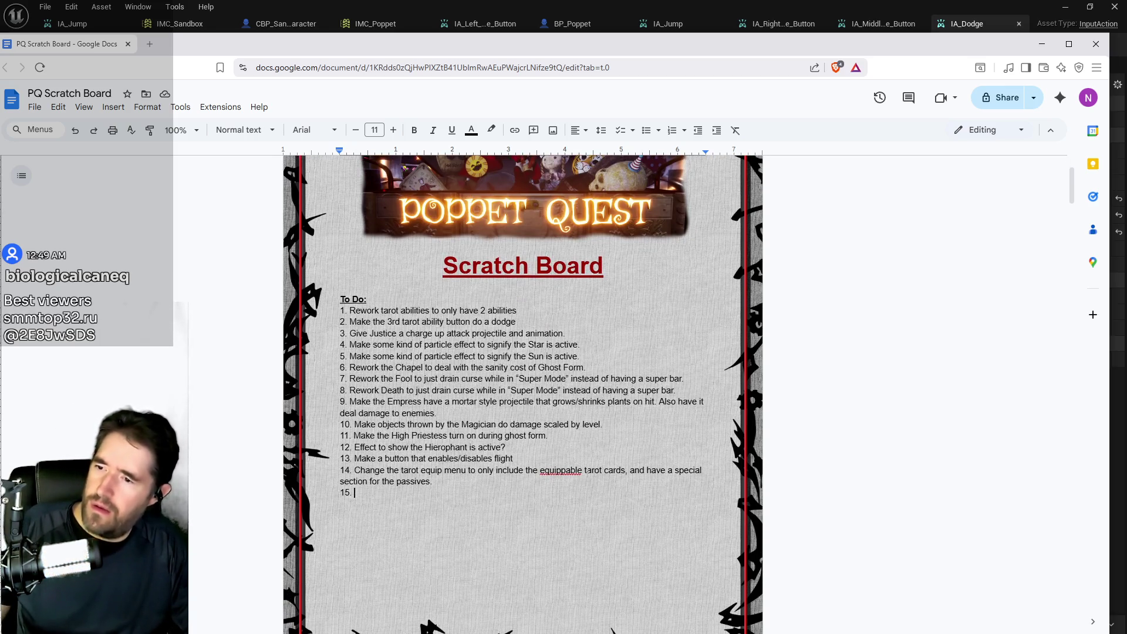
# Step: Use Ignore all so 'equippable' is no longer flagged as misspelled
pyautogui.rightClick(554, 472)
pyautogui.click(443, 497)
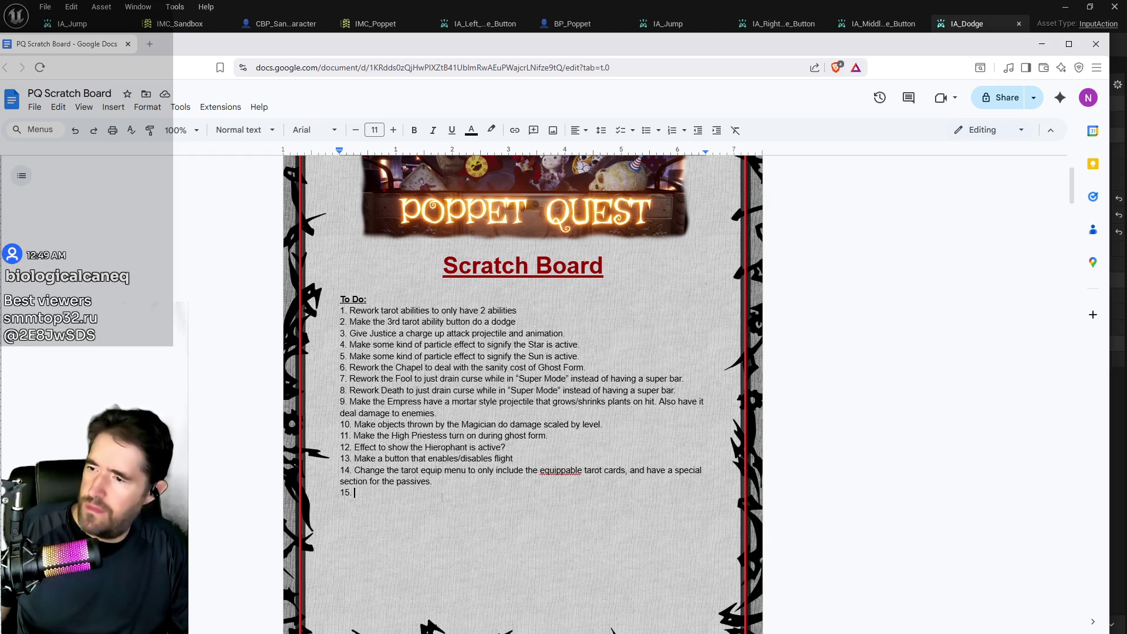
pyautogui.rightClick(541, 472)
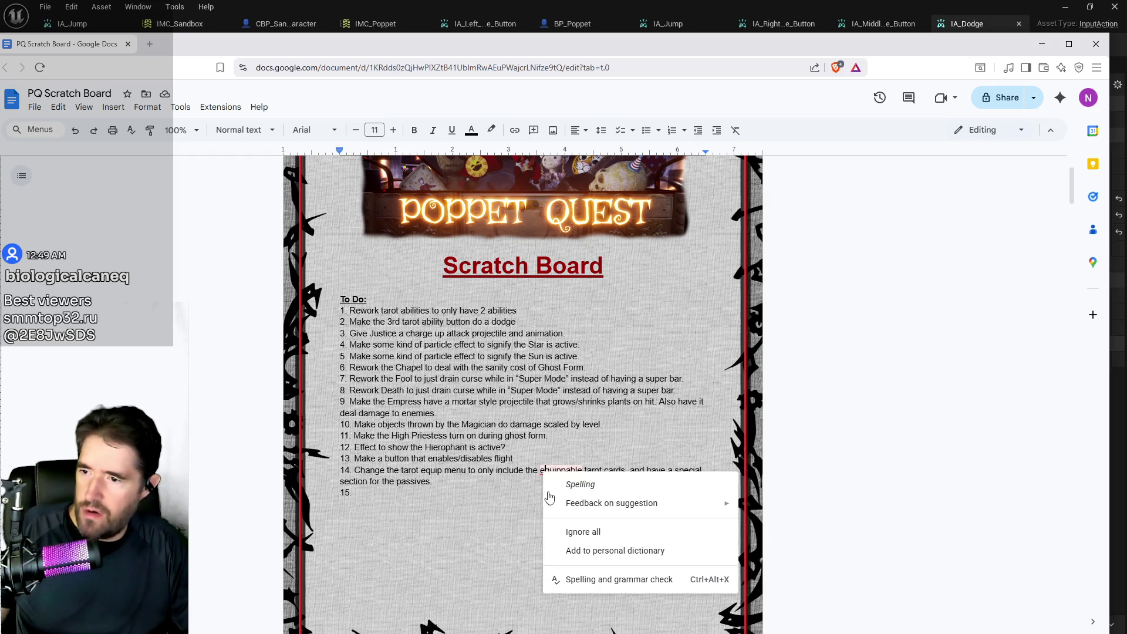
pyautogui.click(566, 531)
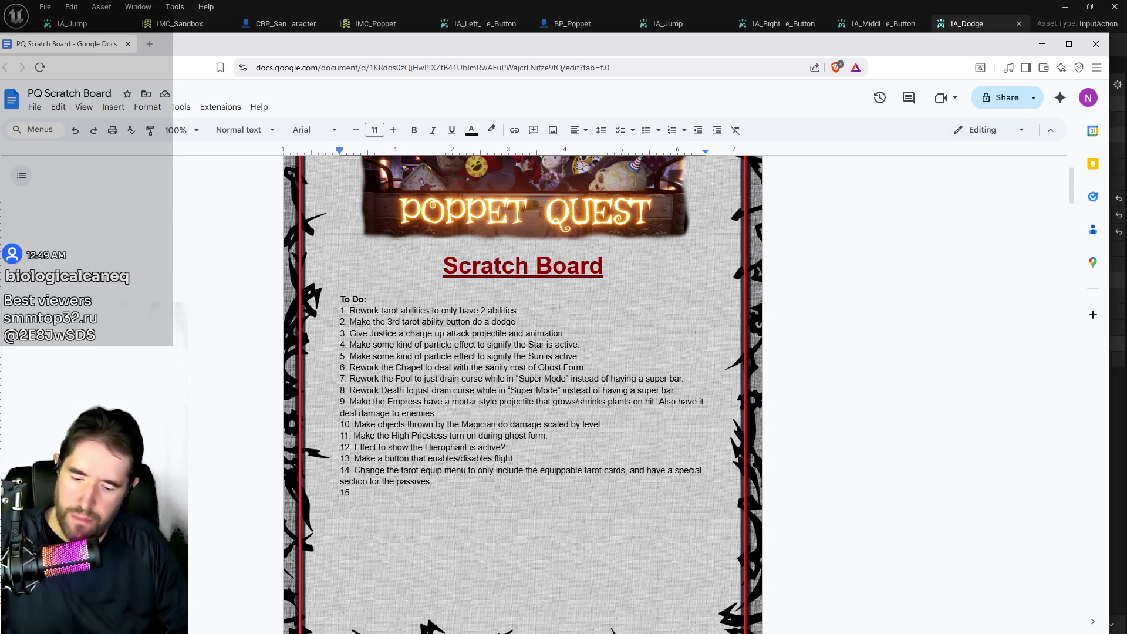
# Step: Write item 15, 'Rework the tarot slider to only have the equippable tarot cards.', and start item 16
pyautogui.write('Rework th')
pyautogui.write('e tarot slider')
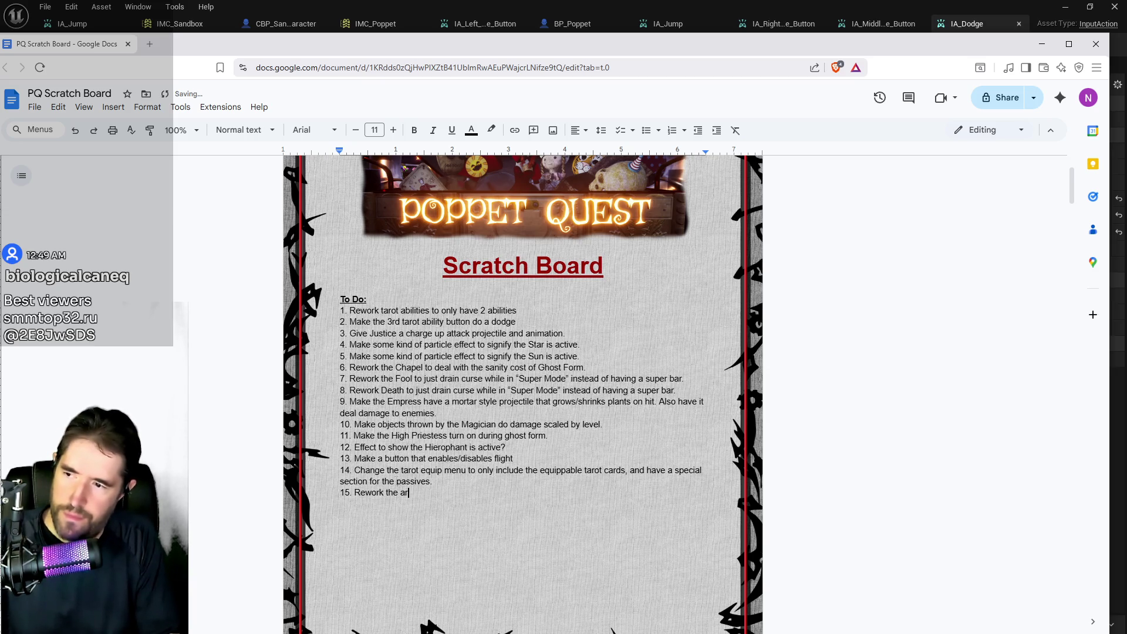
pyautogui.write('to only have the equ')
pyautogui.press('BackSpace')
pyautogui.press('BackSpace')
pyautogui.press('BackSpace')
pyautogui.write('equippable tarot cards.')
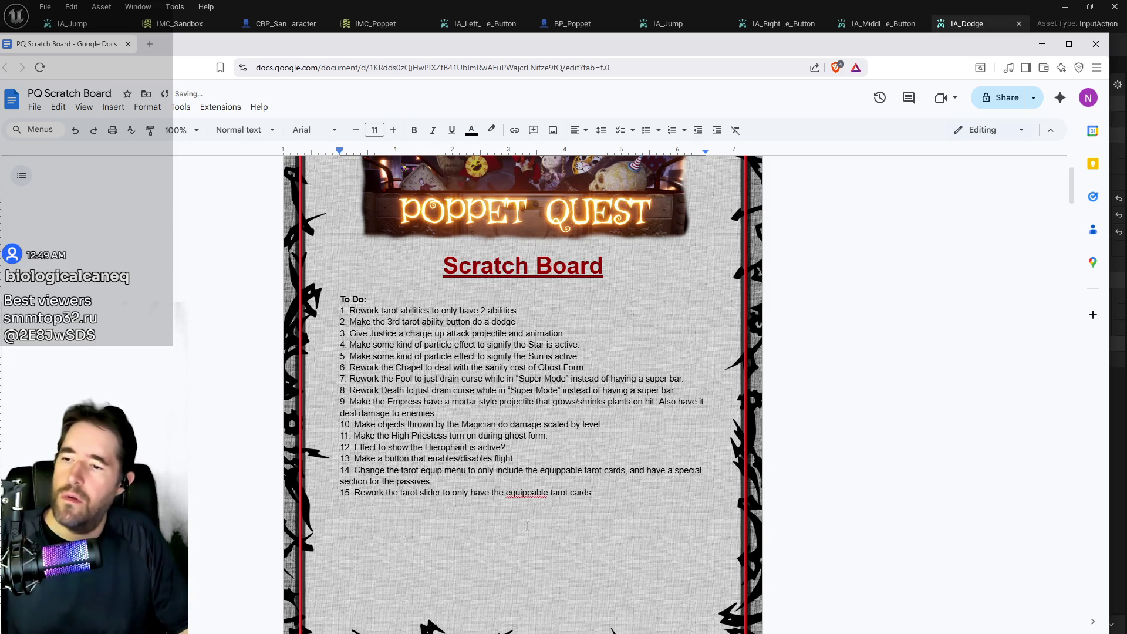
pyautogui.rightClick(508, 492)
pyautogui.click(543, 557)
pyautogui.press('Return')
pyautogui.write('16.')
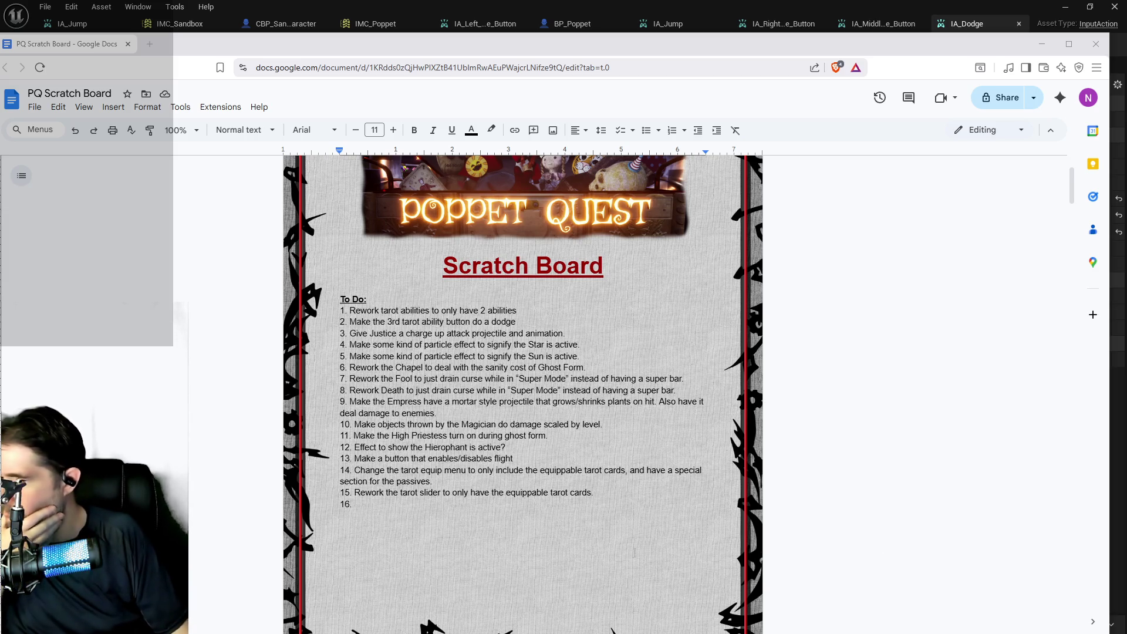
pyautogui.click(787, 503)
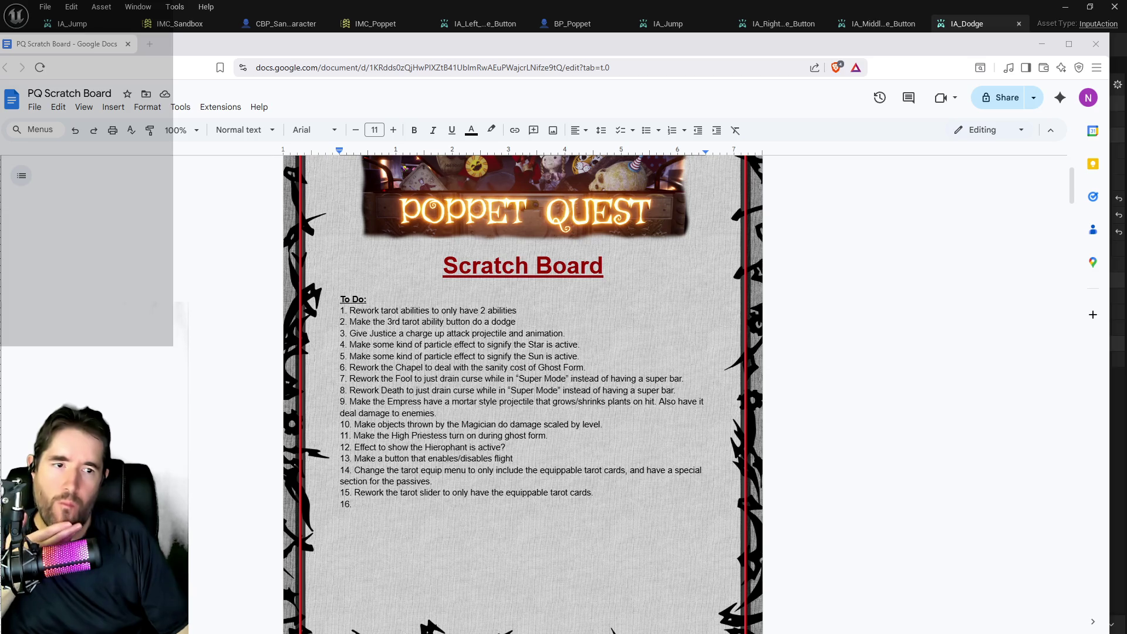
# Step: Write item 16, 'Make the Hanged Man double jump. Give it some kind of visual.', and start item 17
pyautogui.moveTo(1126, 123)
pyautogui.mouseDown()
pyautogui.moveTo(797, 116)
pyautogui.moveTo(1126, 88)
pyautogui.mouseUp()
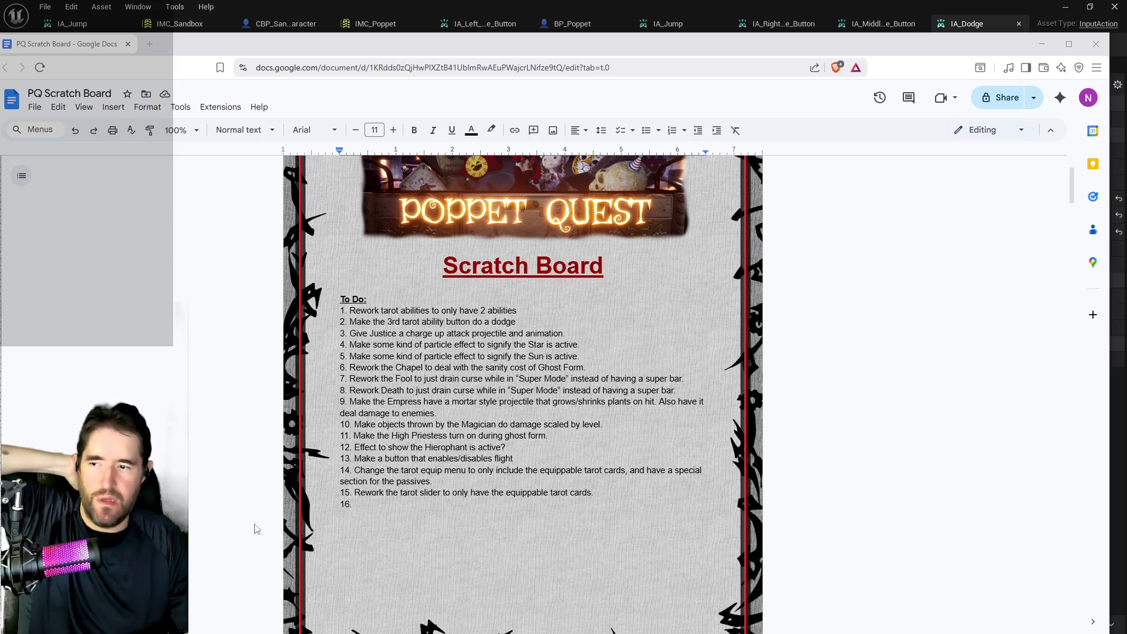
pyautogui.click(354, 504)
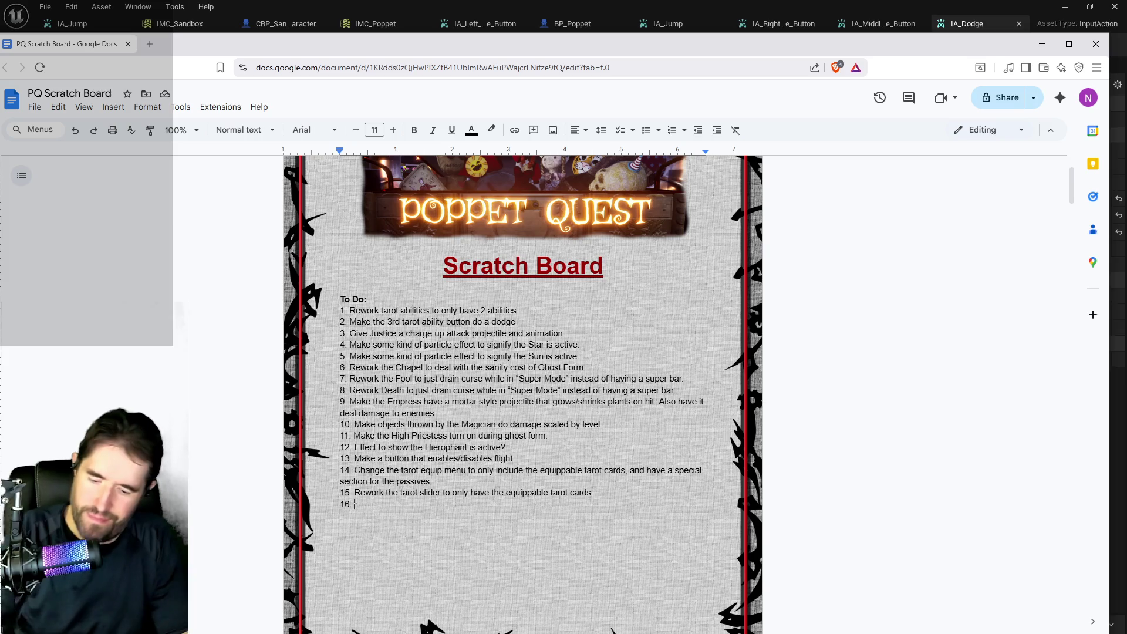
pyautogui.write('Make the ')
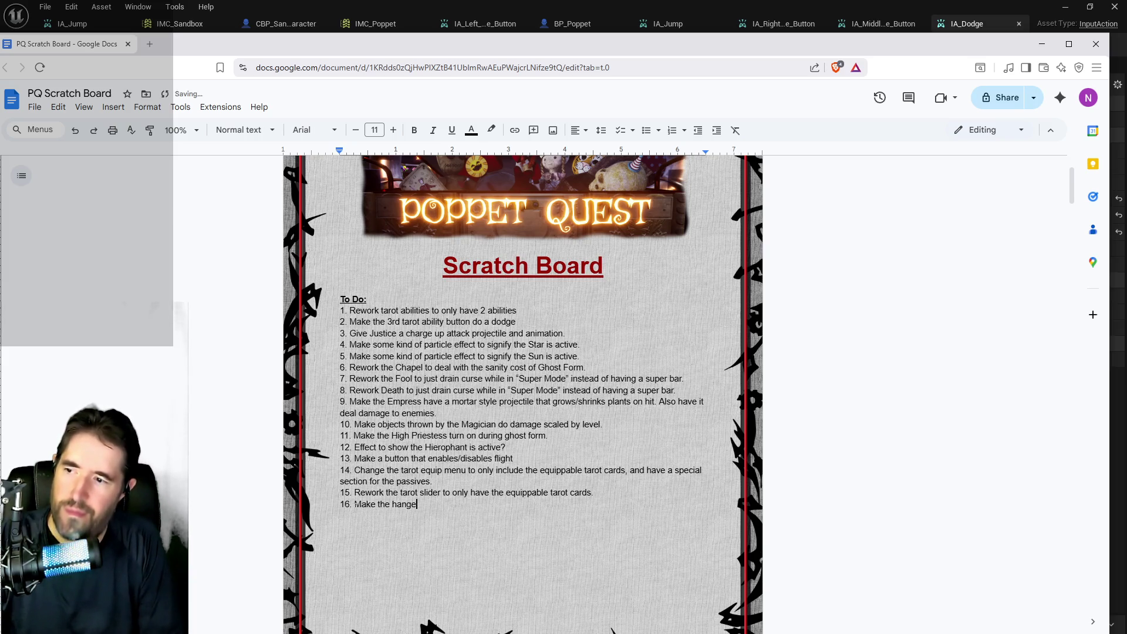
pyautogui.write('Hanged Man')
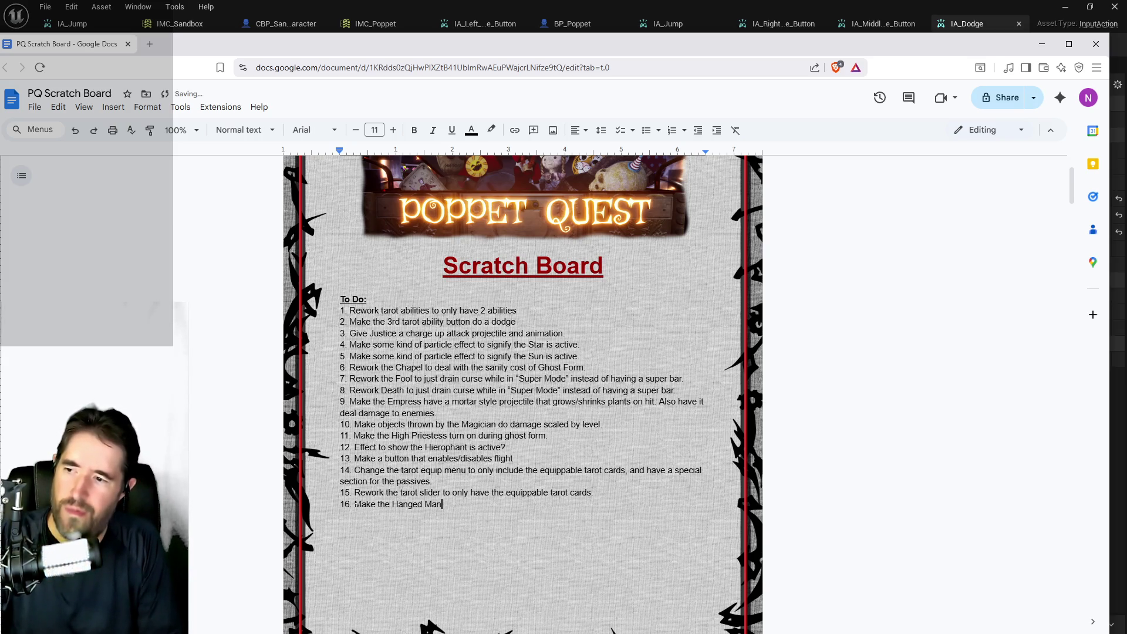
pyautogui.write(' double jump.')
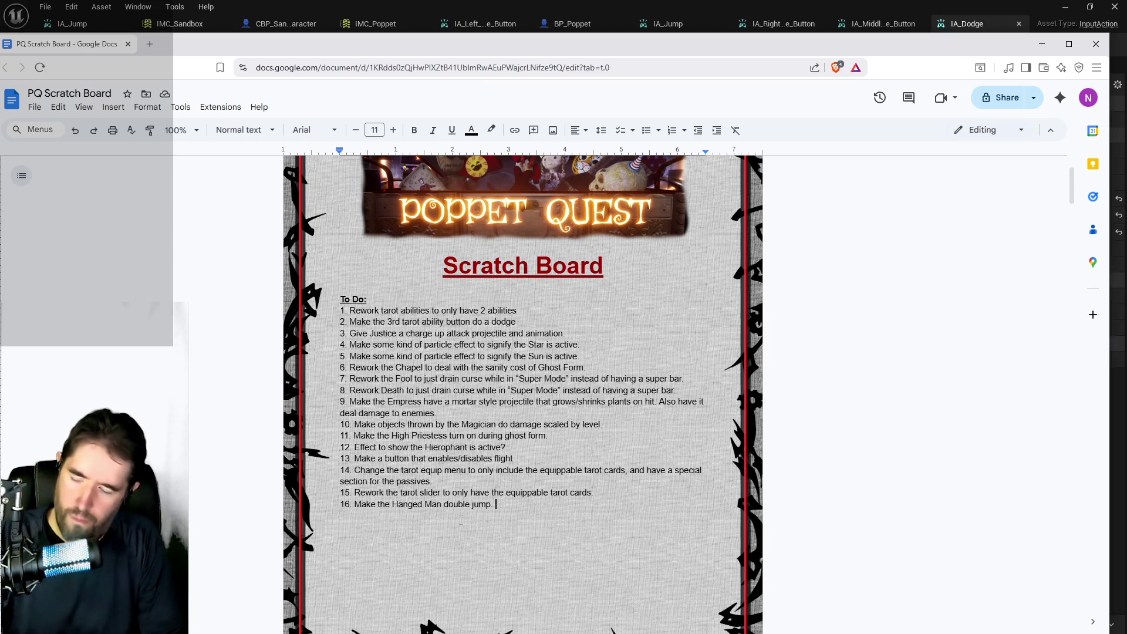
pyautogui.write('Give it a part')
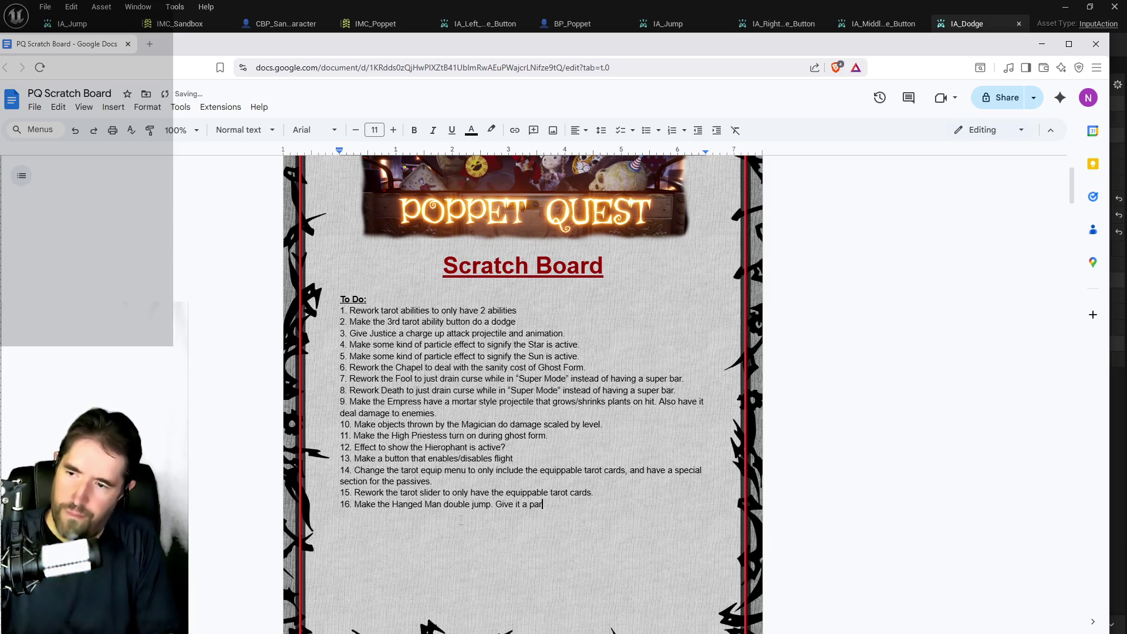
pyautogui.press('BackSpace')
pyautogui.press('BackSpace')
pyautogui.press('BackSpace')
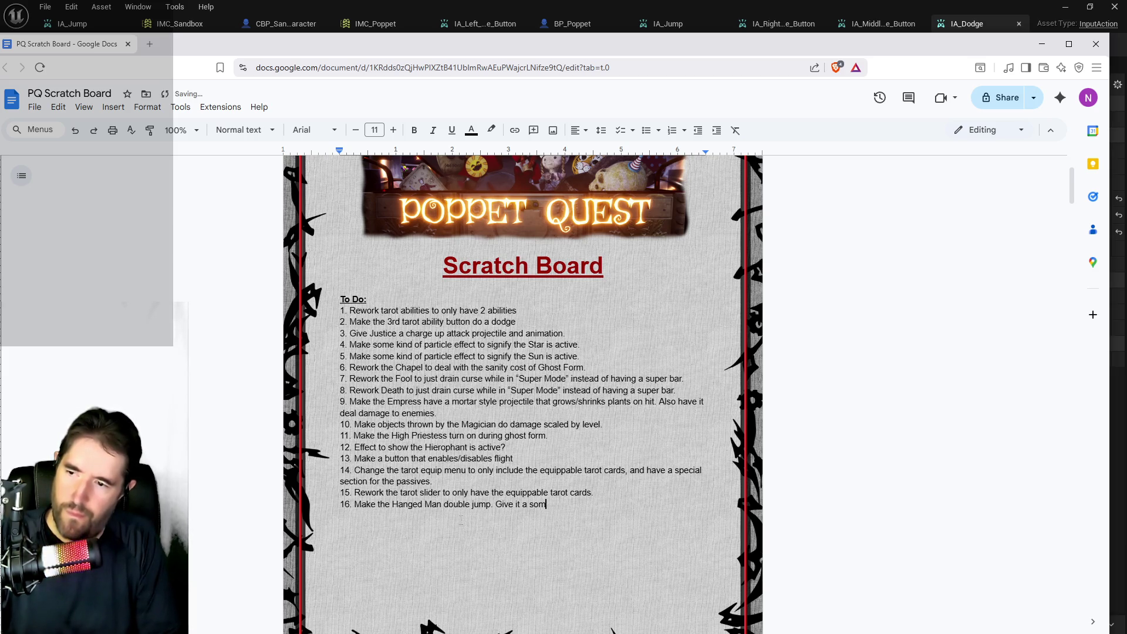
pyautogui.press('BackSpace')
pyautogui.write('some kind of visual.')
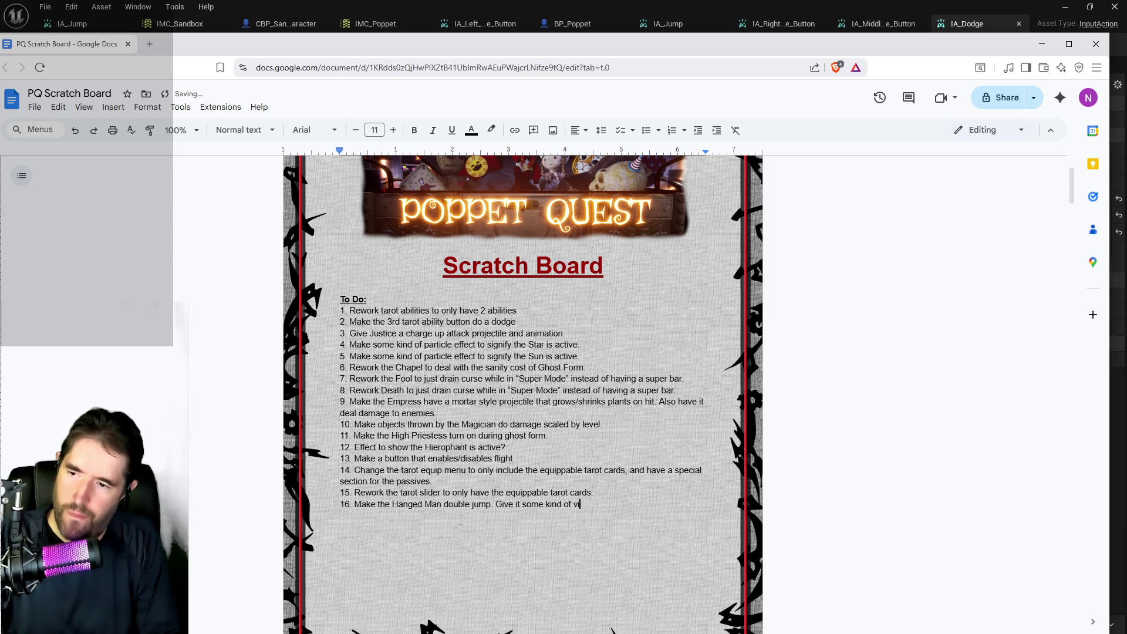
pyautogui.press('Return')
pyautogui.hotkey('shift', 'Return')
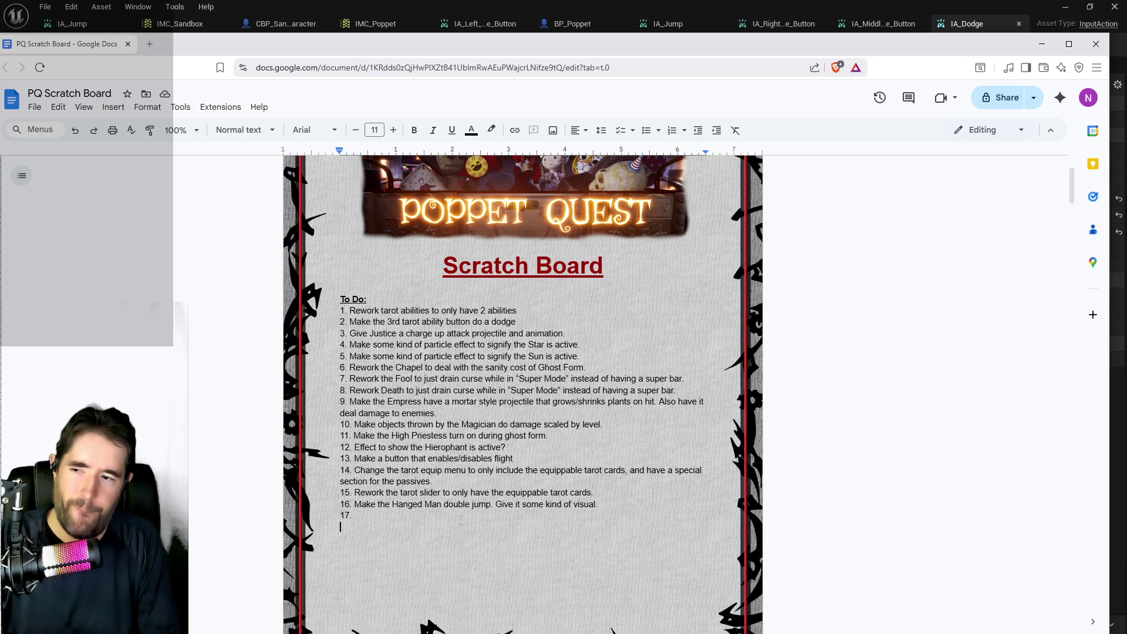
pyautogui.press('BackSpace')
# Step: Write item 17, 'Make the Temperance bubble platform not suck.', then switch to PQ Revised Tarot Abilities
pyautogui.write('Make the Temperance bubble pla')
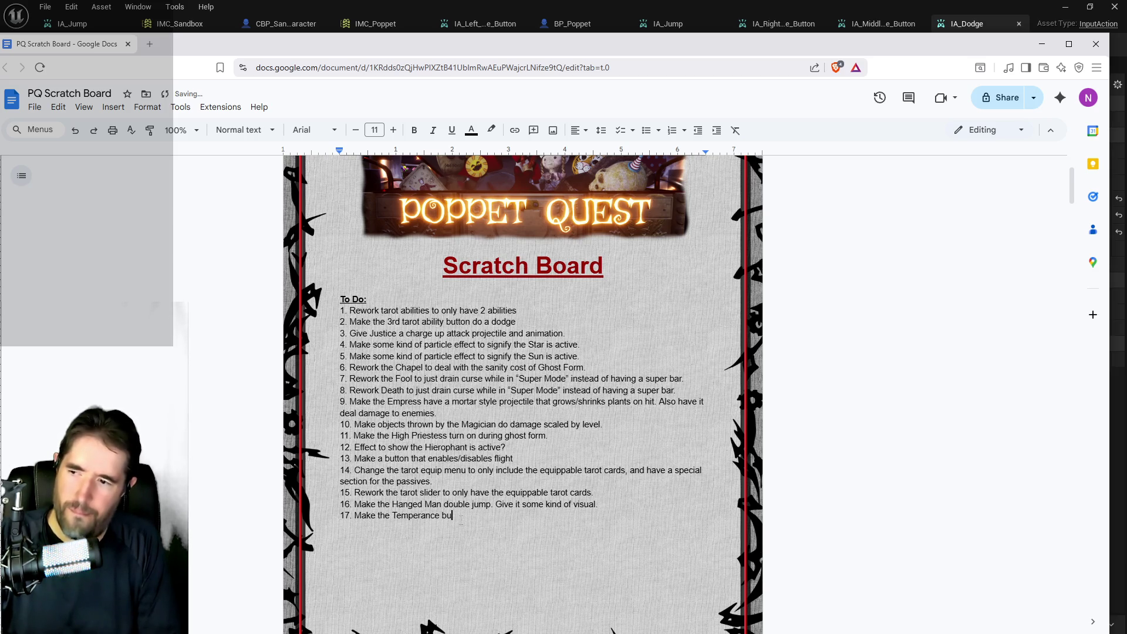
pyautogui.write('tform')
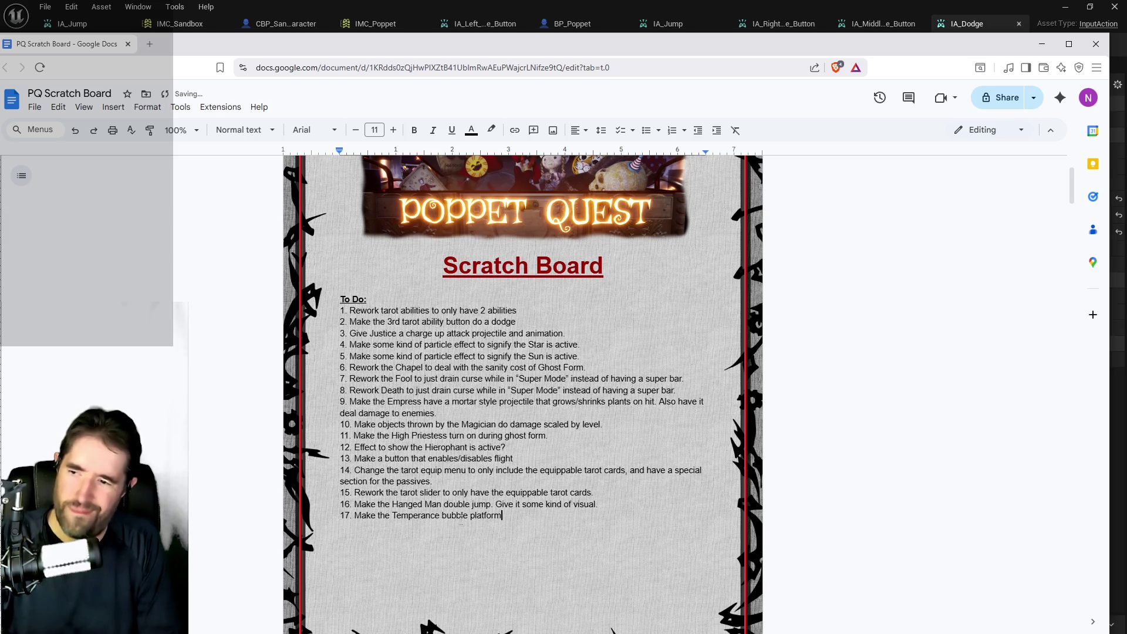
pyautogui.write(' not suck.')
pyautogui.press('Return')
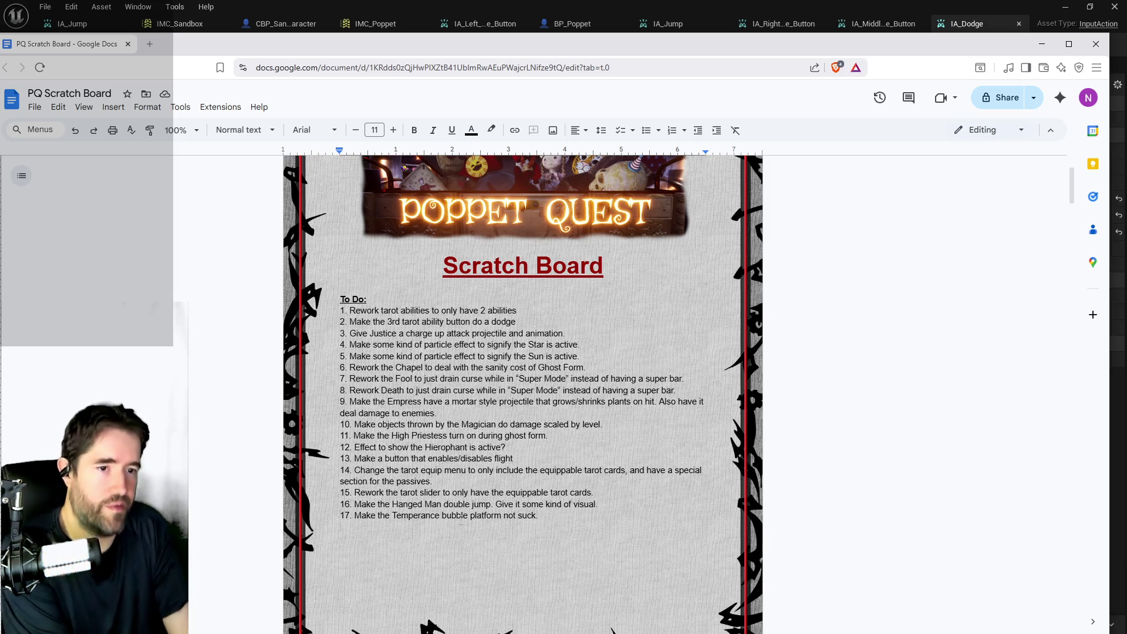
pyautogui.press('Return')
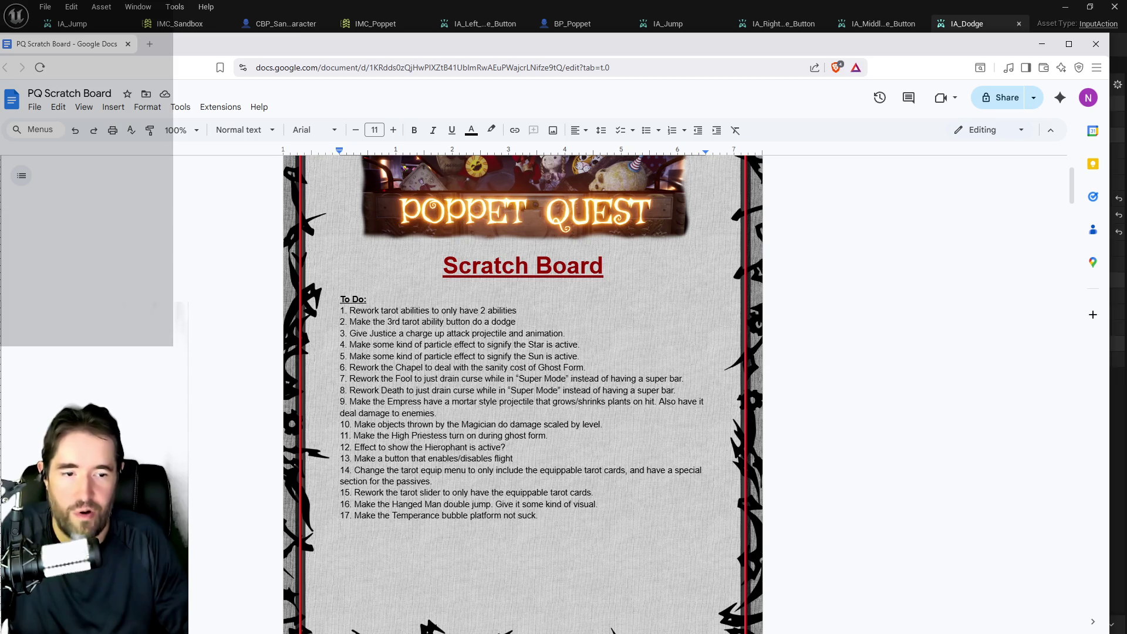
pyautogui.hotkey('alt', 'Tab')
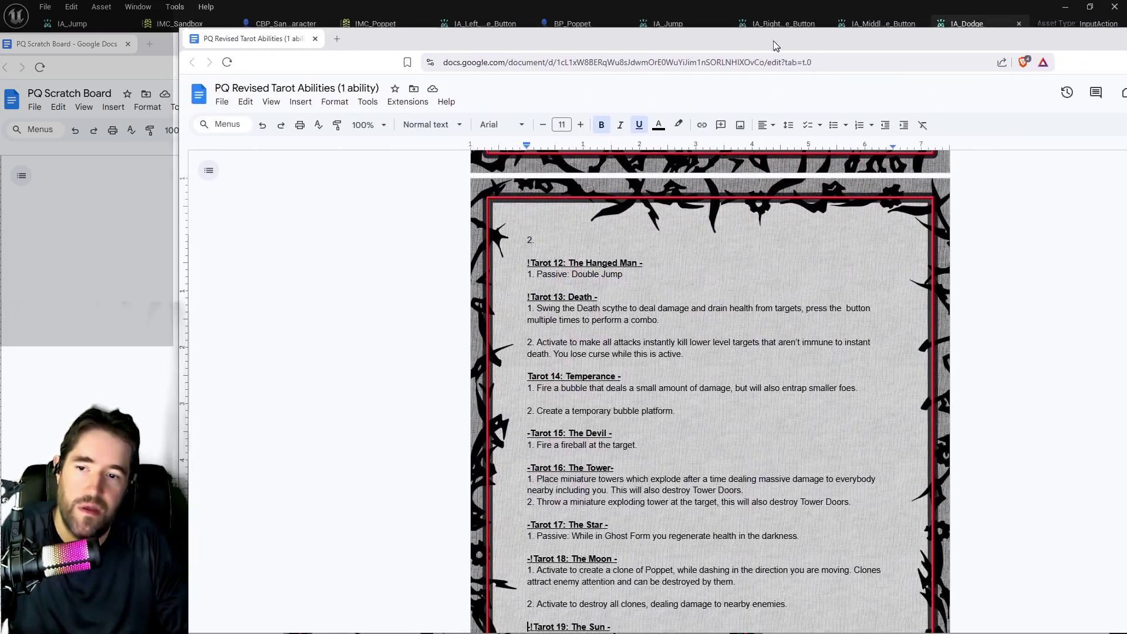
# Step: Scroll through the Tarot 12–21 abilities on page 3, then switch back to the PQ Scratch Board
pyautogui.scroll(-1, 702, 375)
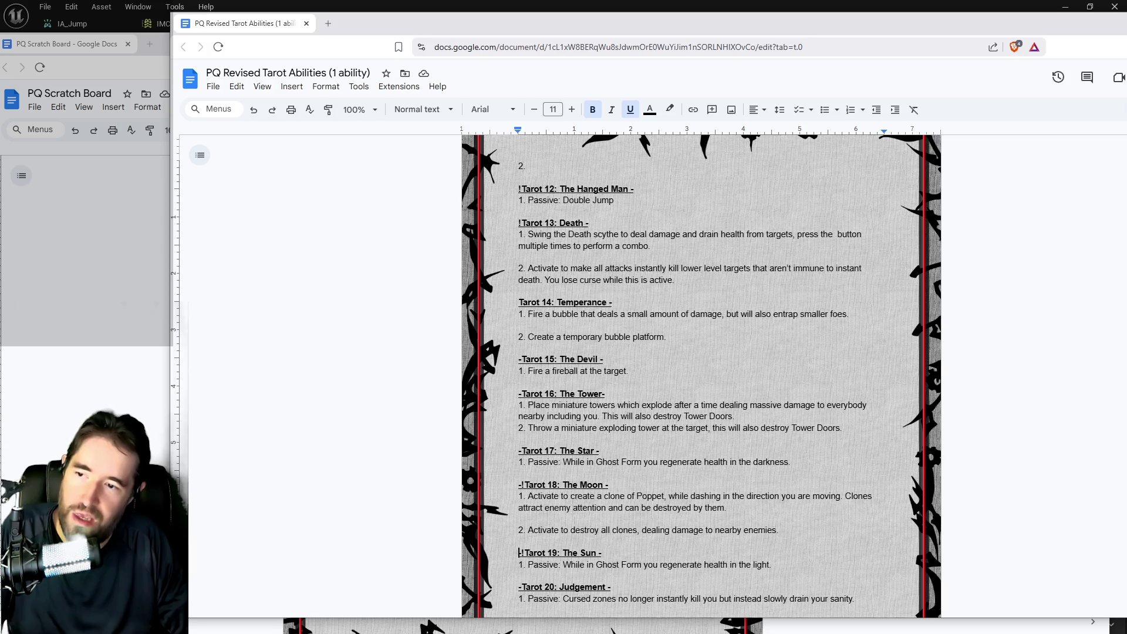
pyautogui.scroll(-2, 702, 376)
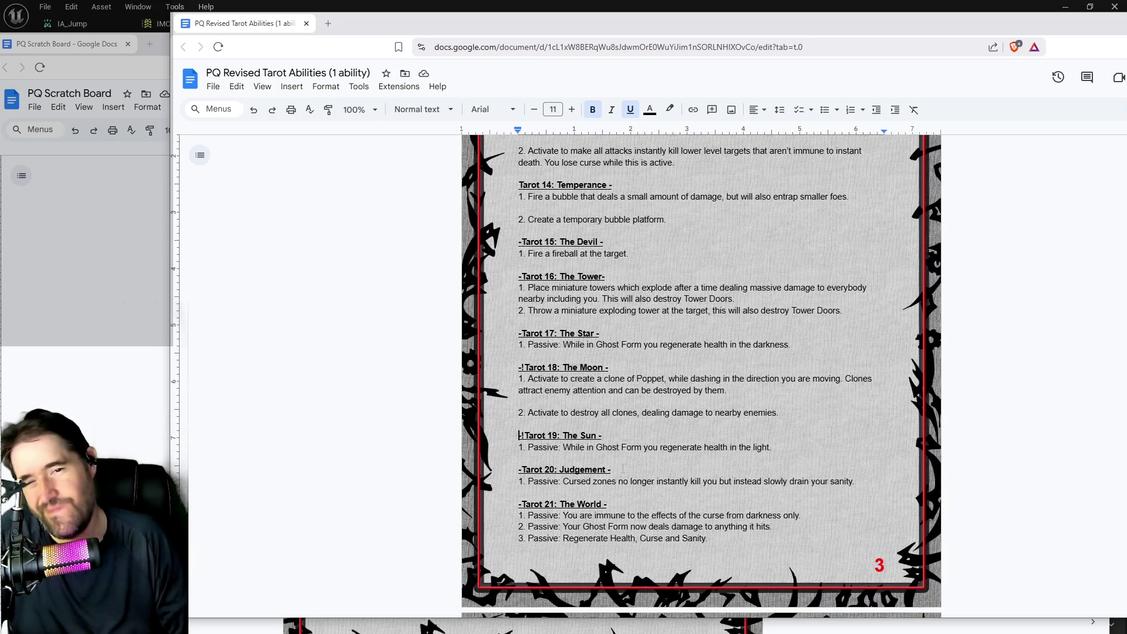
pyautogui.scroll(-2, 702, 375)
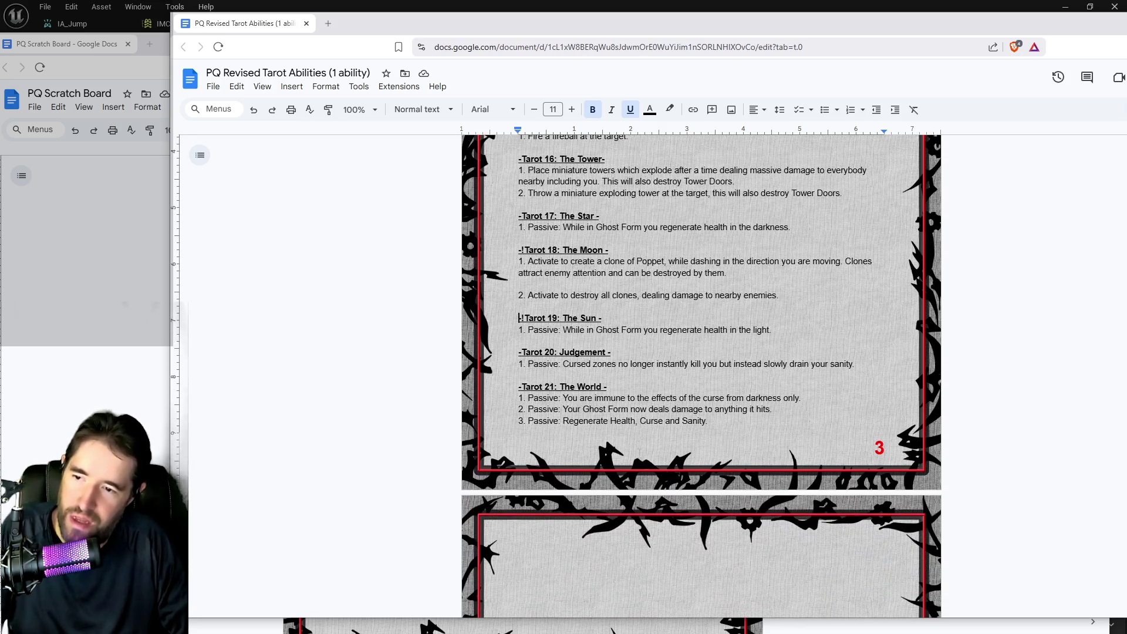
pyautogui.scroll(3, 588, 452)
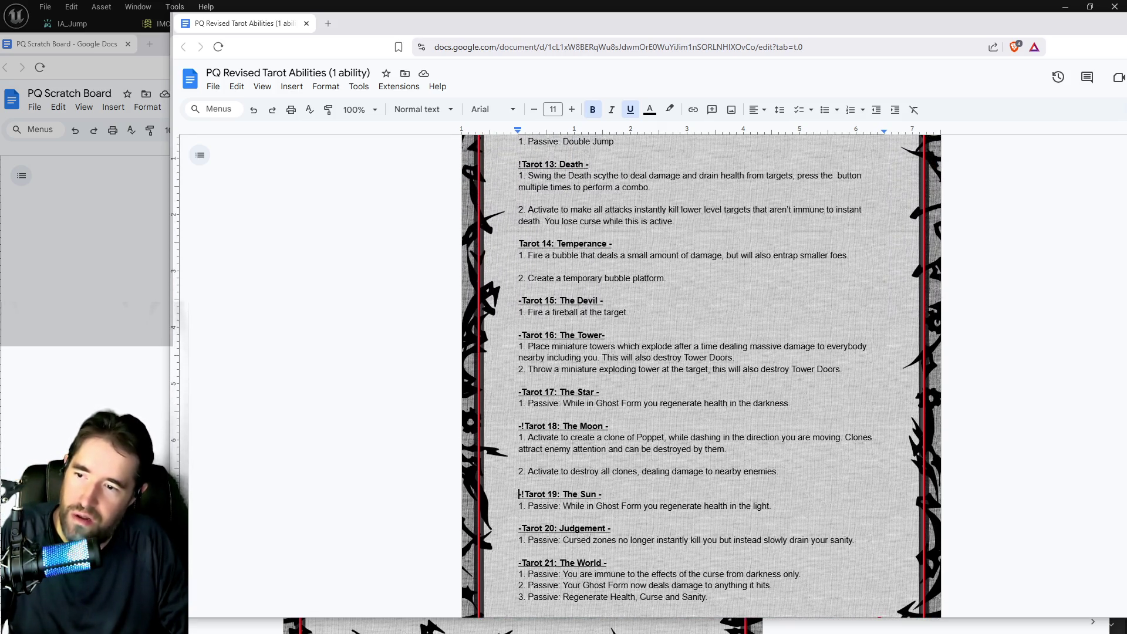
pyautogui.scroll(2, 576, 528)
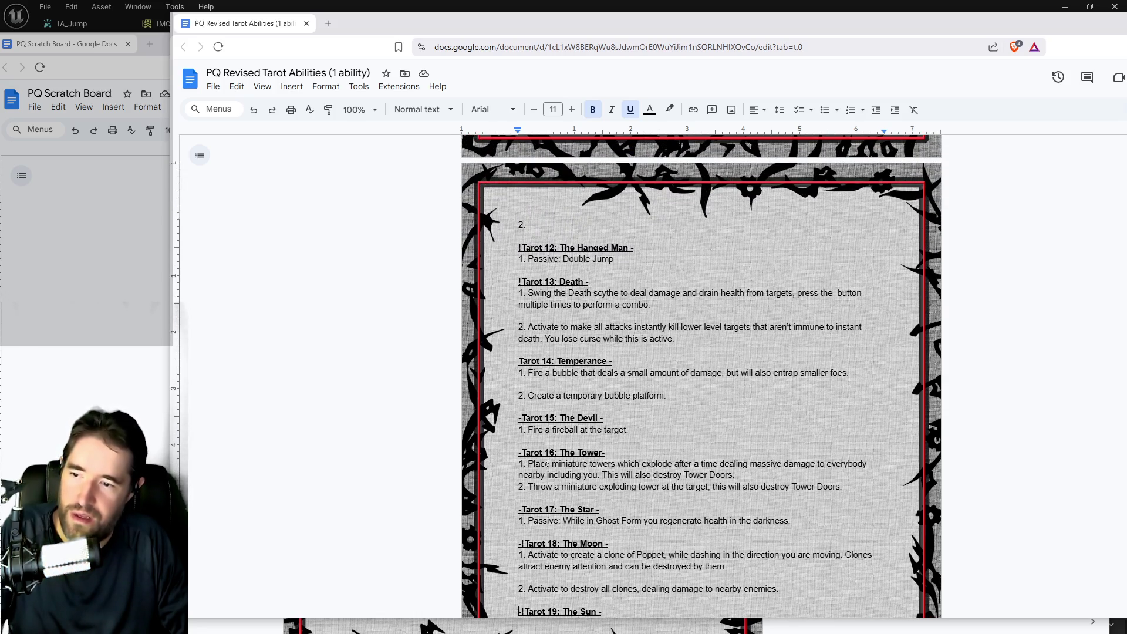
pyautogui.scroll(-3, 701, 375)
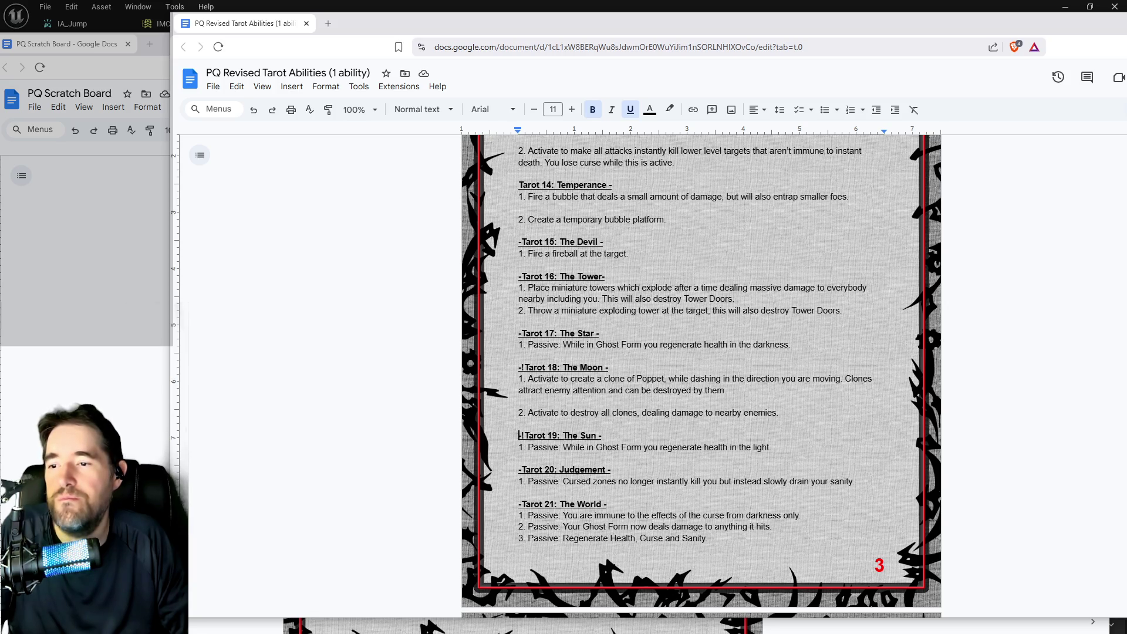
pyautogui.scroll(3, 555, 482)
pyautogui.scroll(-3, 555, 483)
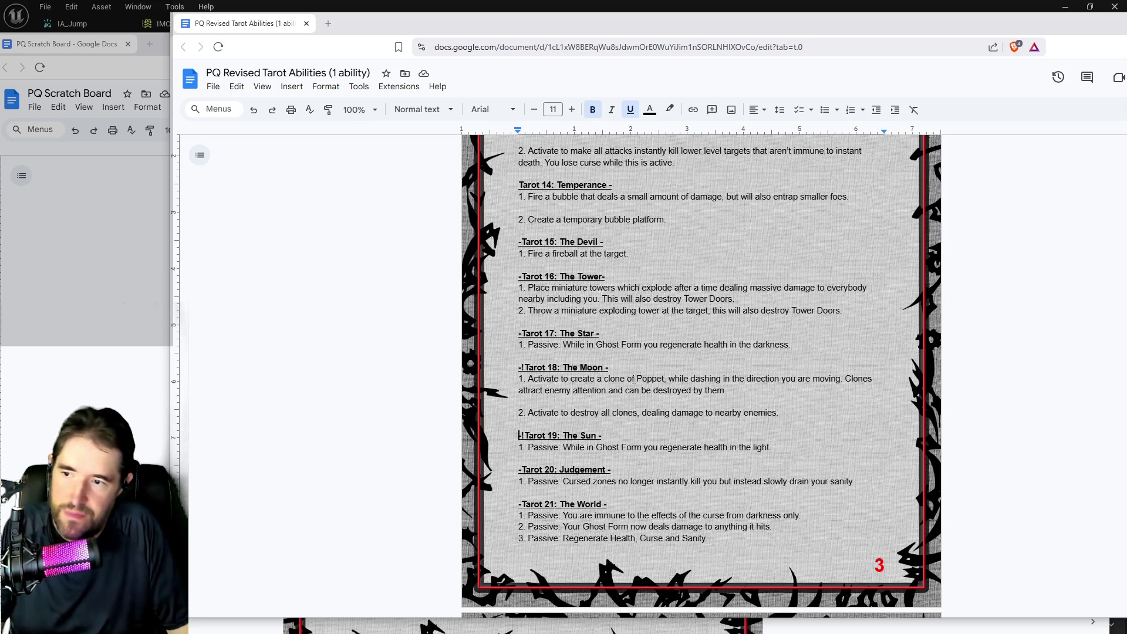
pyautogui.scroll(-2, 799, 409)
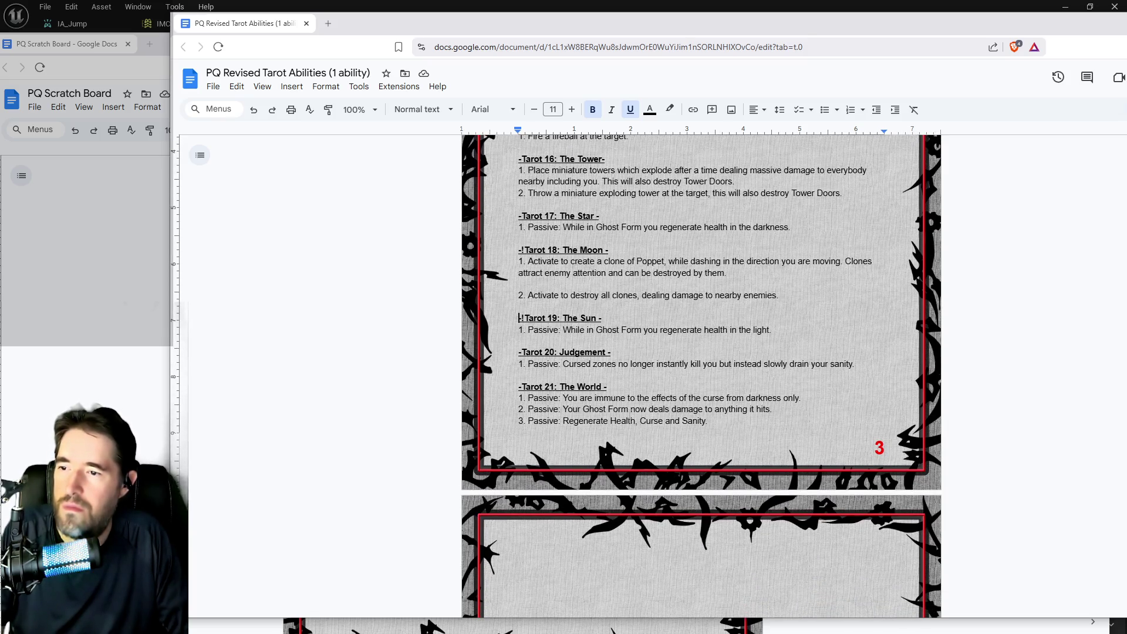
pyautogui.scroll(-2, 701, 375)
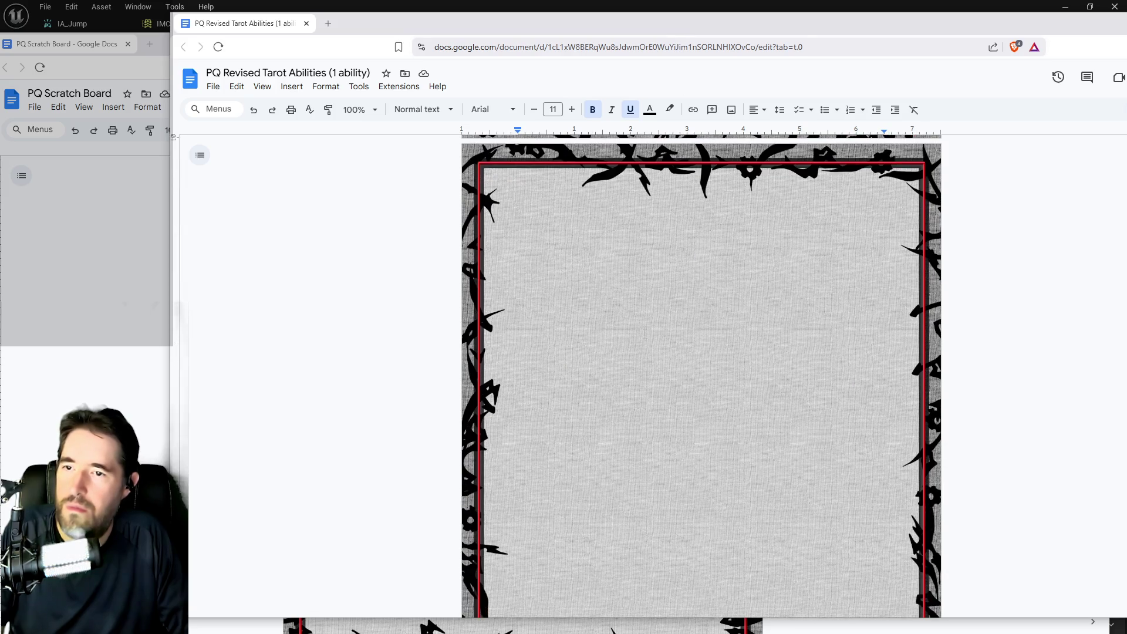
pyautogui.hotkey('alt', 'Tab')
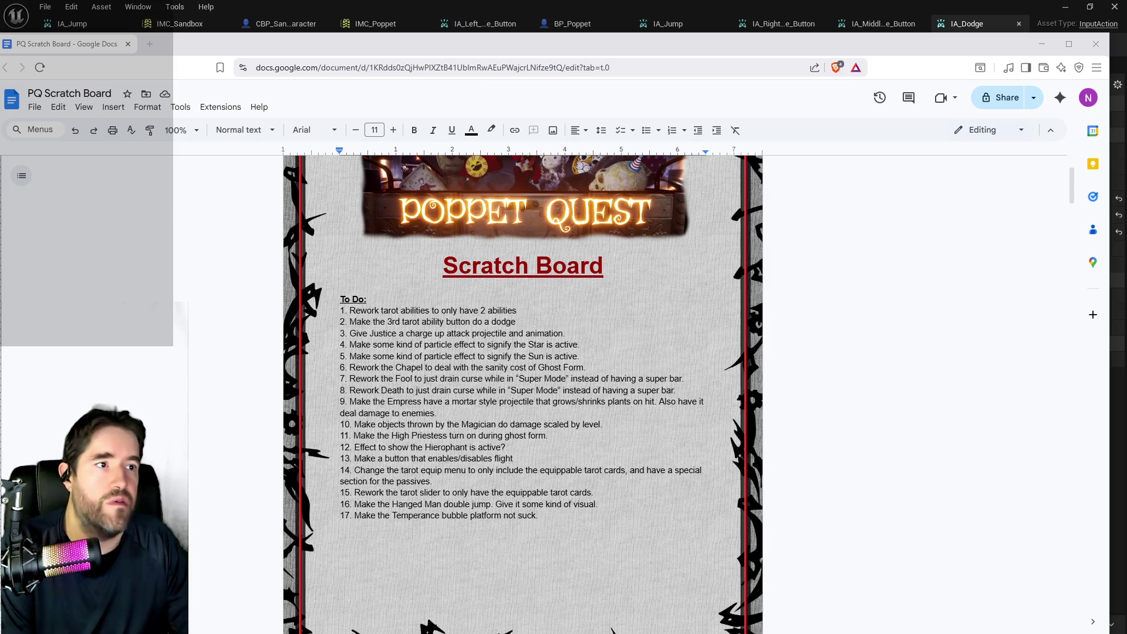
# Step: Scroll the PQ Scratch Board down to the Alternate Ideas and Must Readd section on page 7
pyautogui.scroll(-20, 523, 393)
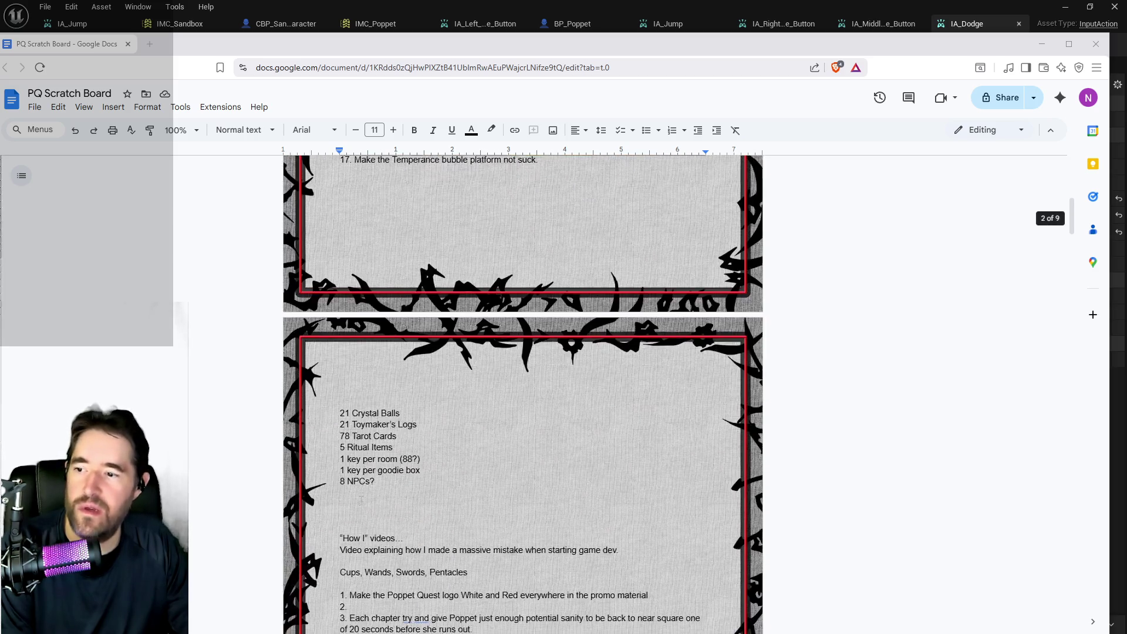
pyautogui.scroll(-20, 360, 503)
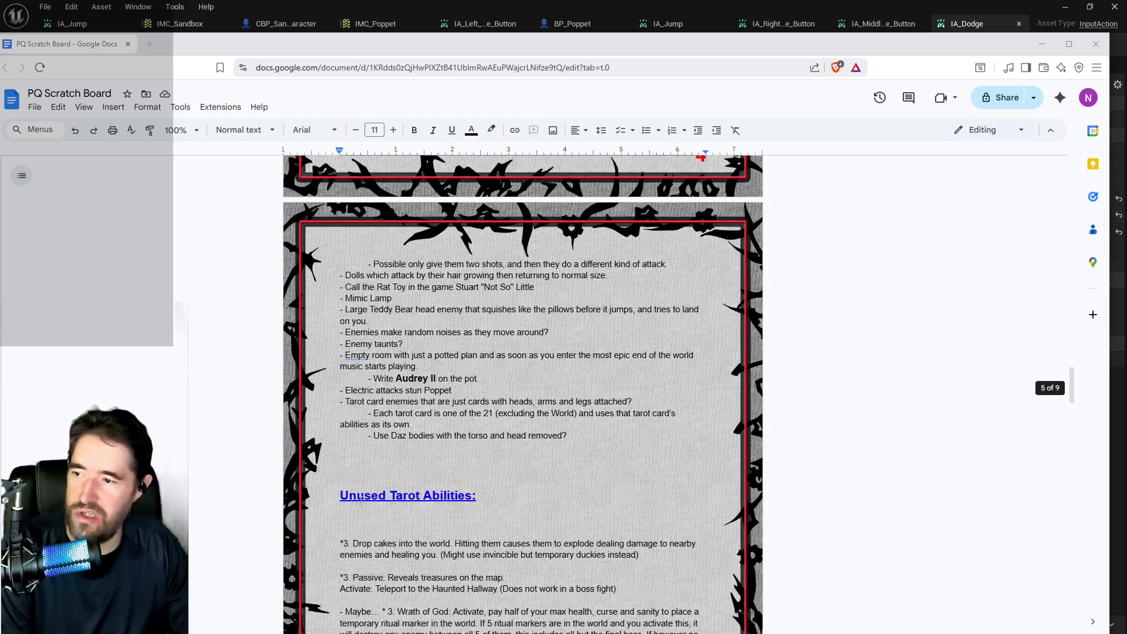
pyautogui.scroll(-13, 360, 503)
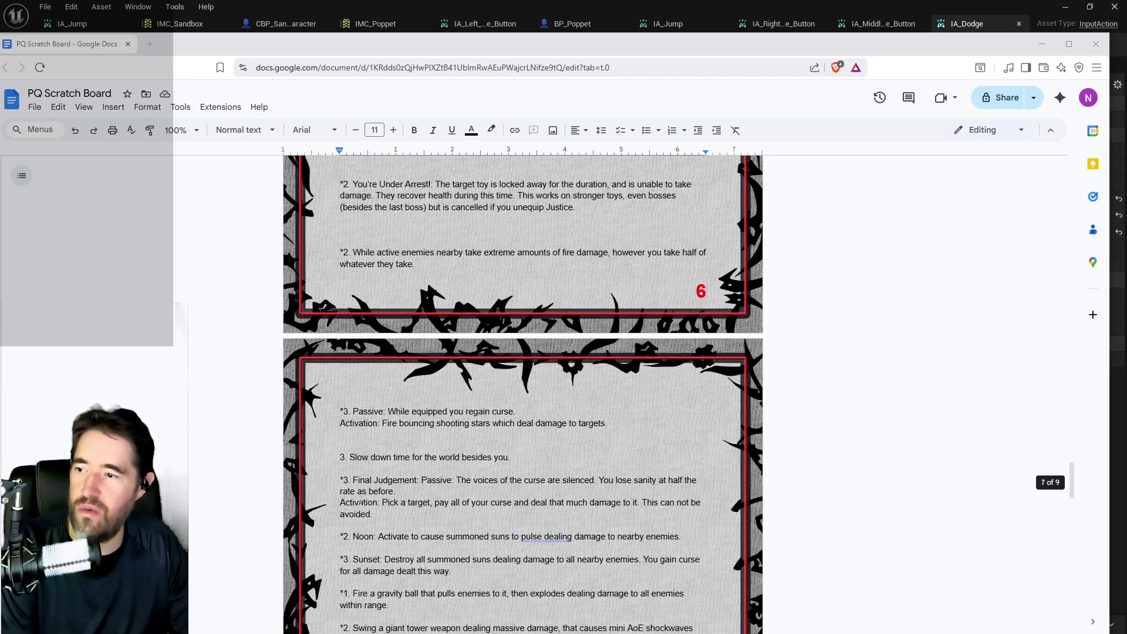
pyautogui.scroll(3, 277, 525)
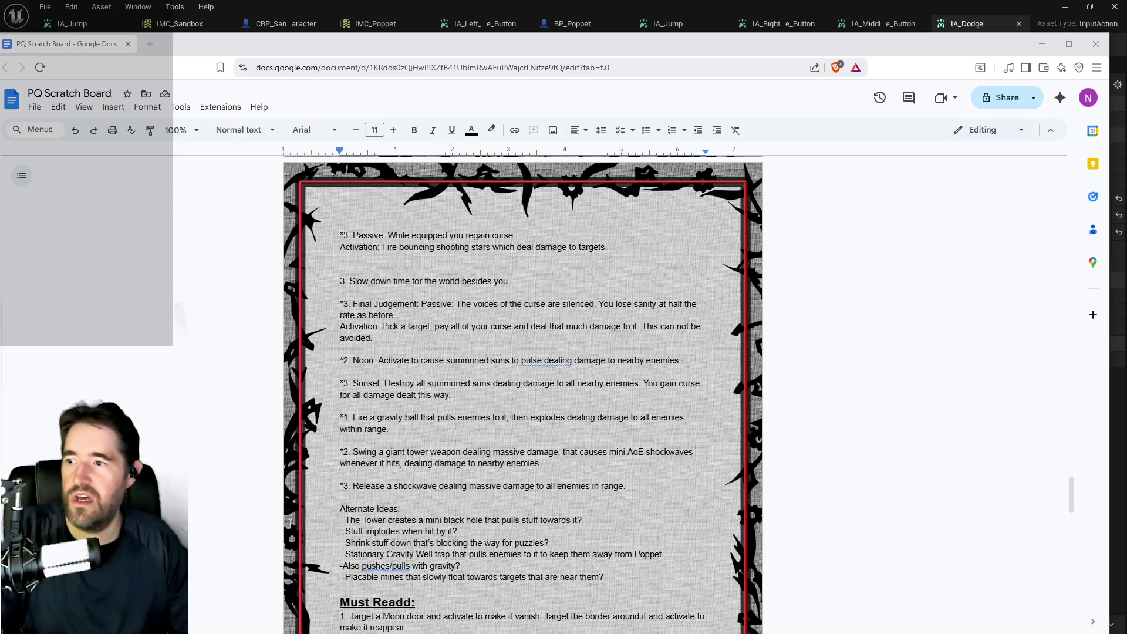
pyautogui.scroll(-5, 277, 524)
pyautogui.scroll(-1, 277, 524)
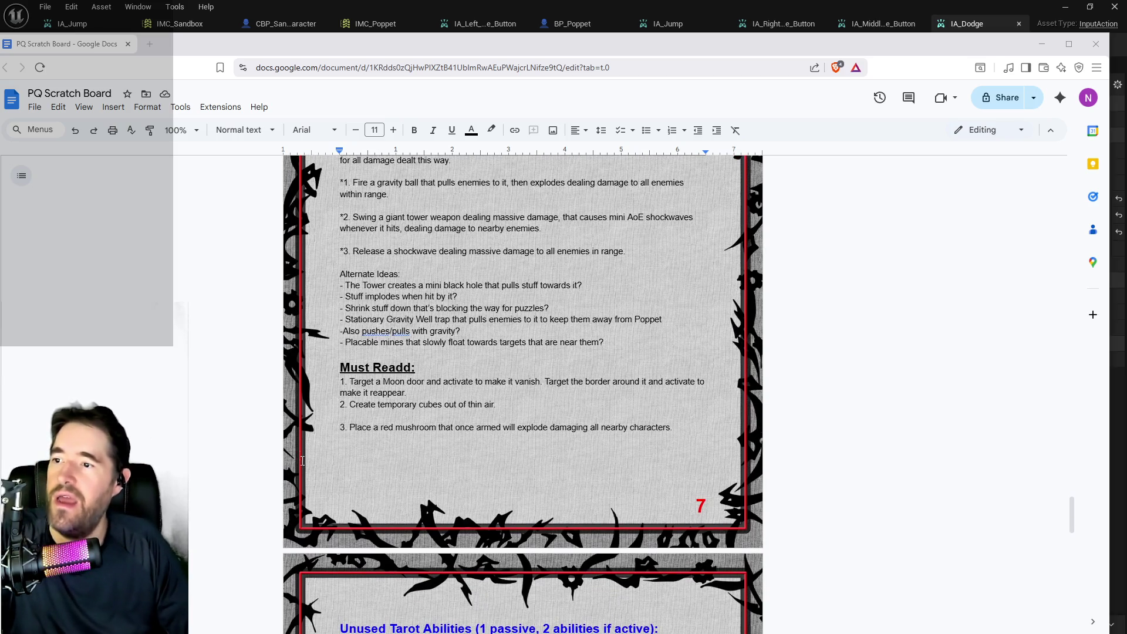
pyautogui.scroll(2, 303, 456)
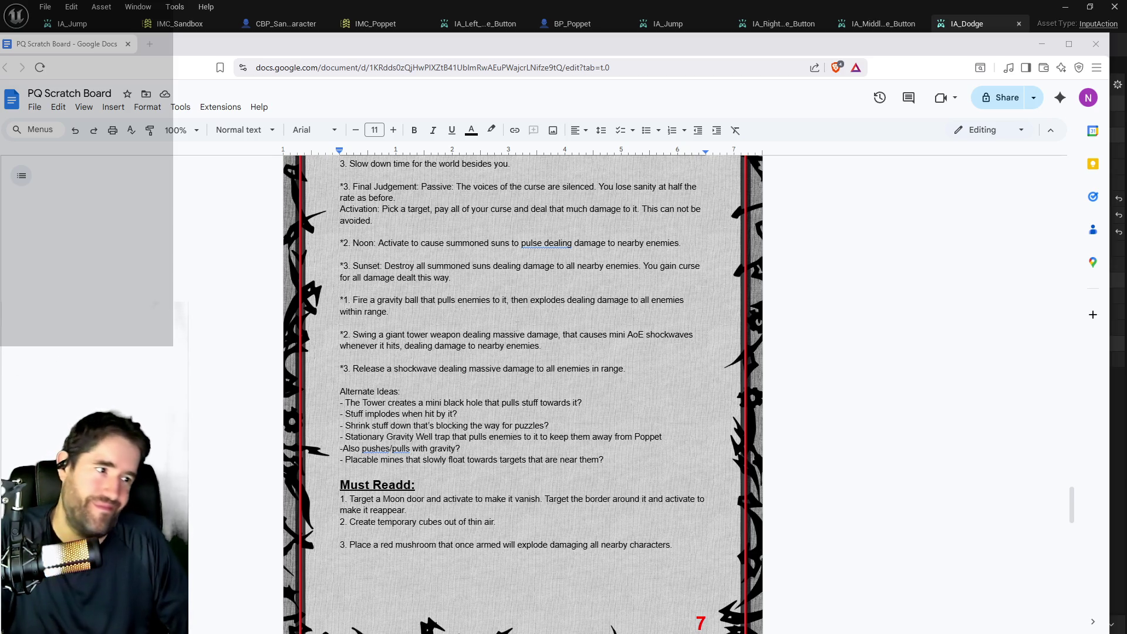
# Step: Scroll through pages 6–7 and highlight the Must Readd line 'Create temporary cubes out of thin air.'
pyautogui.scroll(-2, 523, 394)
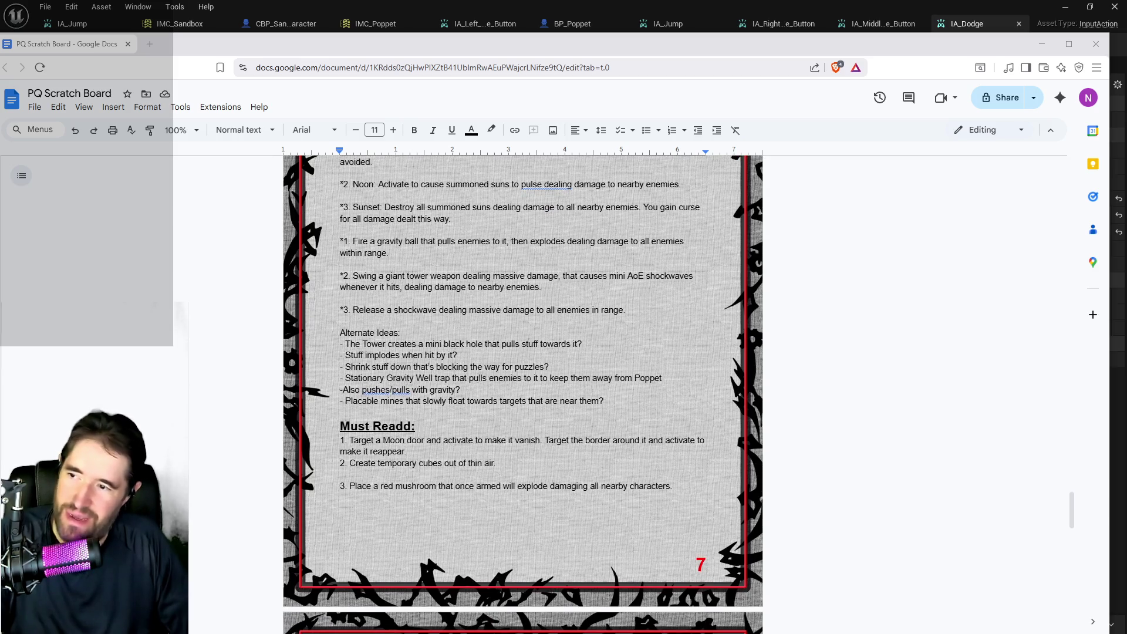
pyautogui.scroll(2, 472, 381)
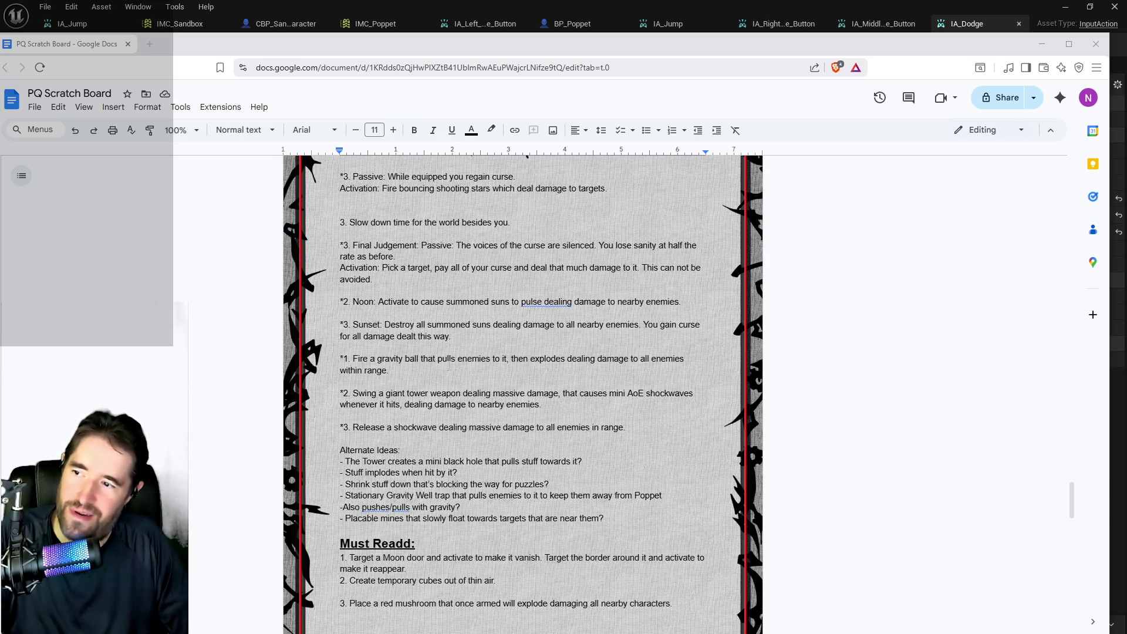
pyautogui.scroll(2, 438, 474)
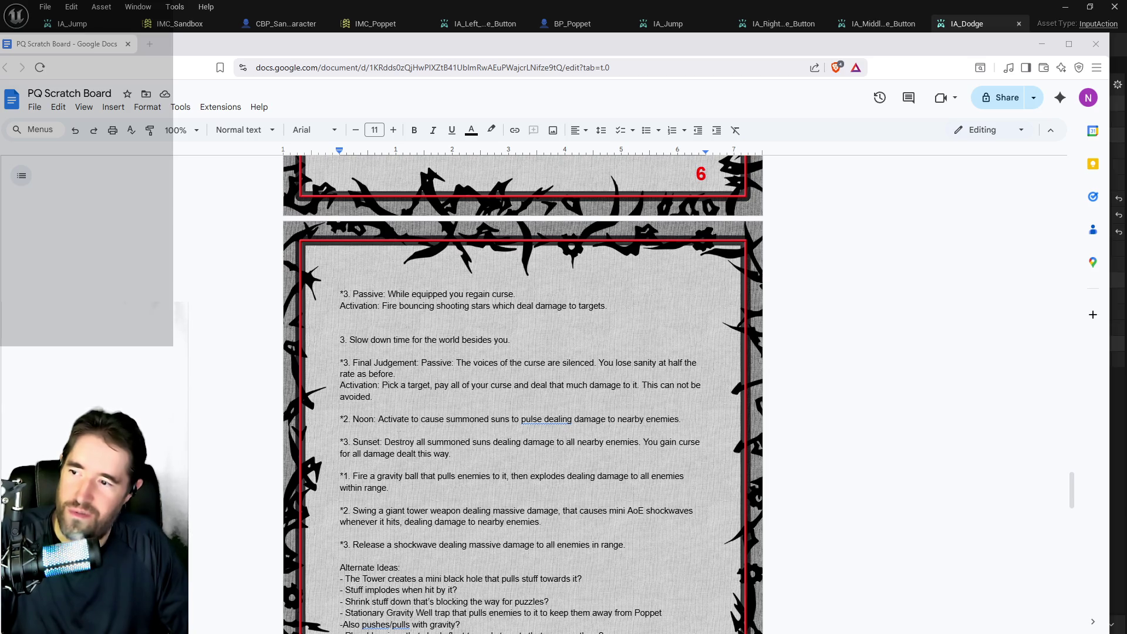
pyautogui.scroll(1, 522, 394)
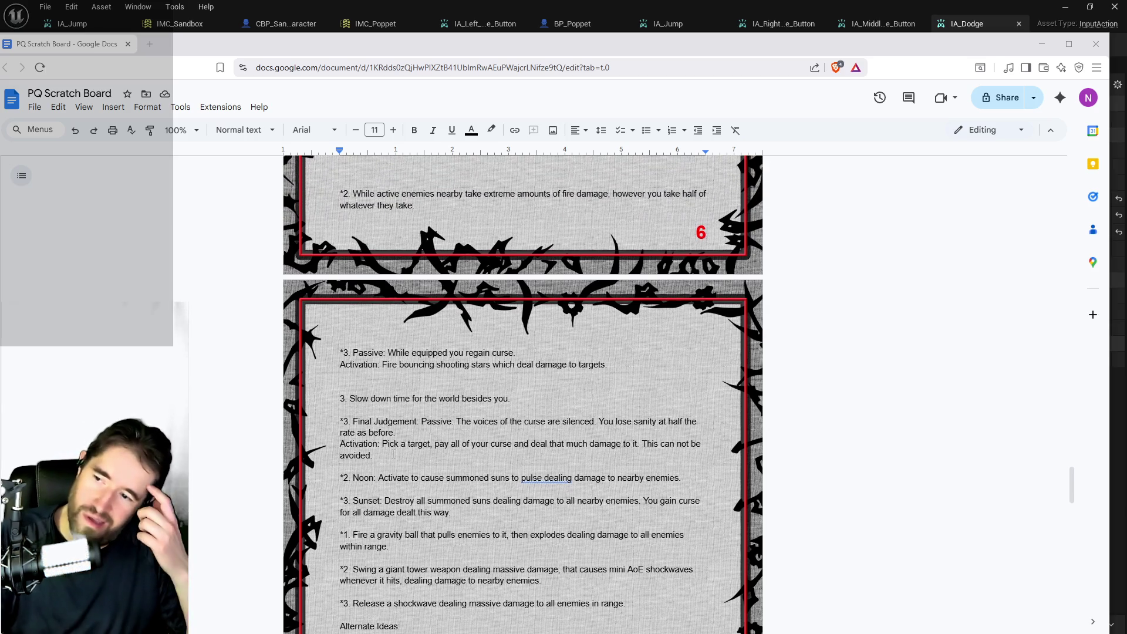
pyautogui.scroll(2, 393, 456)
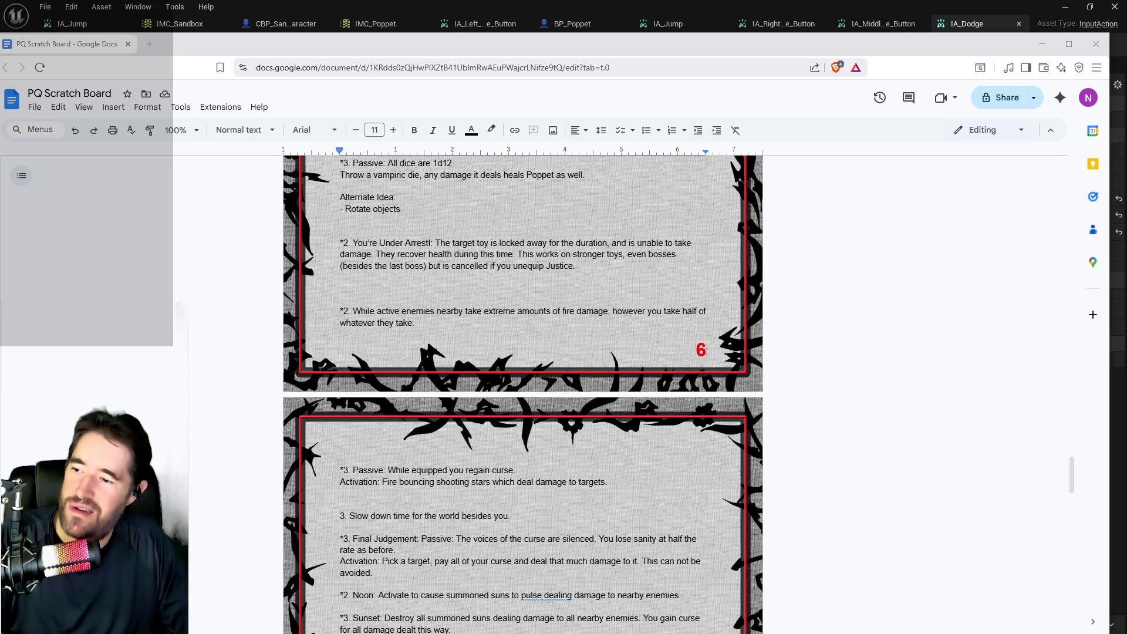
pyautogui.scroll(2, 468, 530)
pyautogui.scroll(-1, 410, 515)
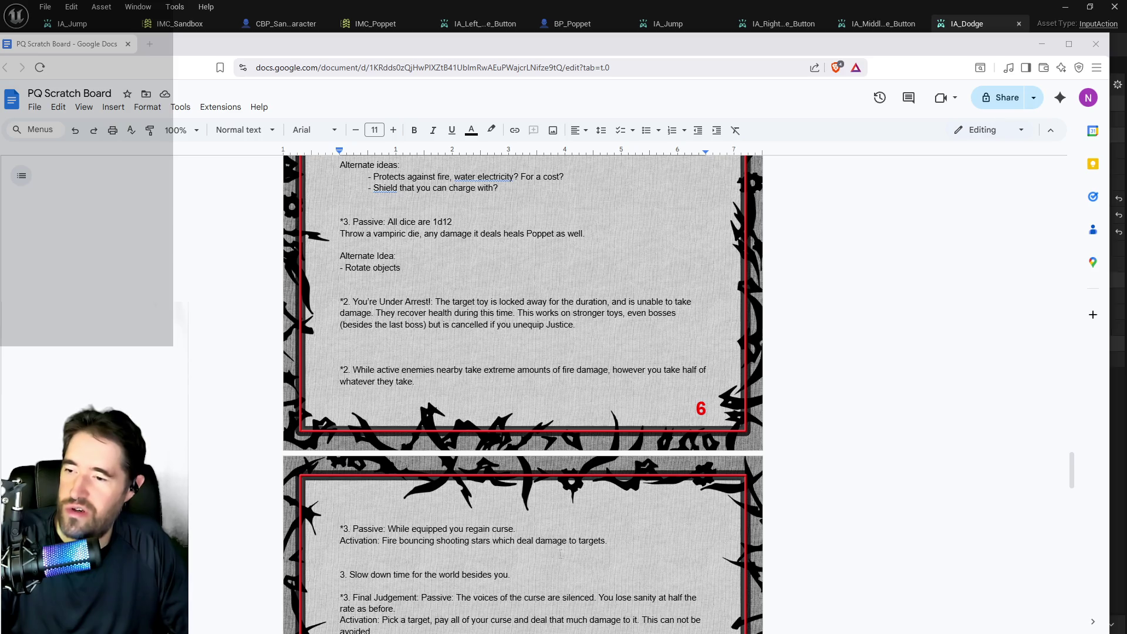
pyautogui.scroll(3, 415, 490)
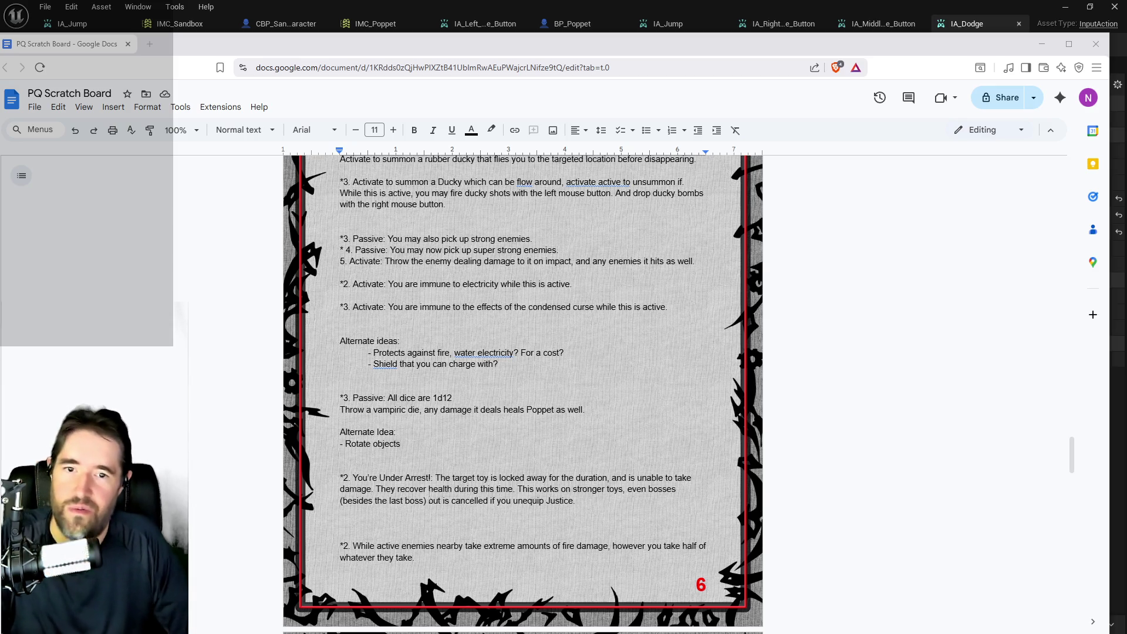
pyautogui.scroll(1, 414, 368)
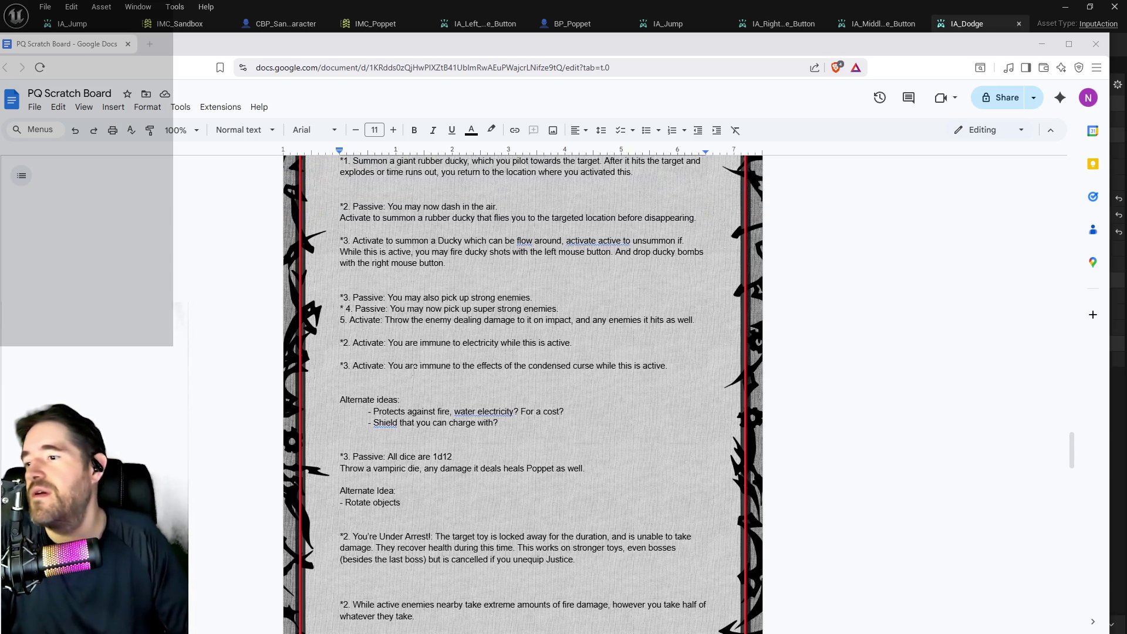
pyautogui.scroll(1, 382, 456)
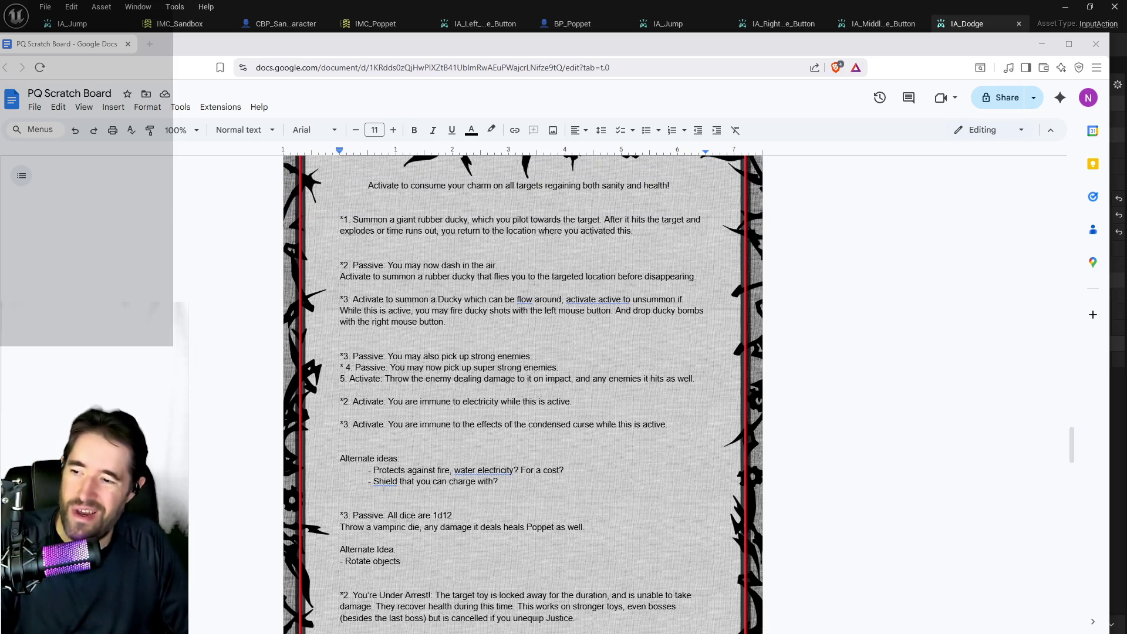
pyautogui.scroll(2, 401, 505)
pyautogui.scroll(-2, 447, 537)
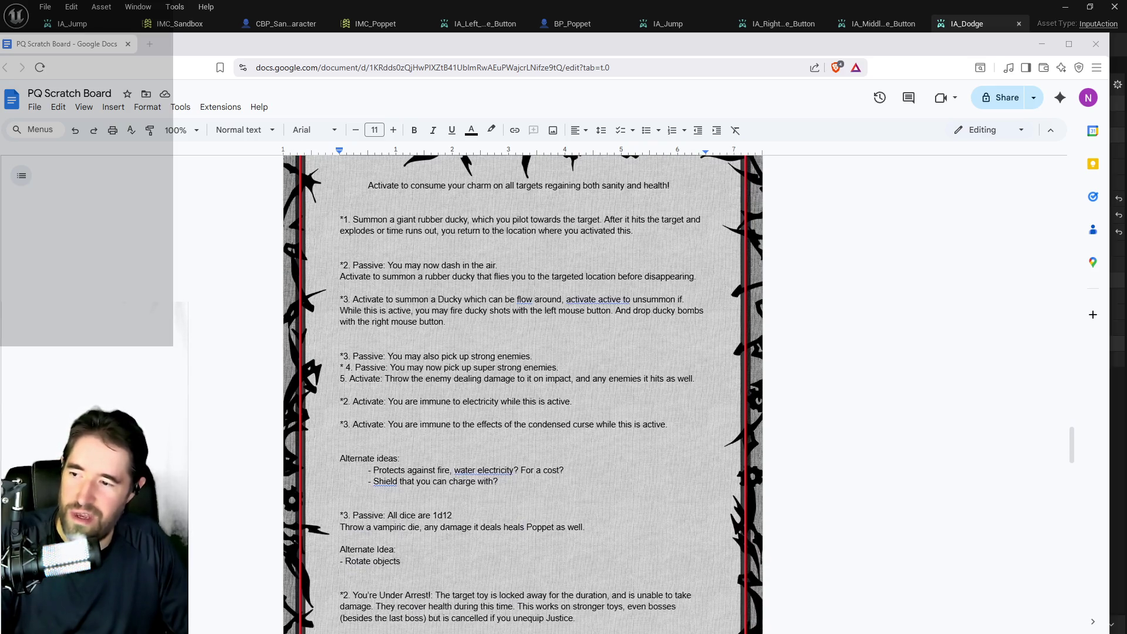
pyautogui.scroll(4, 415, 430)
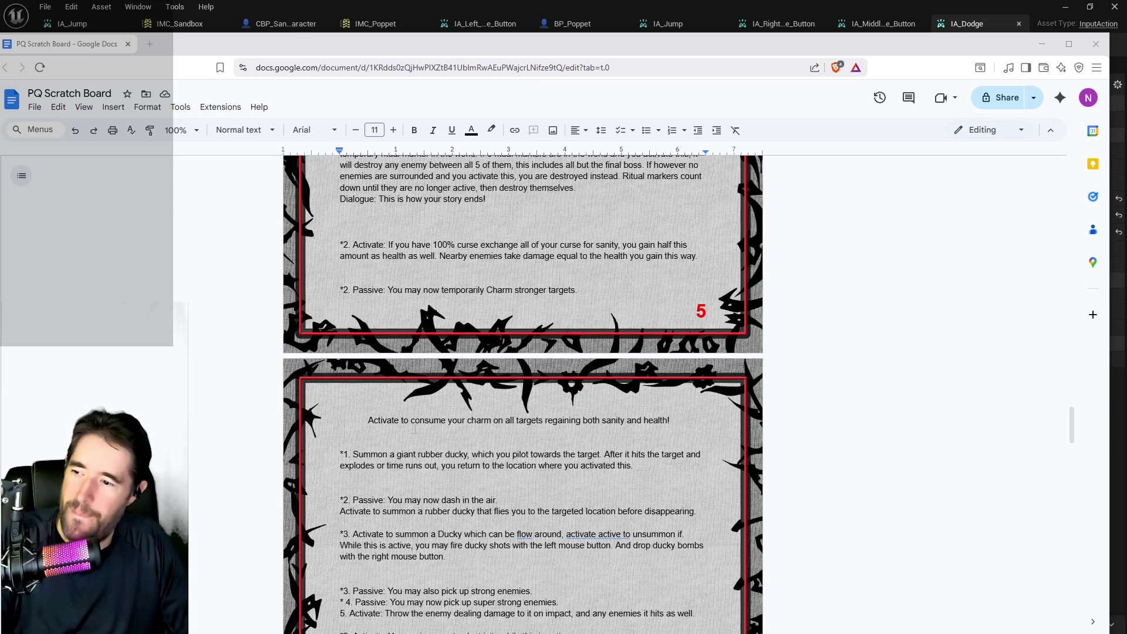
pyautogui.scroll(2, 414, 429)
pyautogui.scroll(2, 414, 429)
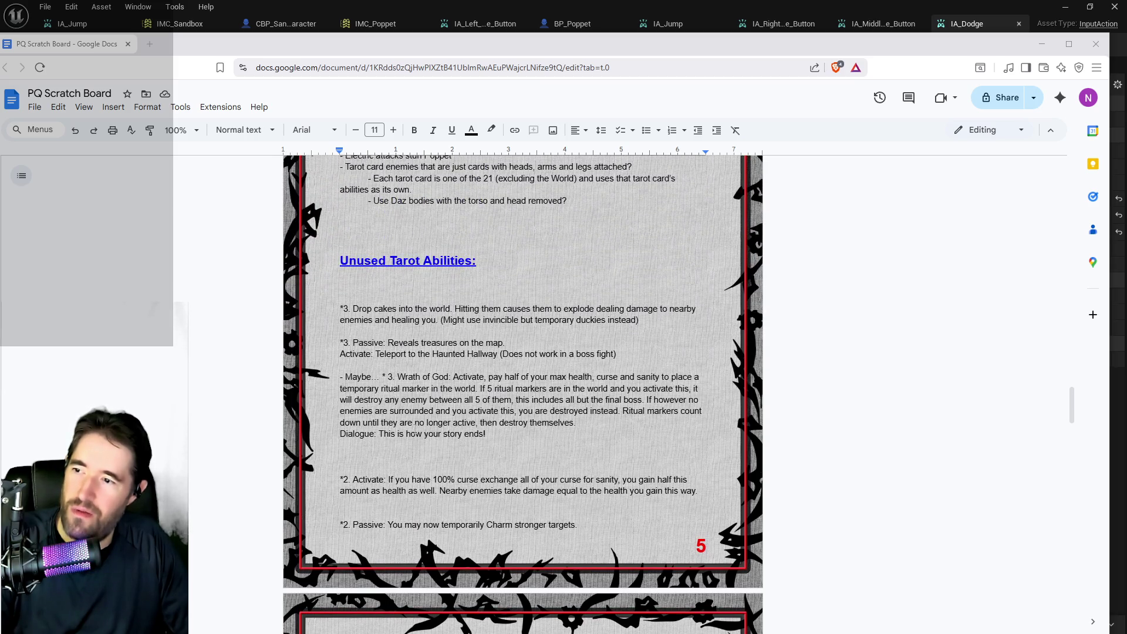
pyautogui.scroll(-20, 415, 429)
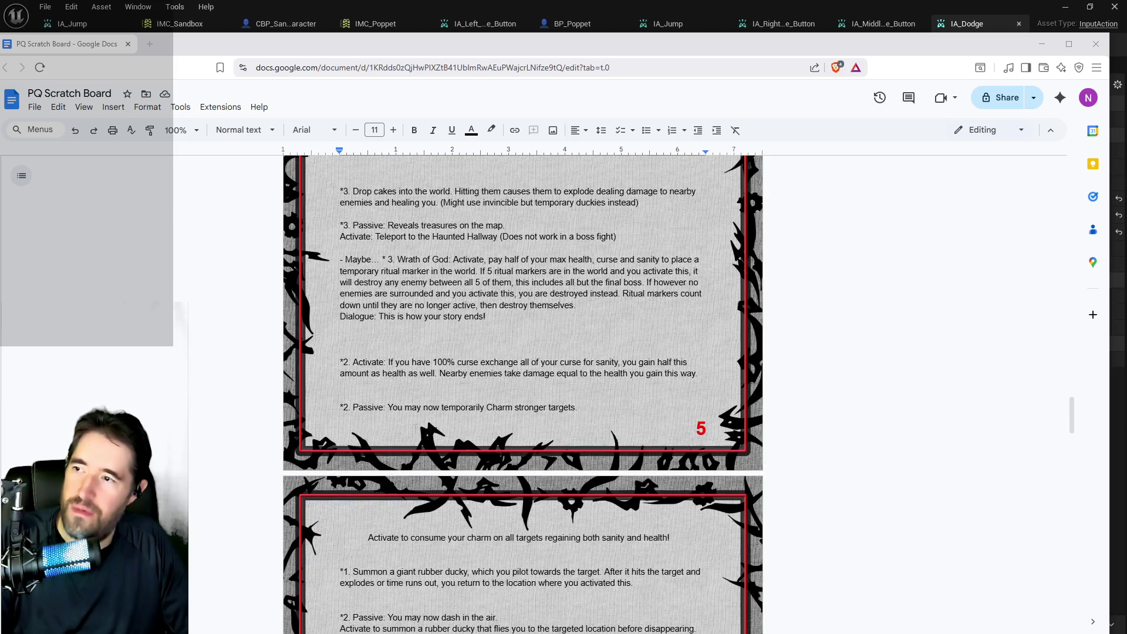
pyautogui.scroll(-1, 415, 429)
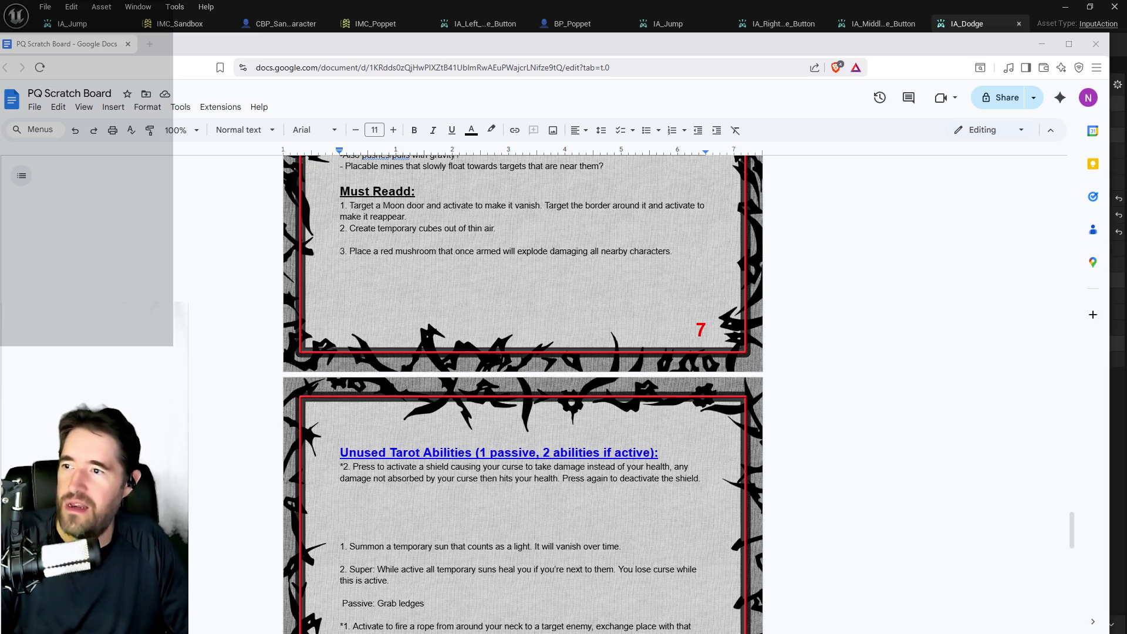
pyautogui.moveTo(498, 229); pyautogui.dragTo(350, 229)
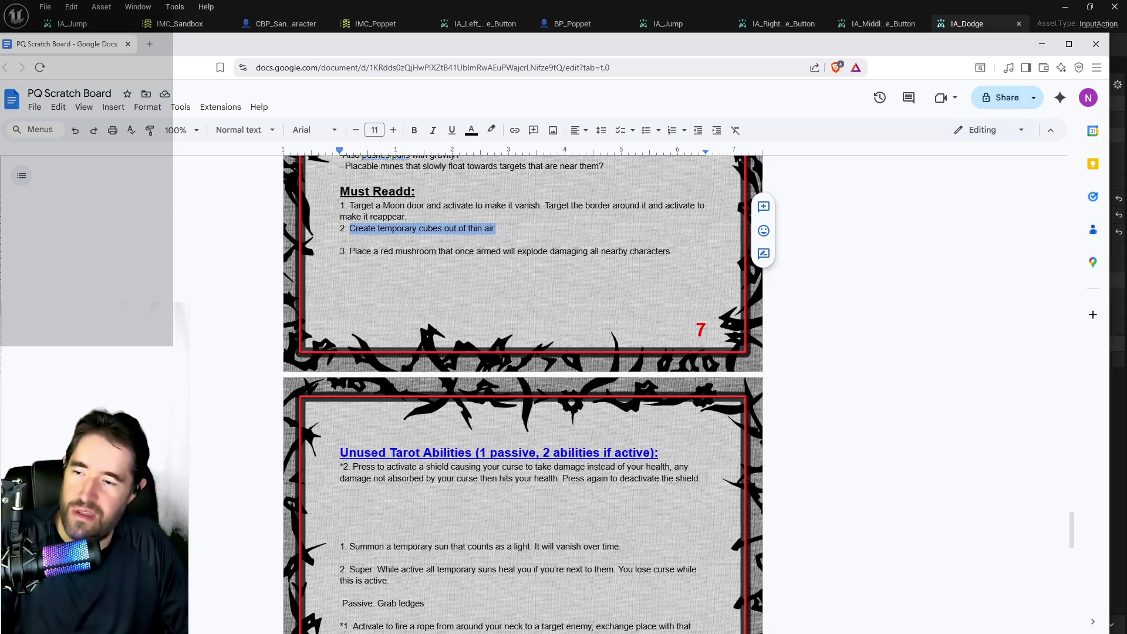
# Step: Scroll through the tarot lists, return to the To Do list at the top, and minimize the window
pyautogui.scroll(-12, 304, 485)
pyautogui.scroll(-5, 304, 485)
pyautogui.scroll(9, 304, 485)
pyautogui.scroll(-10, 303, 485)
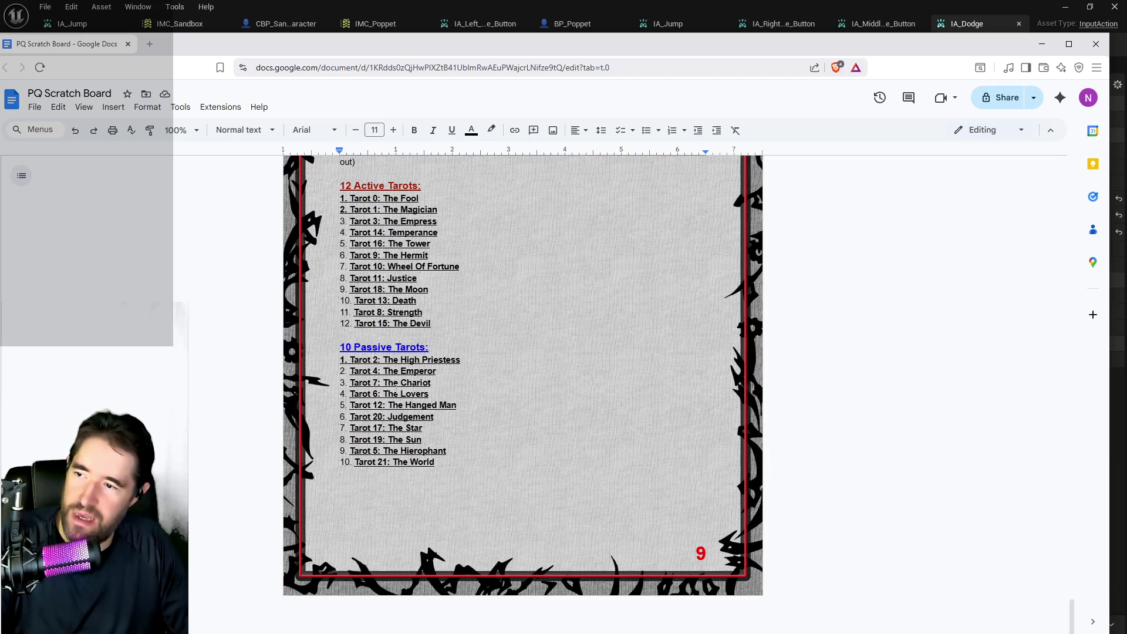
pyautogui.moveTo(1072, 616); pyautogui.dragTo(1072, 186)
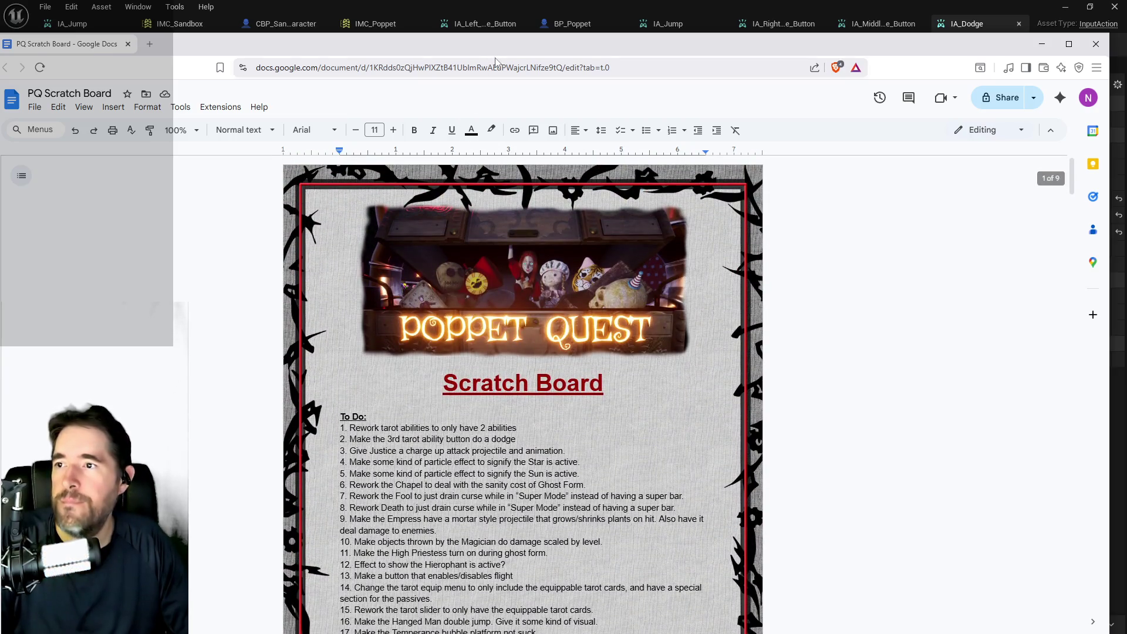
pyautogui.click(1042, 44)
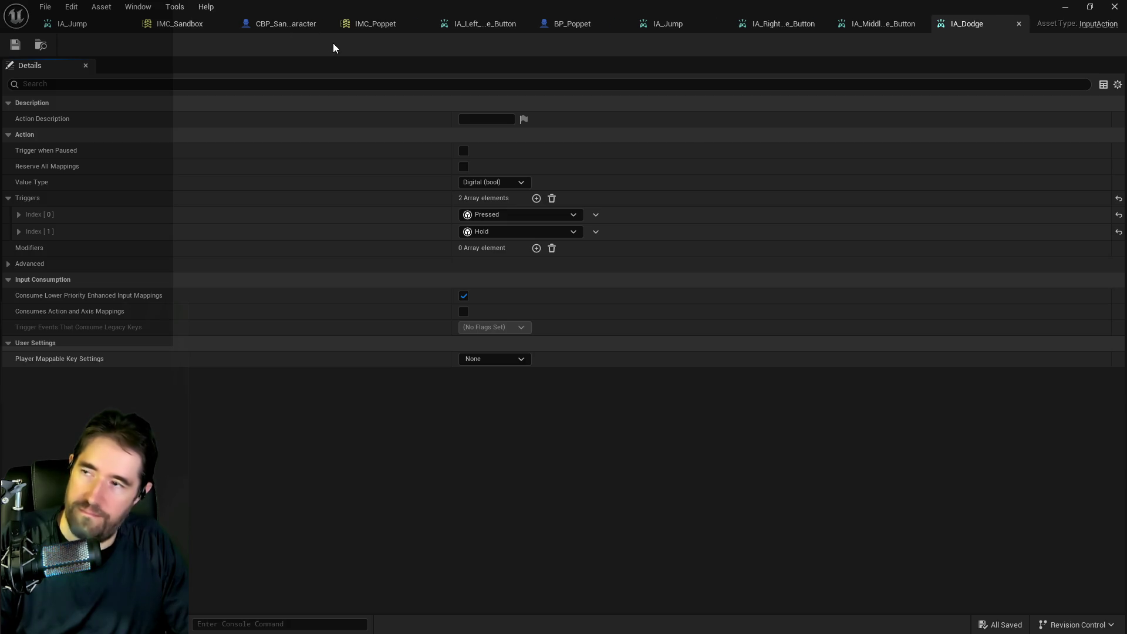
# Step: Glance at the IA_Jump input action, then bring up BP_Poppet's Ghost Form Macro graph
pyautogui.click(93, 25)
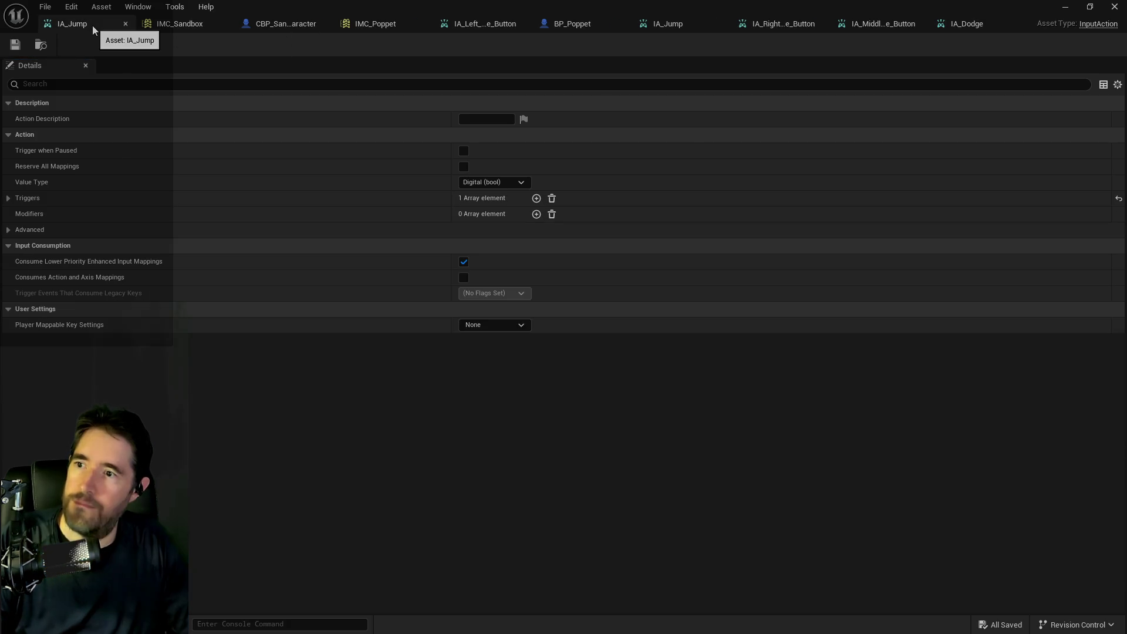
pyautogui.click(559, 24)
pyautogui.scroll(-4, 438, 315)
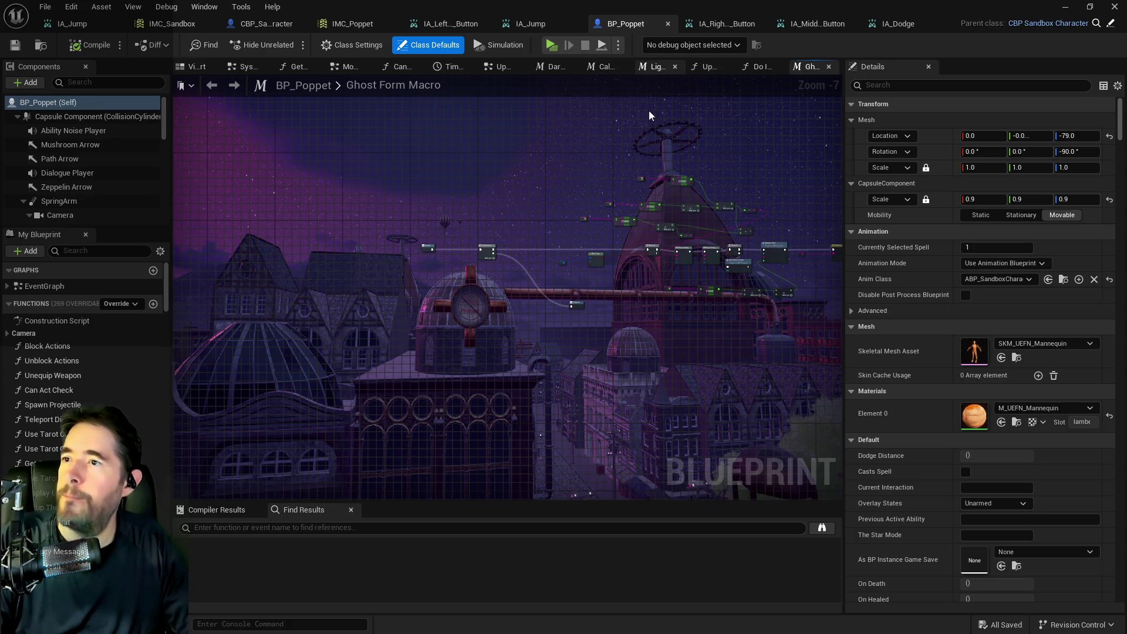
# Step: Wire the Branch node's output pin to the Print String nodes in the Ghost Form Macro
pyautogui.scroll(4, 440, 241)
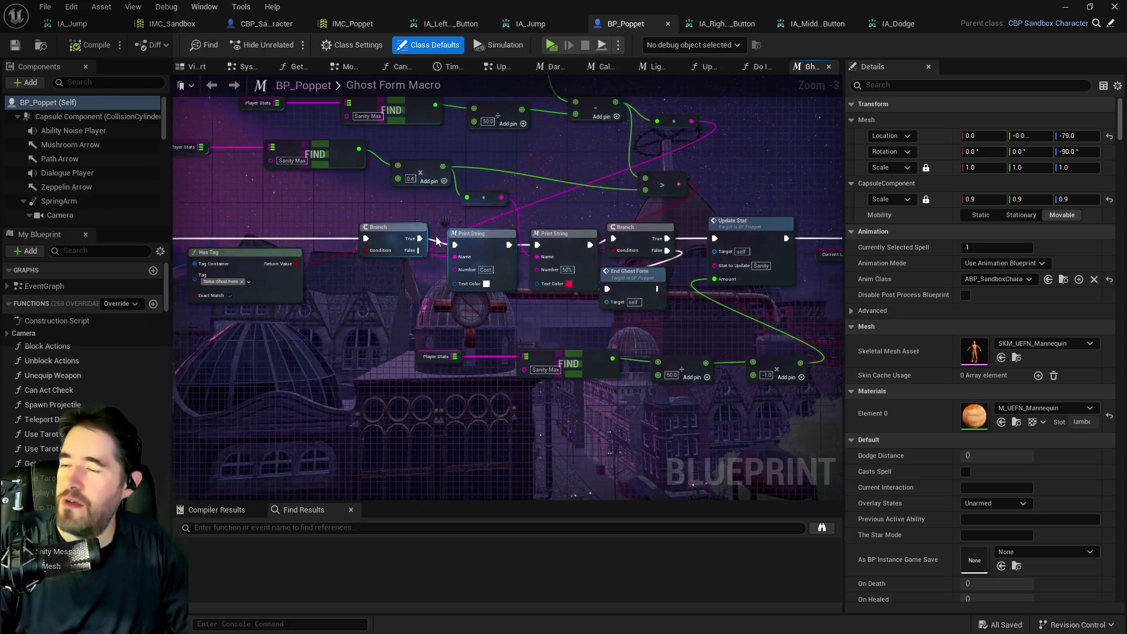
pyautogui.click(413, 242)
pyautogui.scroll(1, 413, 242)
pyautogui.moveTo(418, 239); pyautogui.dragTo(632, 239)
pyautogui.moveTo(446, 314); pyautogui.dragTo(559, 249)
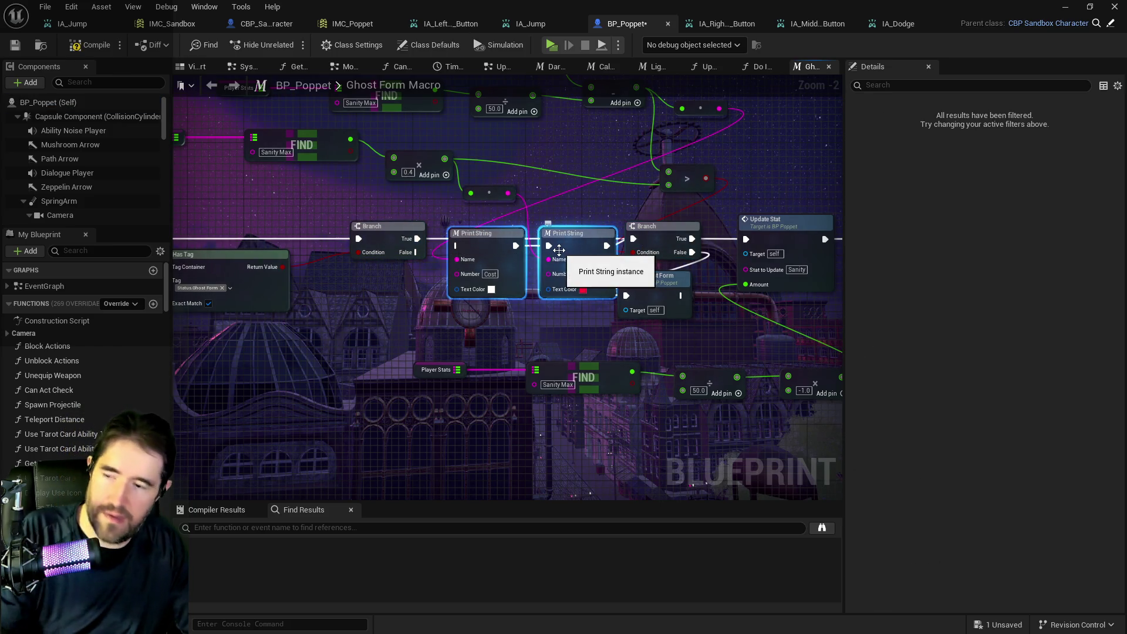
# Step: Pan to the macro's Inputs, Sequence and Outputs nodes and compile BP_Poppet
pyautogui.scroll(-2, 559, 249)
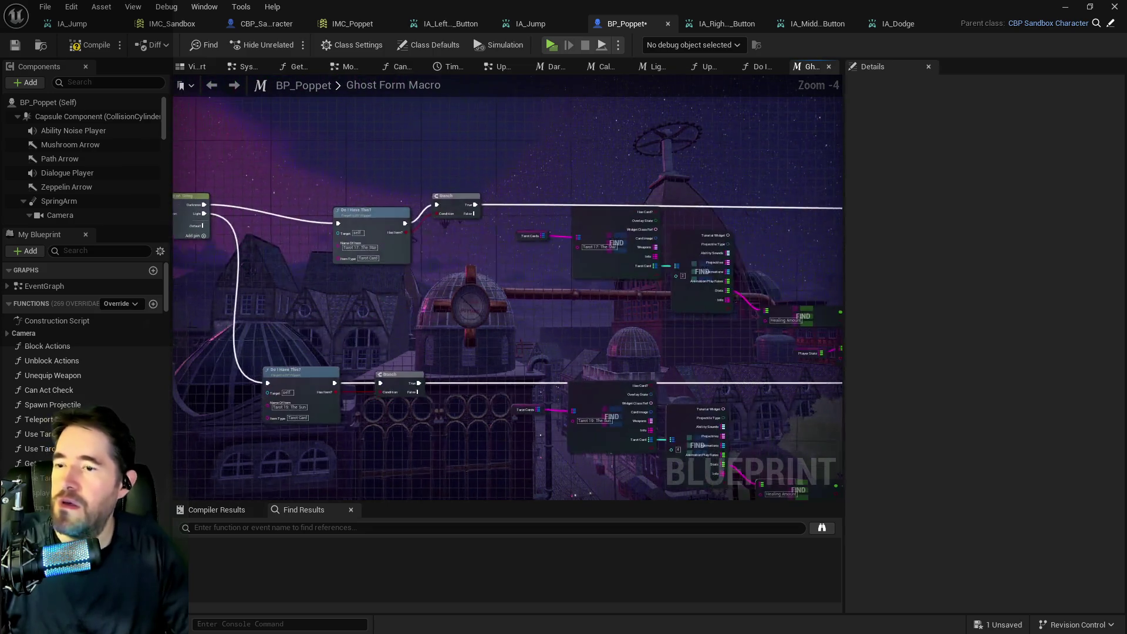
pyautogui.moveTo(411, 234)
pyautogui.mouseDown()
pyautogui.moveTo(499, 294)
pyautogui.moveTo(581, 387)
pyautogui.mouseUp()
pyautogui.moveTo(353, 352)
pyautogui.mouseDown()
pyautogui.moveTo(680, 343)
pyautogui.moveTo(504, 262)
pyautogui.mouseUp()
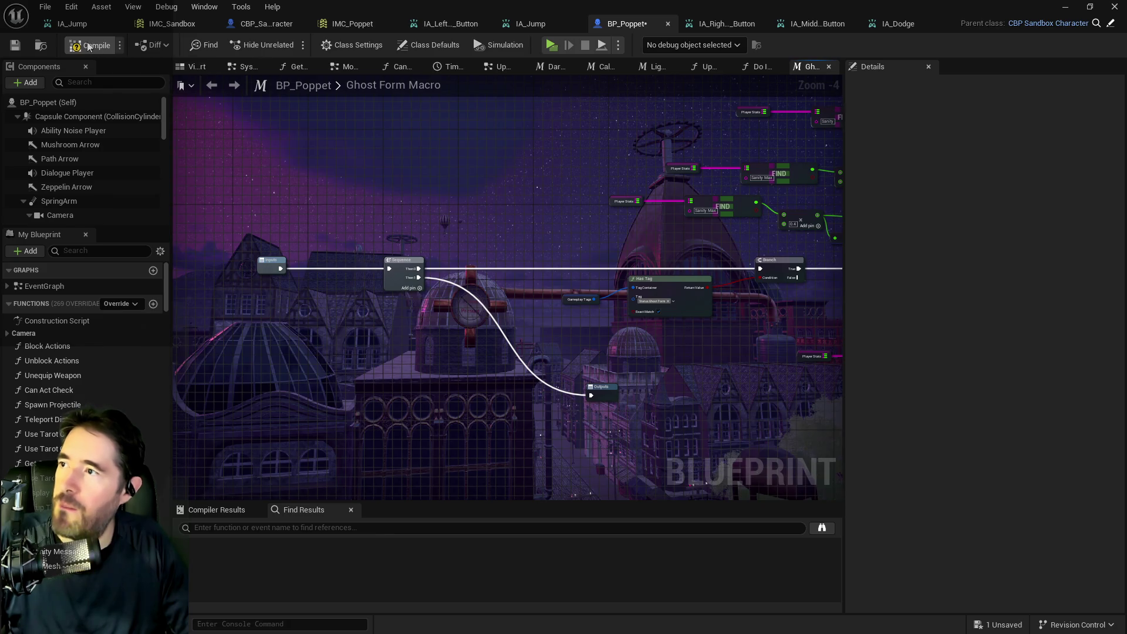
pyautogui.click(13, 47)
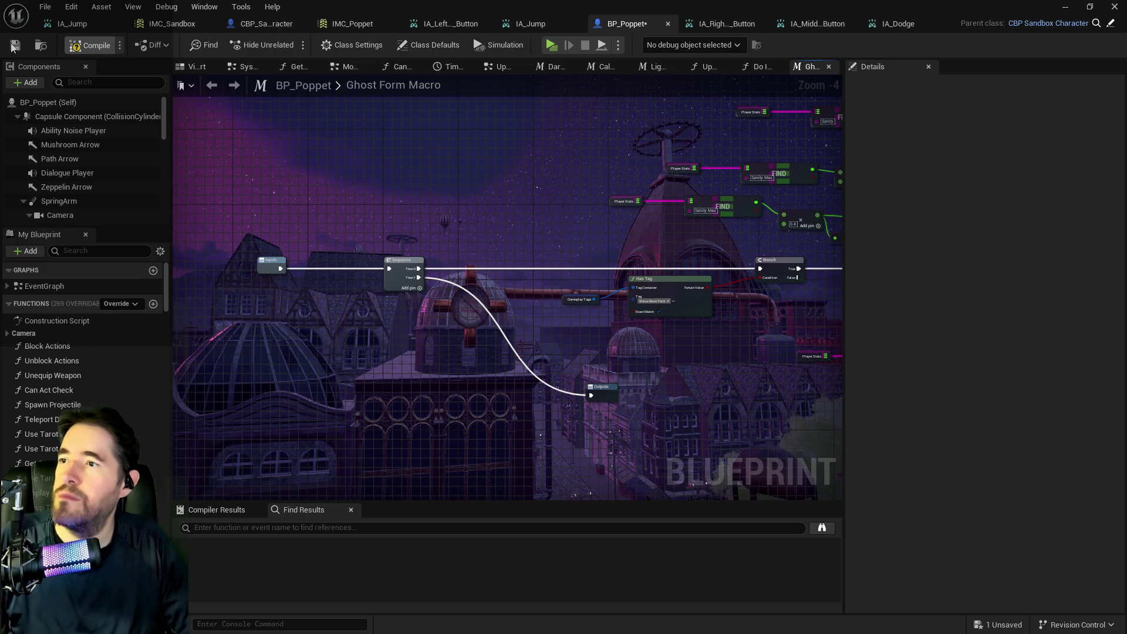
pyautogui.click(345, 68)
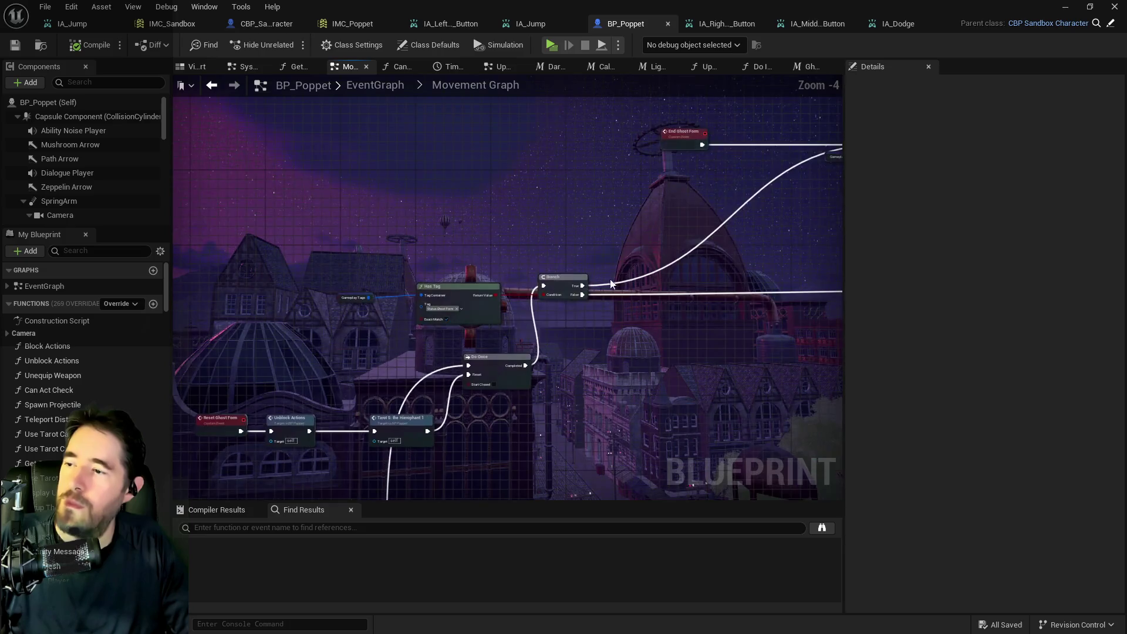
pyautogui.scroll(1, 675, 276)
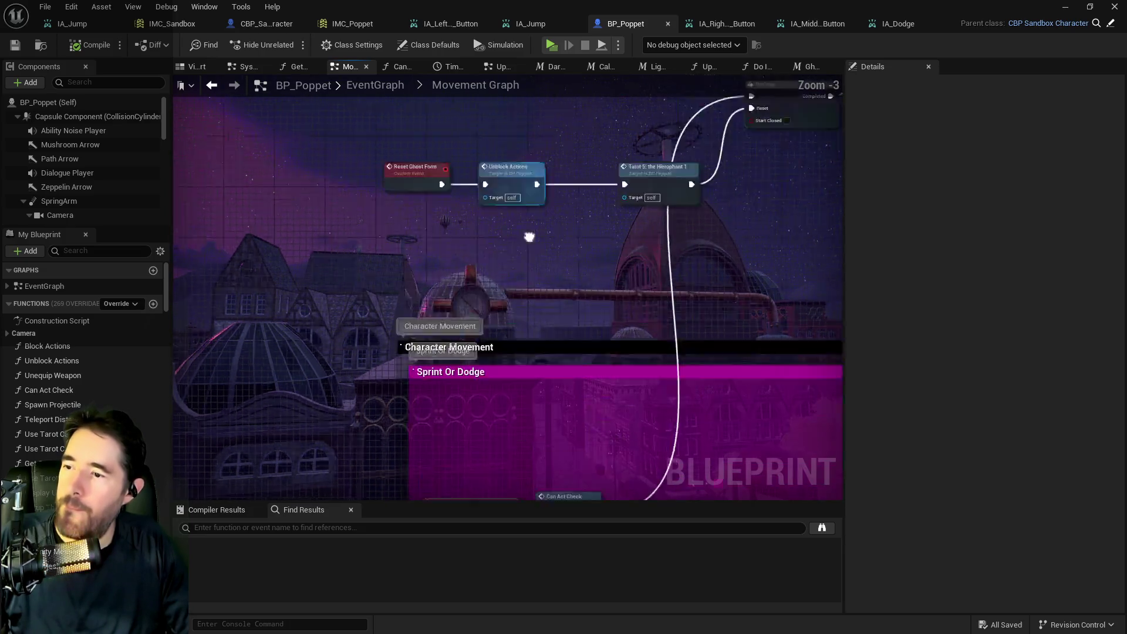
pyautogui.moveTo(640, 350); pyautogui.dragTo(421, 204)
pyautogui.click(365, 289)
pyautogui.moveTo(391, 292)
pyautogui.mouseDown()
pyautogui.moveTo(810, 292)
pyautogui.moveTo(798, 288)
pyautogui.mouseUp()
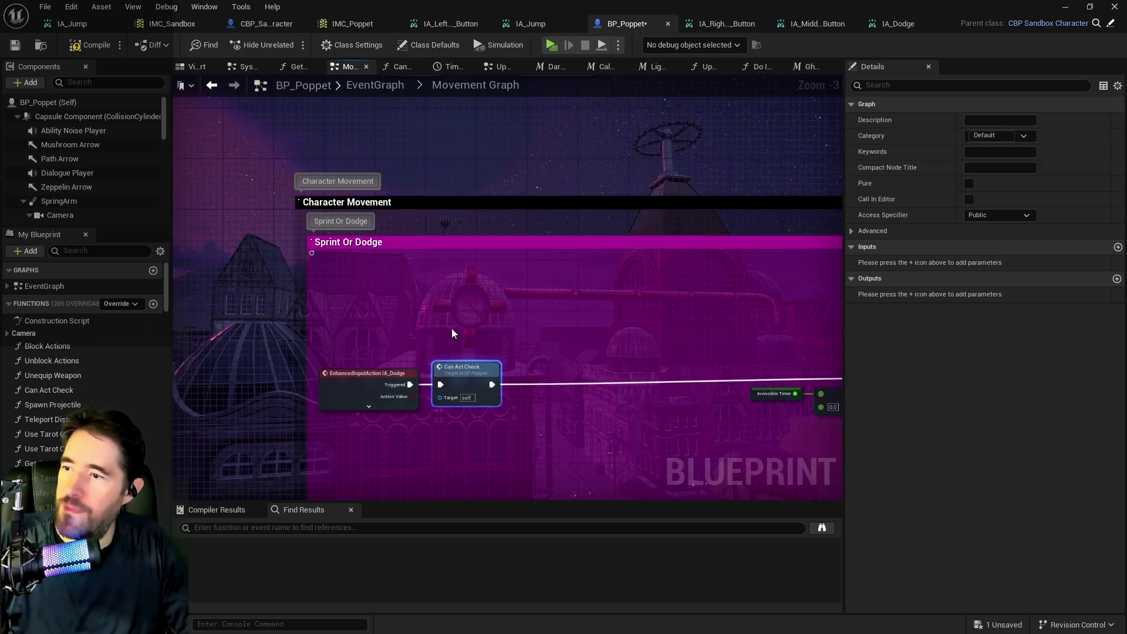
pyautogui.moveTo(280, 216); pyautogui.dragTo(309, 505)
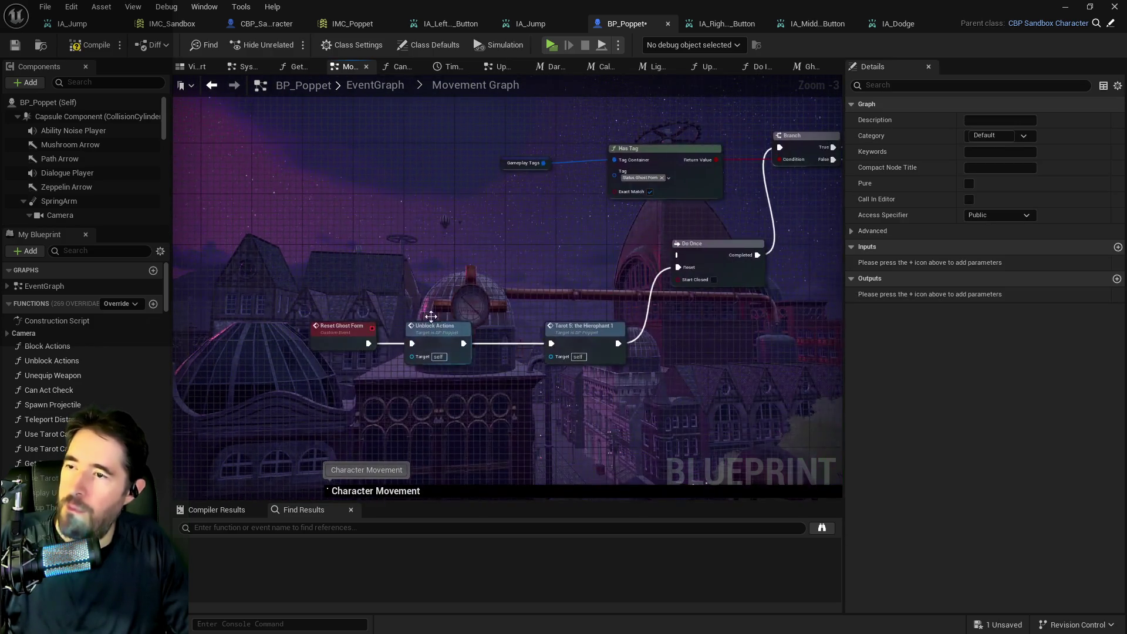
pyautogui.moveTo(258, 253)
pyautogui.mouseDown()
pyautogui.moveTo(335, 254)
pyautogui.moveTo(368, 327)
pyautogui.mouseUp()
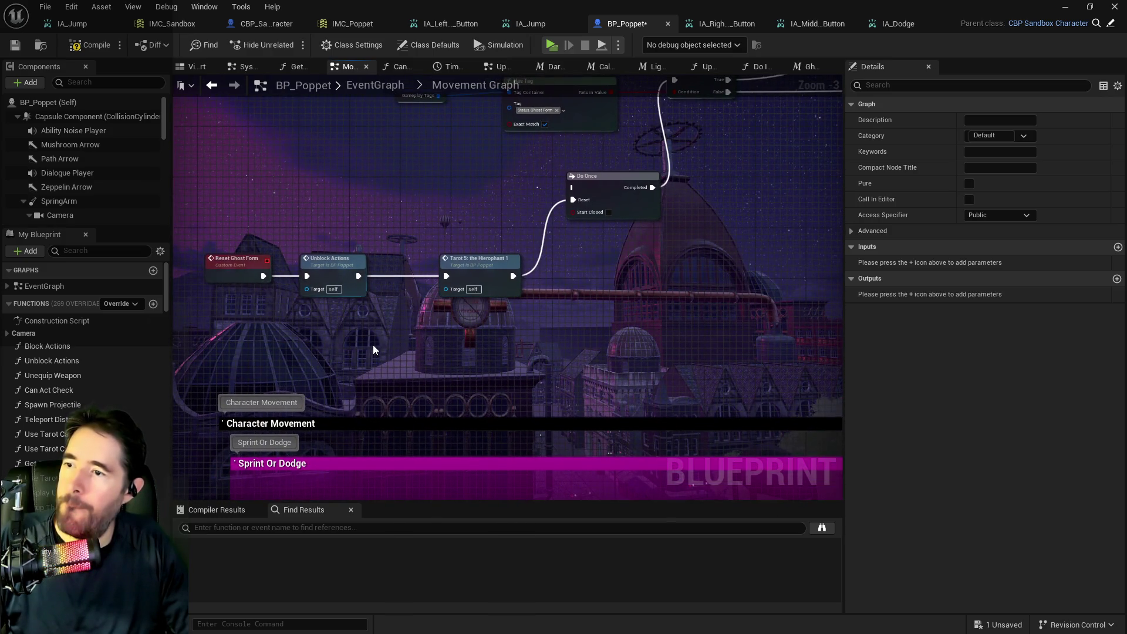
pyautogui.hotkey('ctrl', 'v')
pyautogui.moveTo(384, 359)
pyautogui.mouseDown()
pyautogui.moveTo(394, 239)
pyautogui.moveTo(433, 170)
pyautogui.moveTo(571, 188)
pyautogui.mouseUp()
pyautogui.moveTo(528, 228)
pyautogui.mouseDown()
pyautogui.moveTo(656, 291)
pyautogui.moveTo(833, 343)
pyautogui.mouseUp()
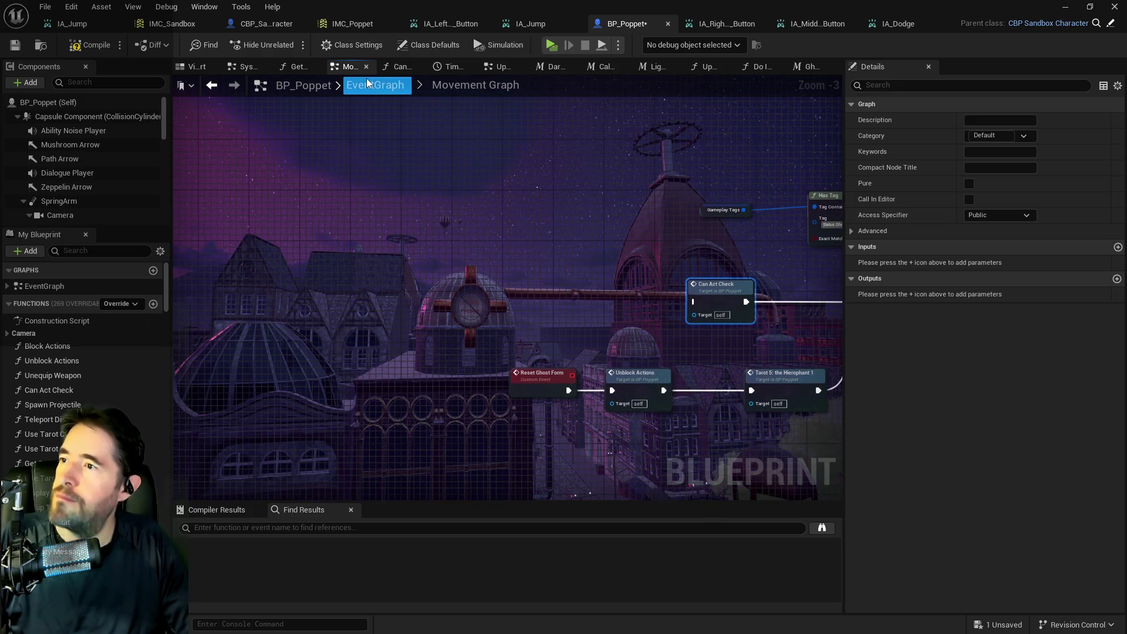
pyautogui.click(398, 71)
pyautogui.click(461, 73)
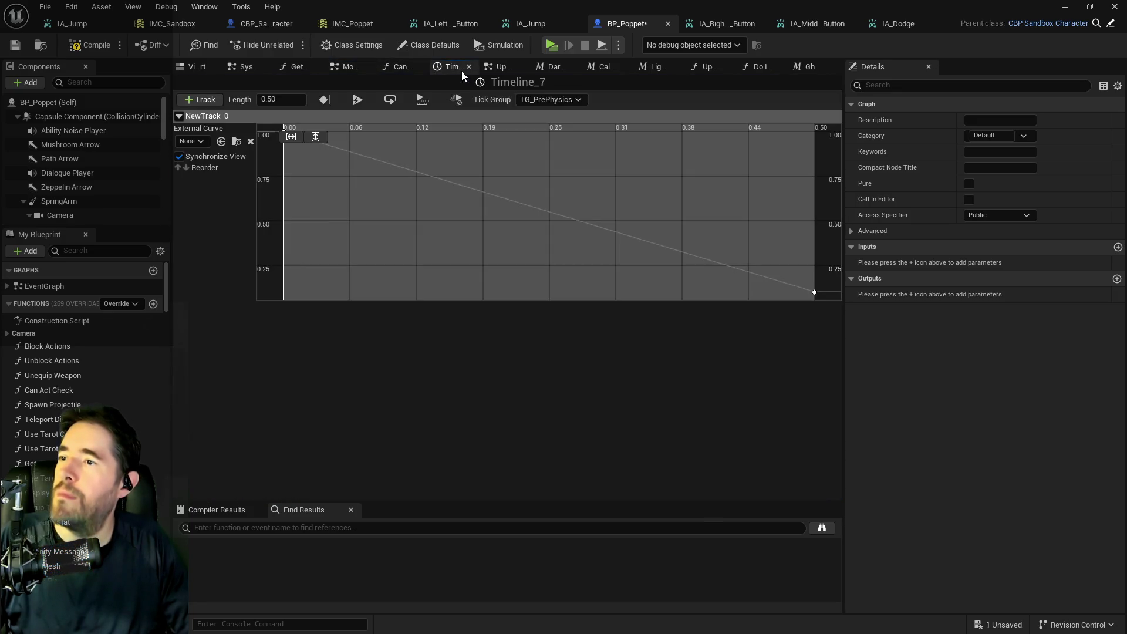
pyautogui.click(463, 69)
pyautogui.click(463, 68)
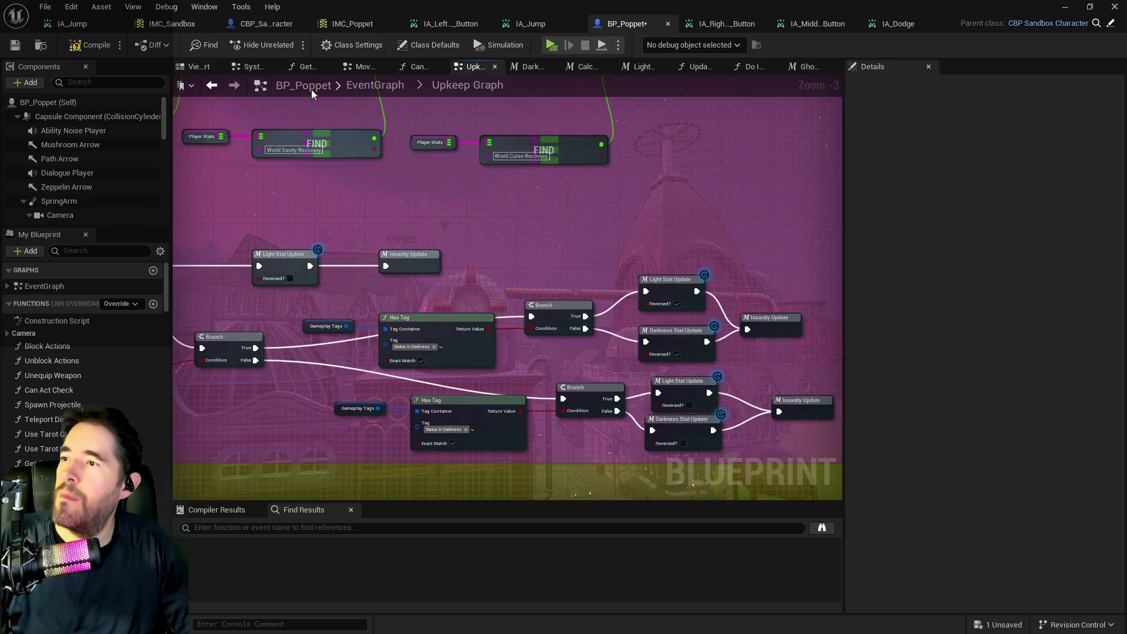
pyautogui.click(352, 86)
pyautogui.doubleClick(335, 220)
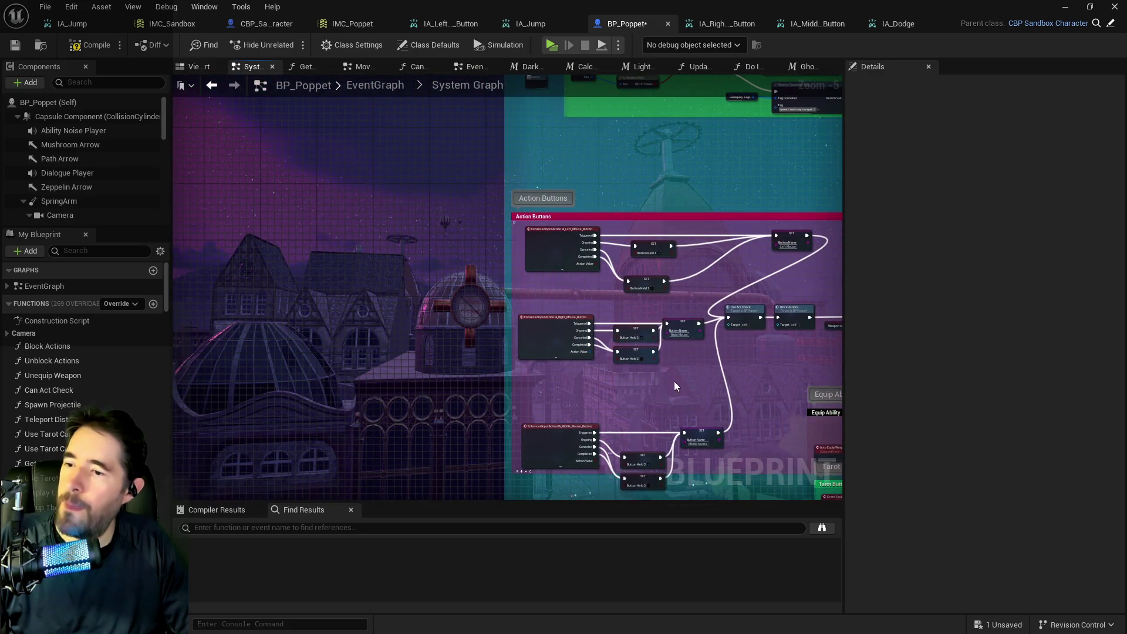
pyautogui.scroll(4, 633, 378)
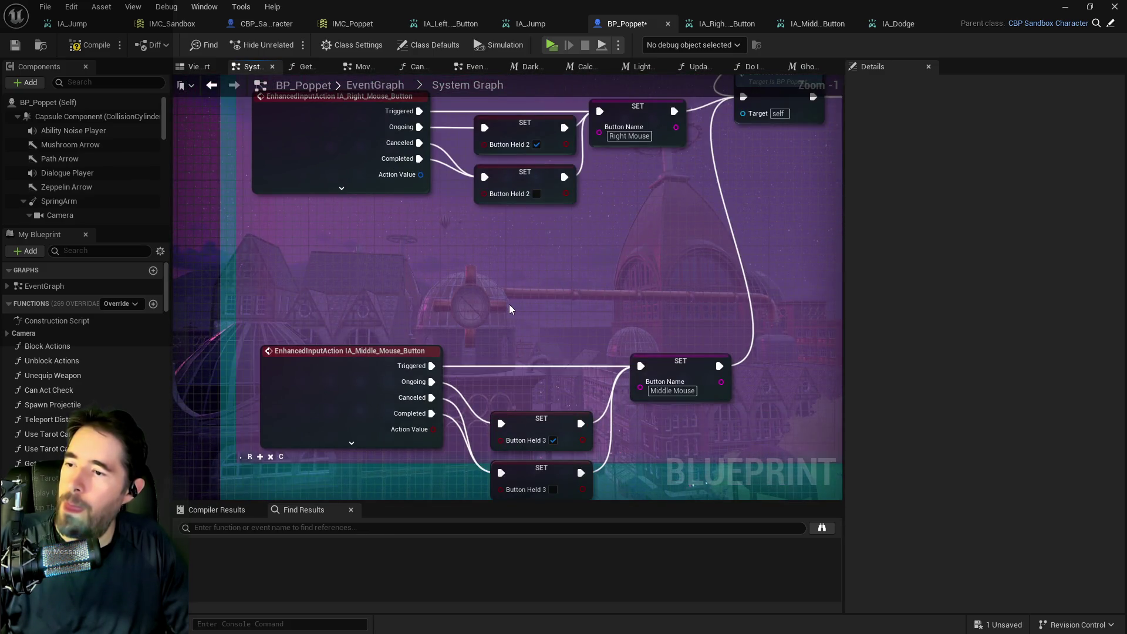
# Step: Delete the Use Tarot Card Ability 3 call and its getter from the System Graph
pyautogui.scroll(-3, 587, 290)
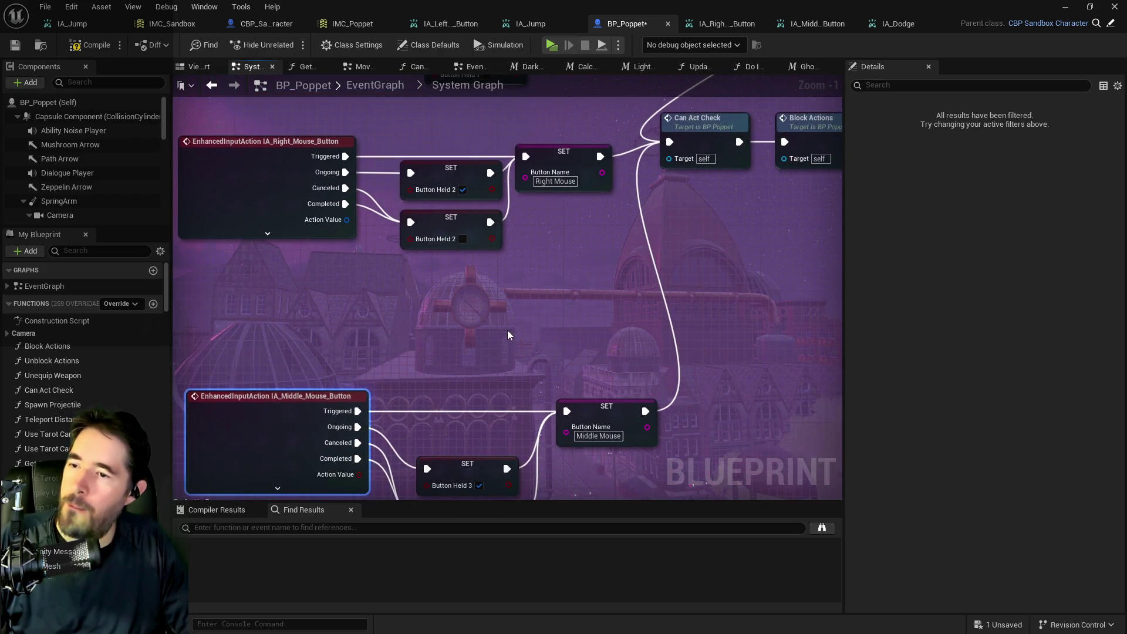
pyautogui.scroll(1, 577, 297)
pyautogui.moveTo(464, 382)
pyautogui.mouseDown()
pyautogui.moveTo(458, 238)
pyautogui.moveTo(448, 305)
pyautogui.mouseUp()
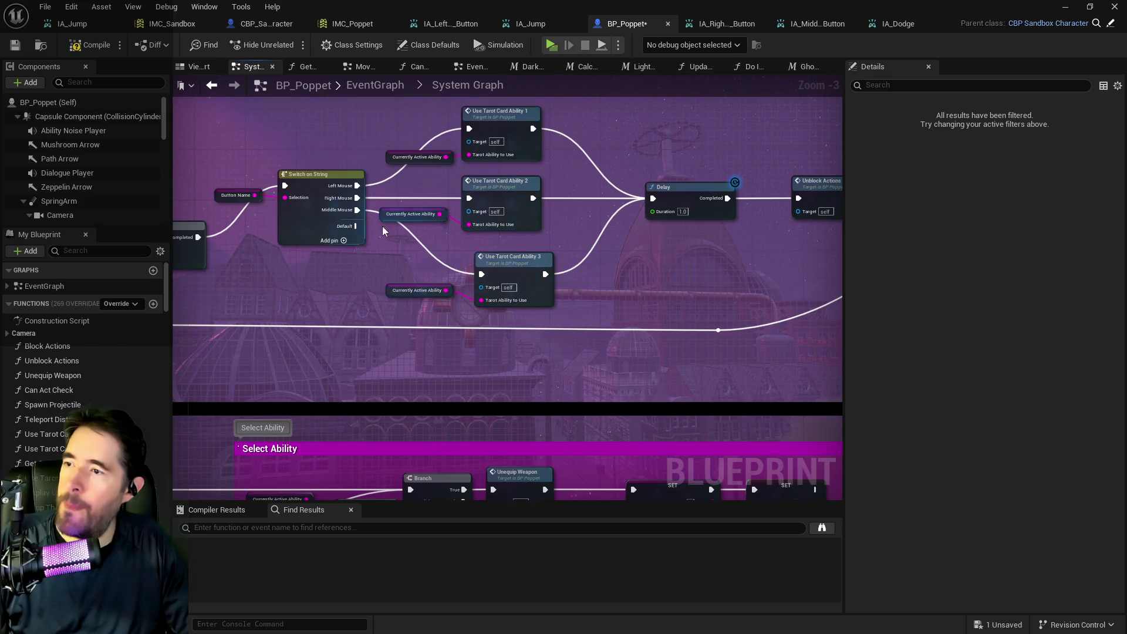
pyautogui.click(282, 220)
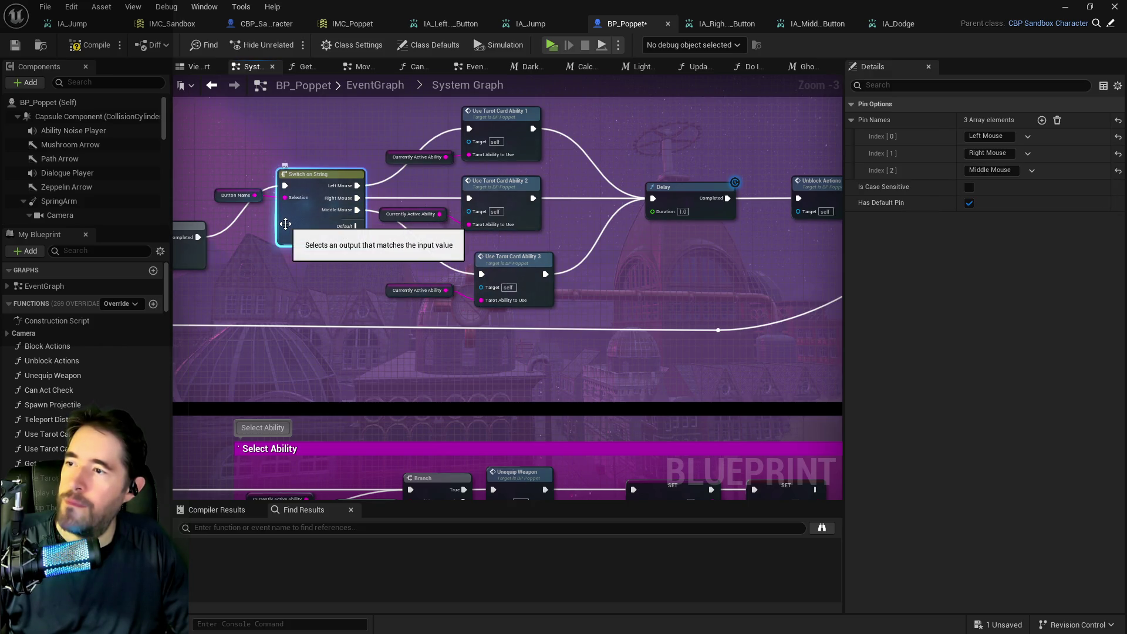
pyautogui.moveTo(396, 248); pyautogui.dragTo(548, 288)
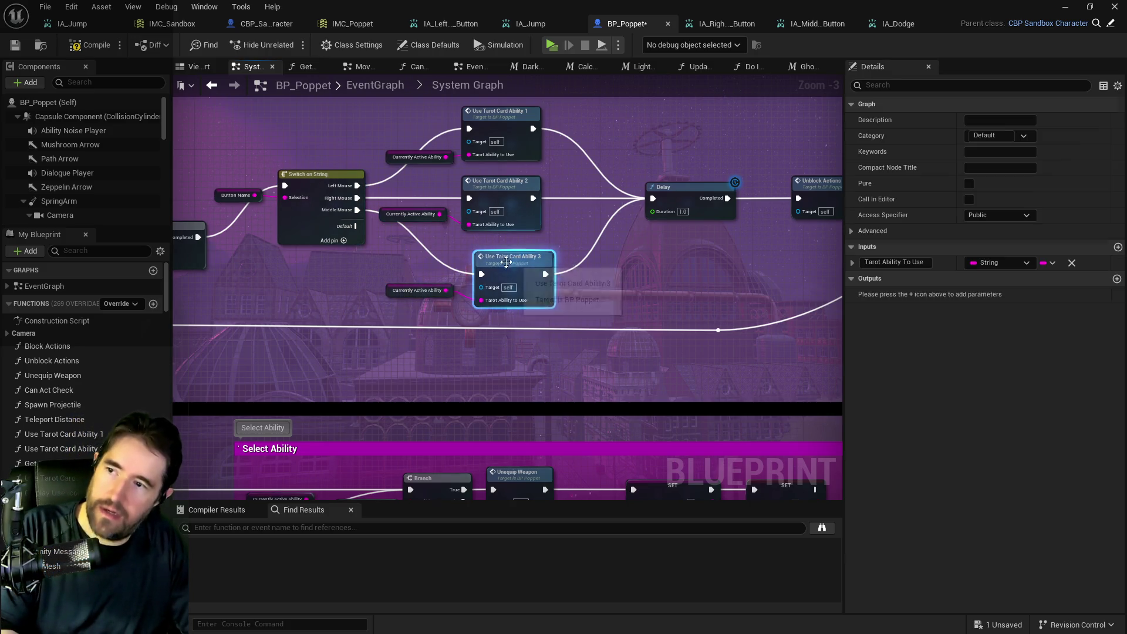
pyautogui.press('Delete')
# Step: Wire the Switch on String Default output to Delay and remove its Middle Mouse case
pyautogui.moveTo(420, 260)
pyautogui.mouseDown()
pyautogui.moveTo(540, 287)
pyautogui.moveTo(176, 240)
pyautogui.moveTo(717, 277)
pyautogui.moveTo(724, 221)
pyautogui.moveTo(652, 209)
pyautogui.mouseUp()
pyautogui.click(306, 227)
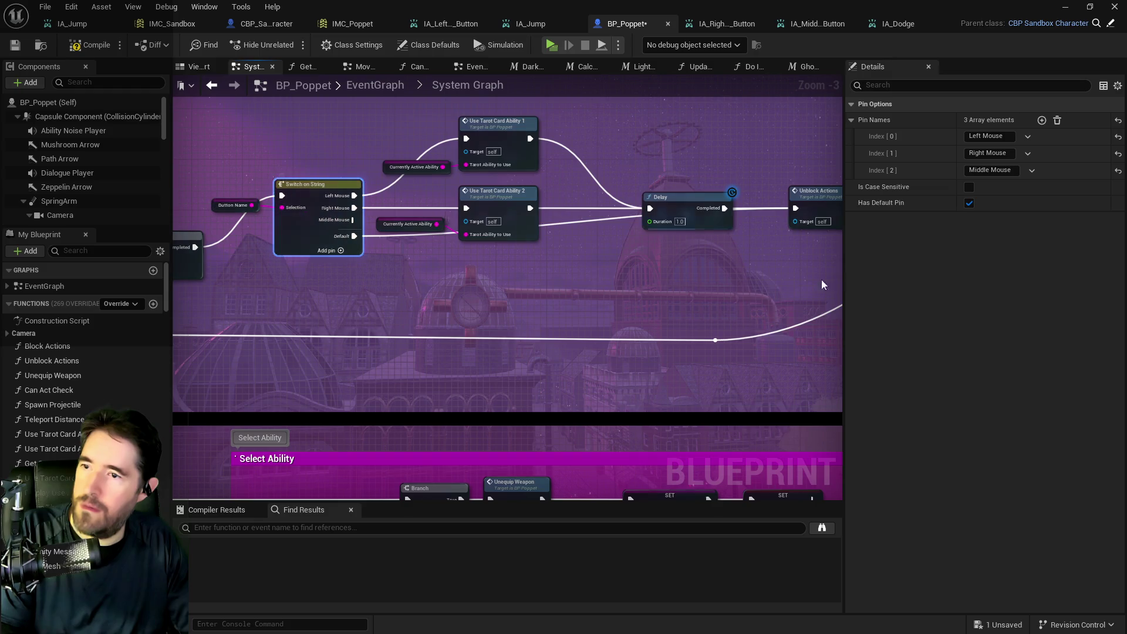
pyautogui.click(1031, 170)
pyautogui.click(1041, 203)
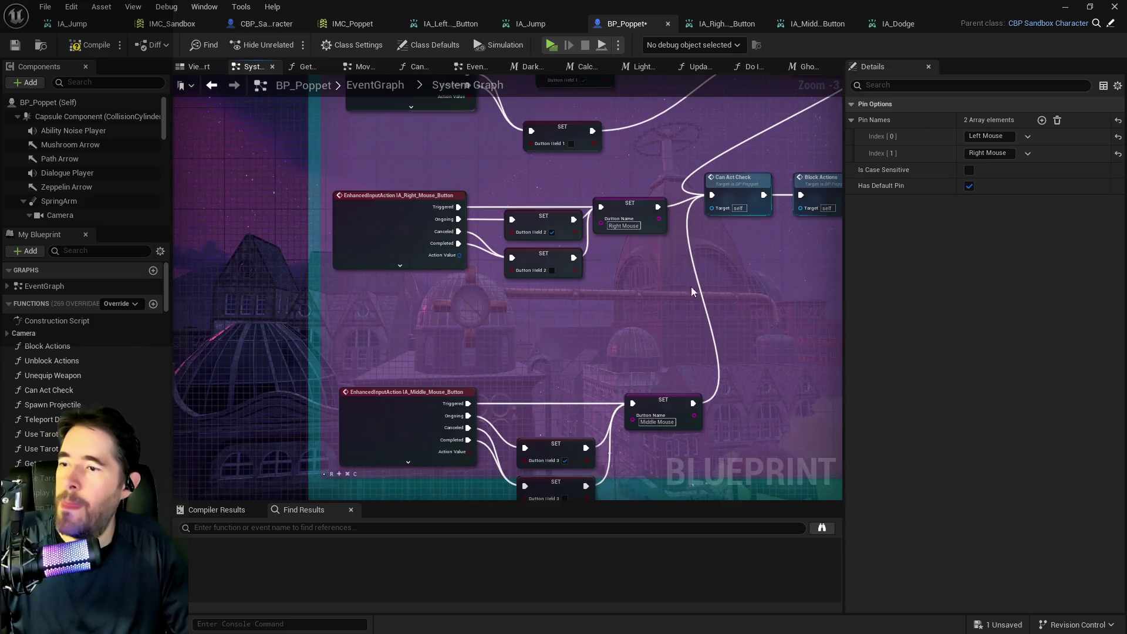
# Step: Delete the three Middle Mouse SET nodes and the IA_Middle_Mouse_Button input event
pyautogui.moveTo(503, 241); pyautogui.dragTo(649, 415)
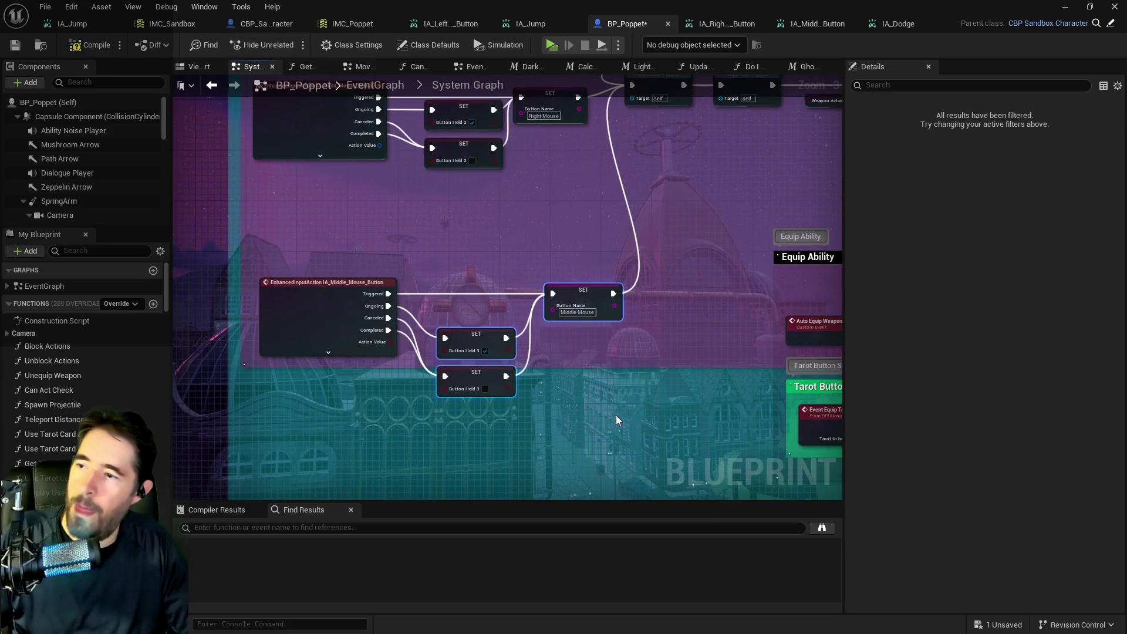
pyautogui.press('Delete')
pyautogui.click(301, 299)
pyautogui.press('Delete')
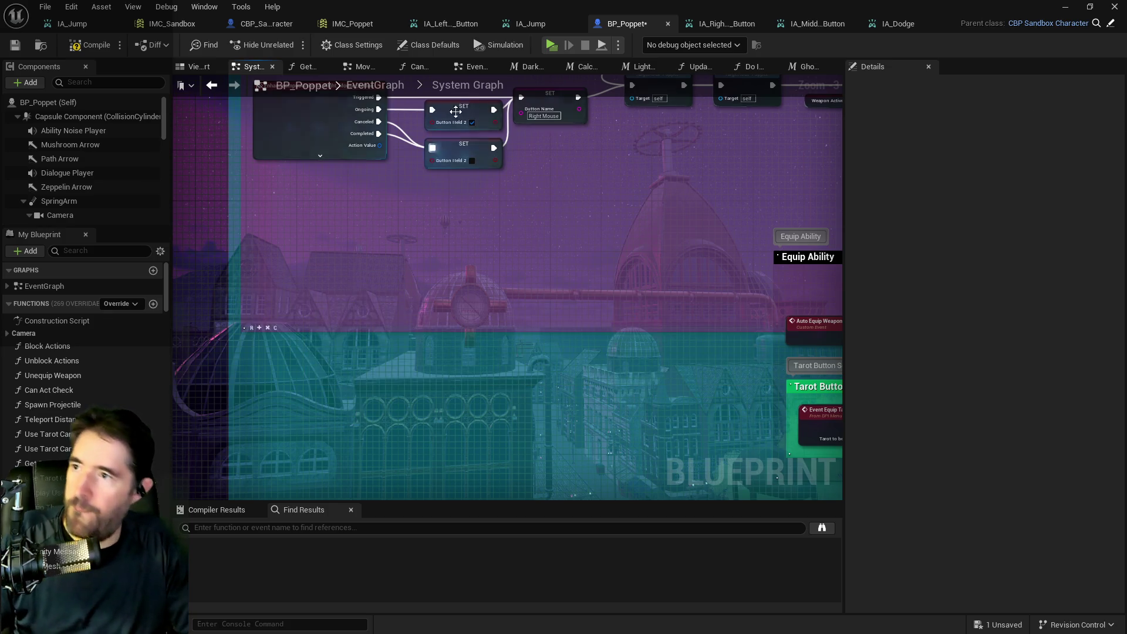
pyautogui.moveTo(347, 69); pyautogui.dragTo(292, 68)
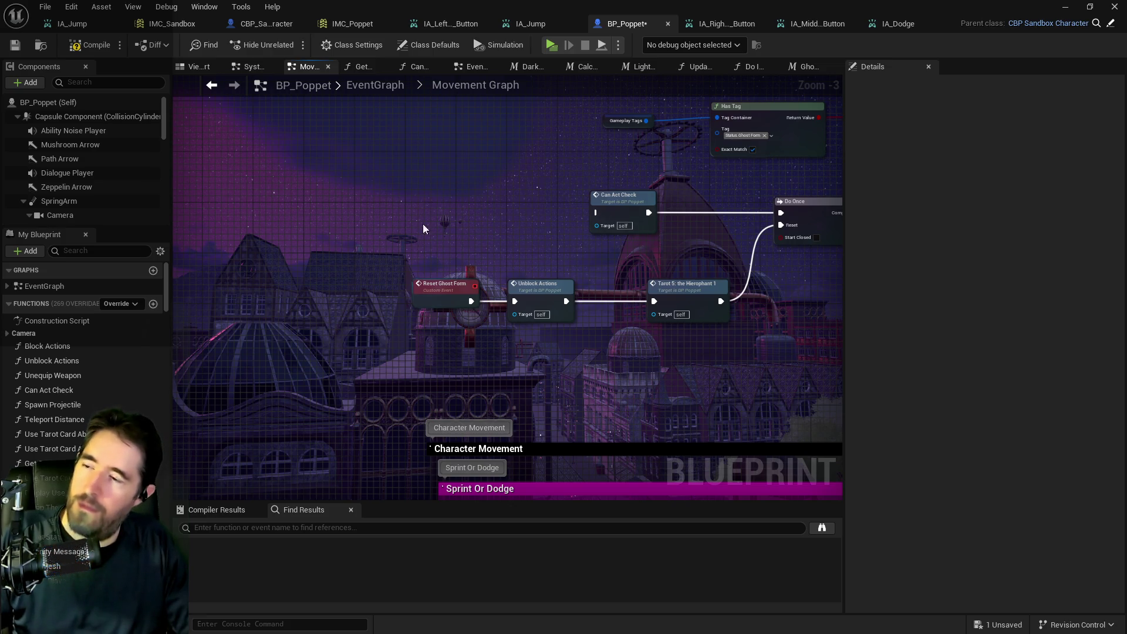
# Step: Add an IA_Middle_Mouse_Button event, wire its Triggered pin into Can Act Check, and compile
pyautogui.rightClick(431, 176)
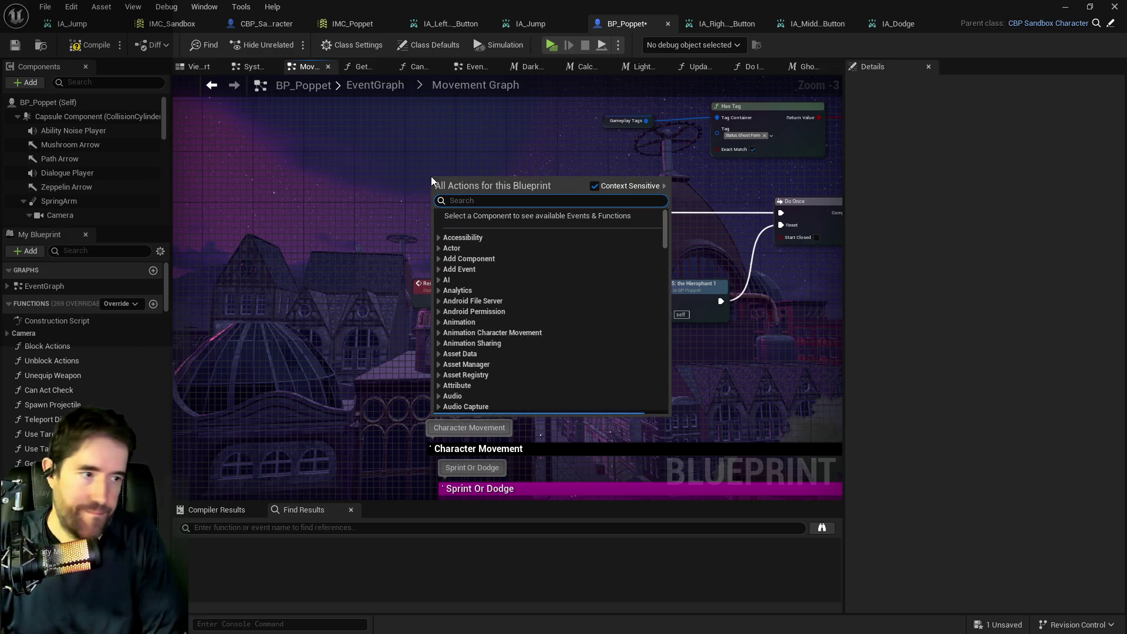
pyautogui.write('middle mous')
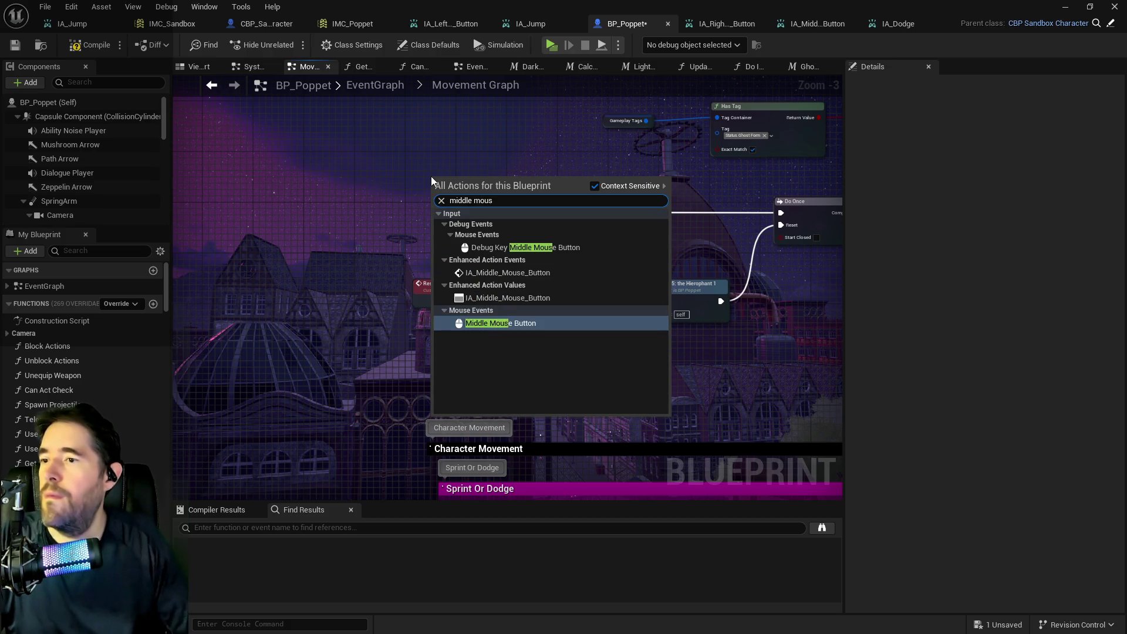
pyautogui.click(488, 272)
pyautogui.moveTo(481, 199); pyautogui.dragTo(418, 217)
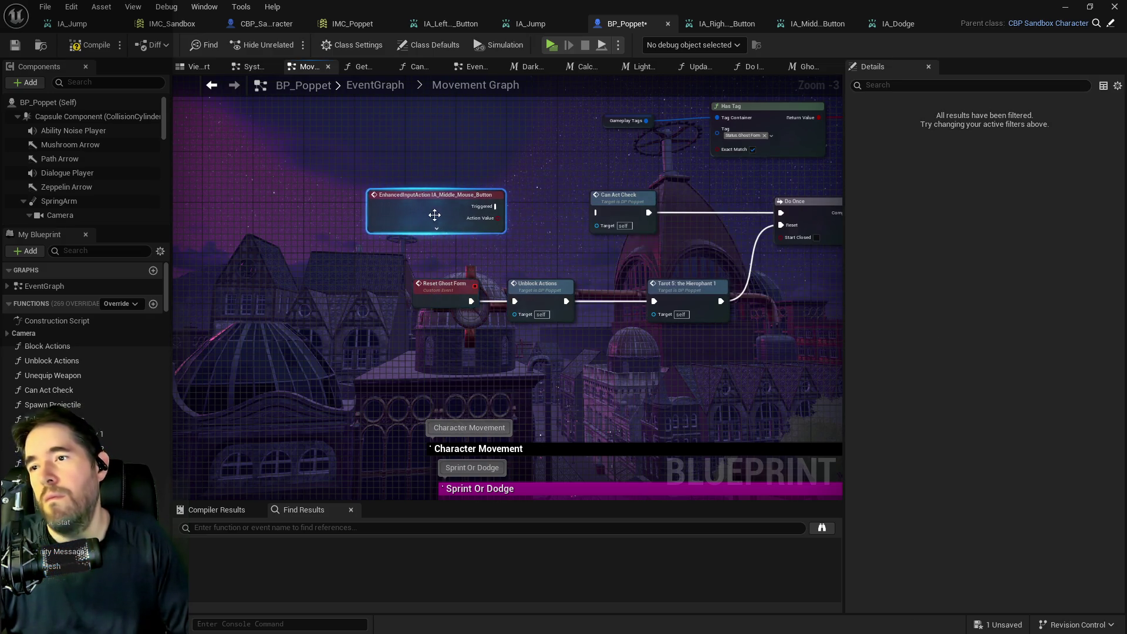
pyautogui.moveTo(495, 206); pyautogui.dragTo(598, 213)
pyautogui.moveTo(434, 205); pyautogui.dragTo(447, 212)
pyautogui.click(91, 44)
pyautogui.hotkey('alt', 'Tab')
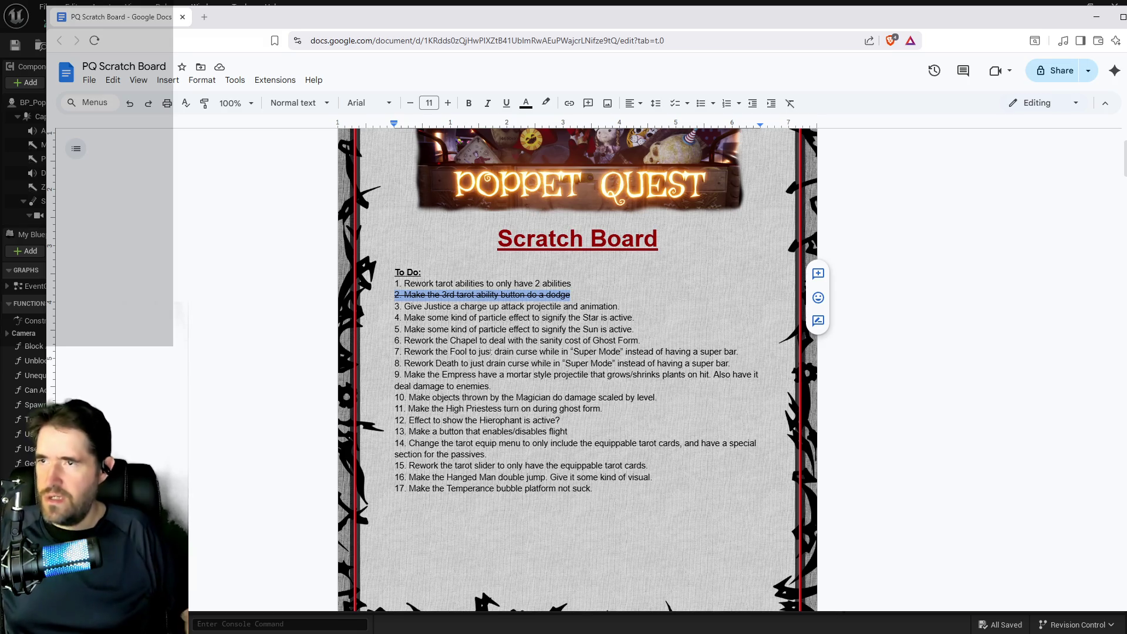
pyautogui.hotkey('alt', 'Tab')
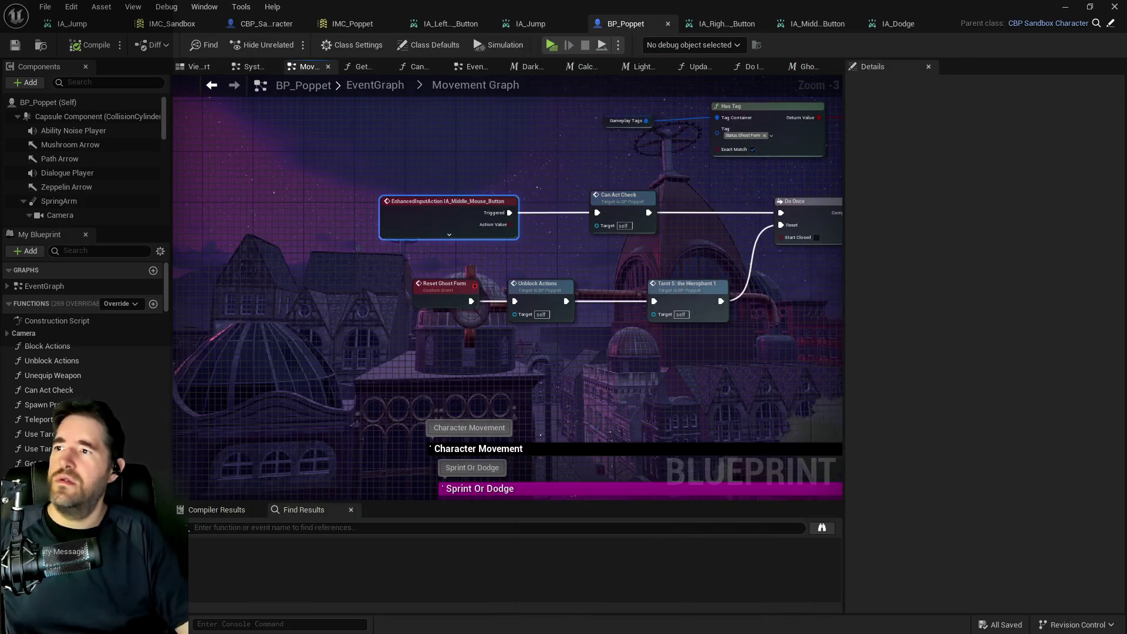
# Step: Switch from the Blueprint editor to the level editor to view the foggy corridor
pyautogui.hotkey('alt', 'Tab')
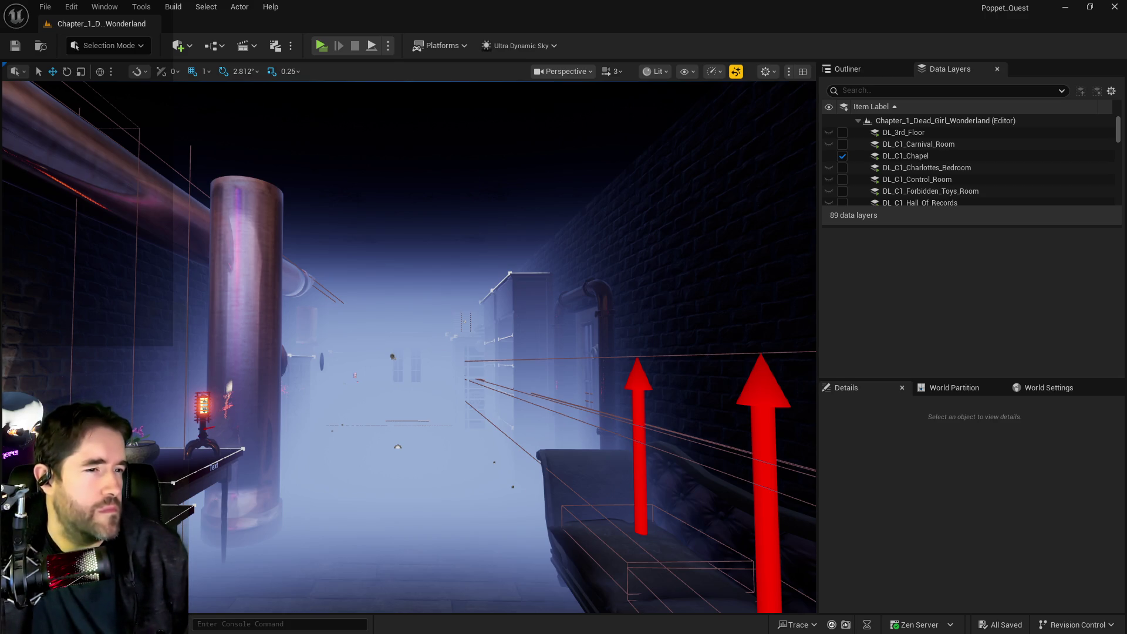
pyautogui.hotkey('alt', 'Tab')
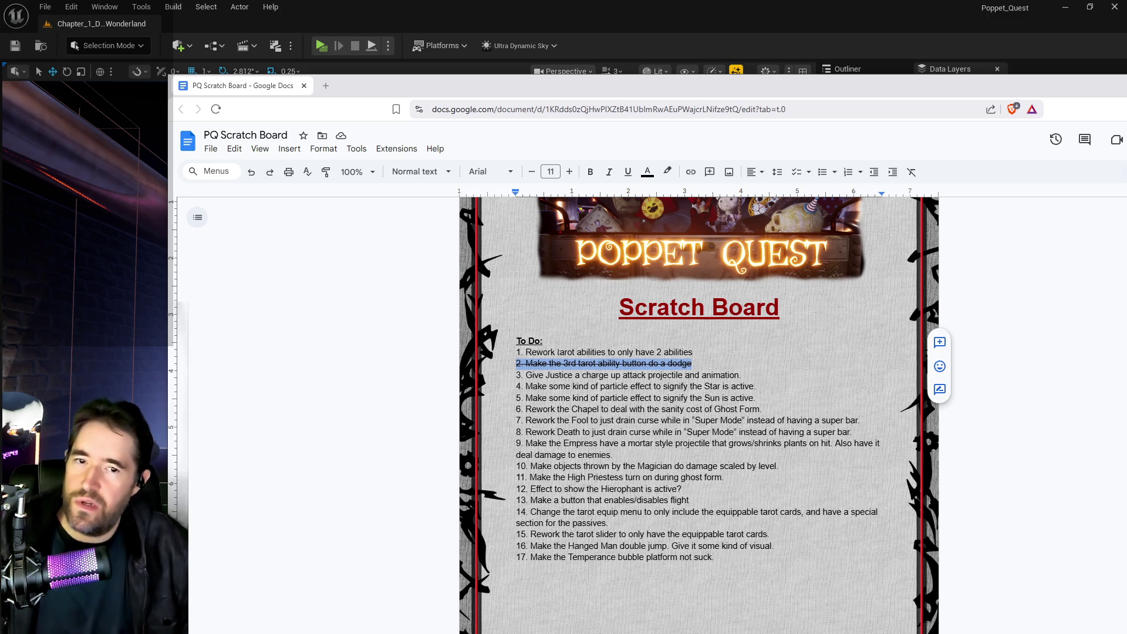
pyautogui.moveTo(633, 85); pyautogui.dragTo(1126, 117)
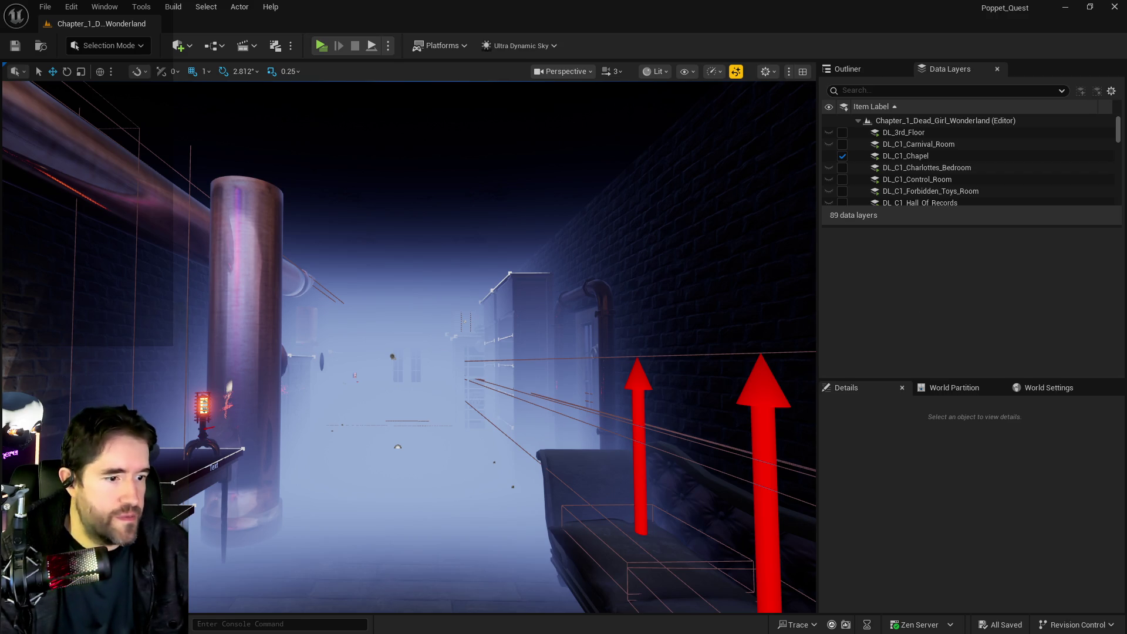
pyautogui.hotkey('alt', 'Tab')
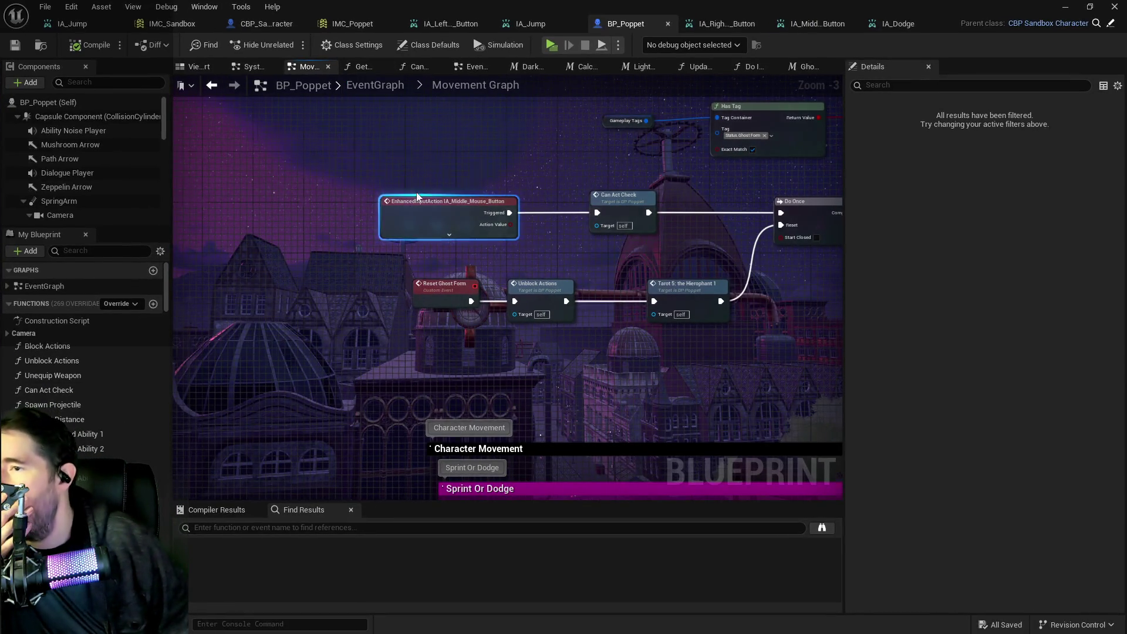
# Step: Nudge the Gameplay Tags and Has Tag nodes down, then select the upper row of ghost-form nodes
pyautogui.scroll(-2, 417, 196)
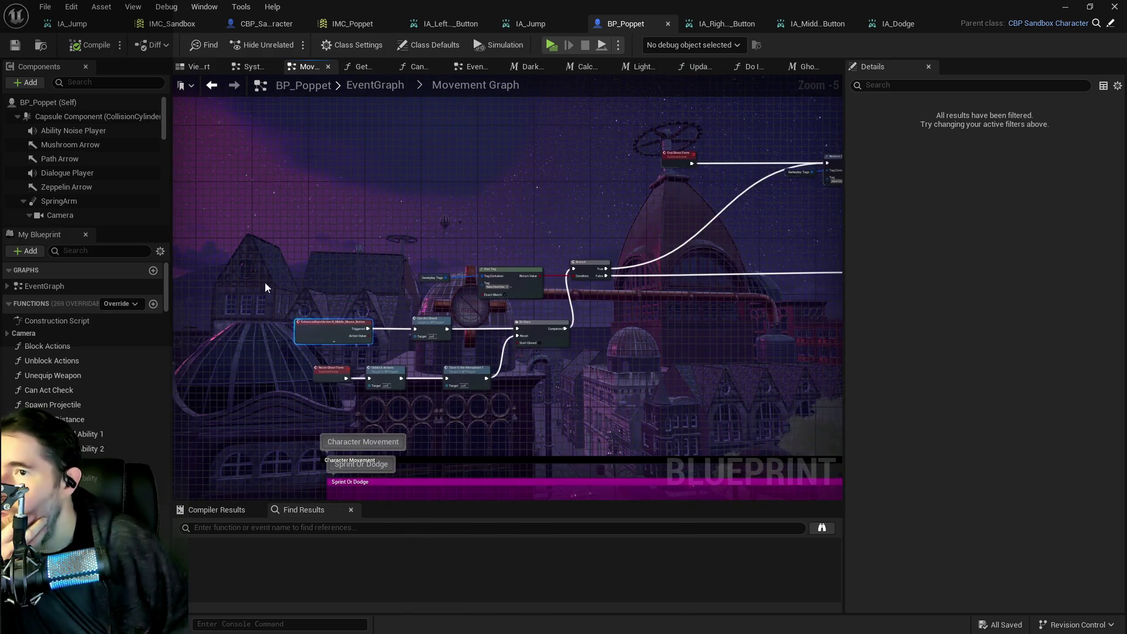
pyautogui.moveTo(269, 307)
pyautogui.mouseDown()
pyautogui.moveTo(487, 370)
pyautogui.moveTo(555, 365)
pyautogui.moveTo(487, 308)
pyautogui.moveTo(368, 268)
pyautogui.mouseUp()
pyautogui.click(441, 281)
pyautogui.keyDown('ctrl'); pyautogui.click(511, 291); pyautogui.keyUp('ctrl')
pyautogui.moveTo(521, 290); pyautogui.dragTo(525, 301)
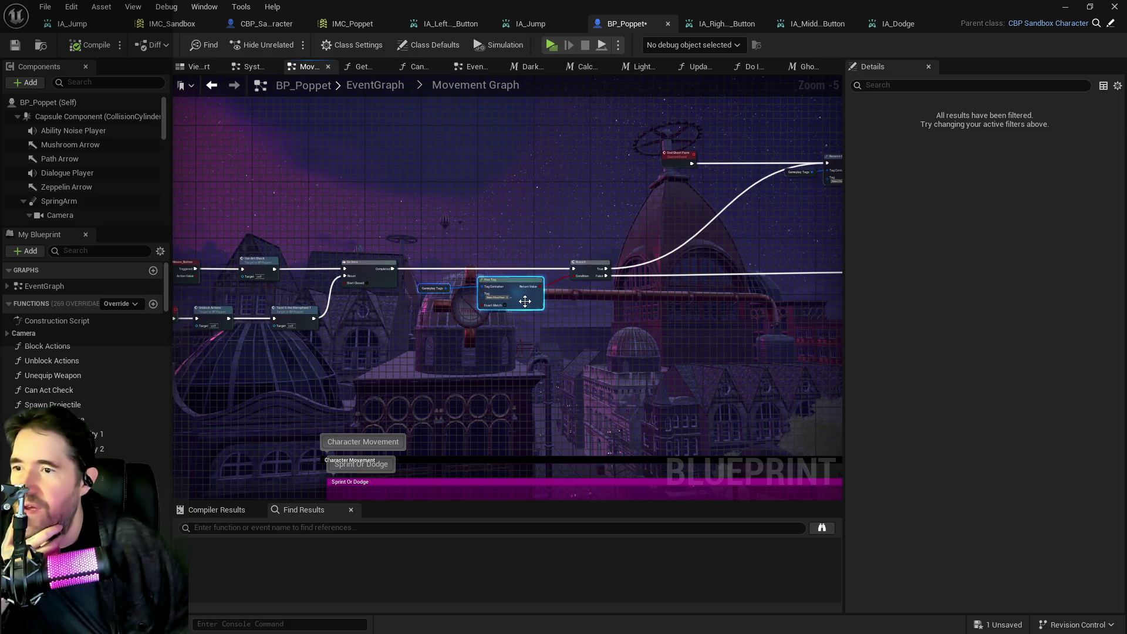
pyautogui.scroll(-6, 524, 301)
pyautogui.moveTo(667, 281); pyautogui.dragTo(802, 308)
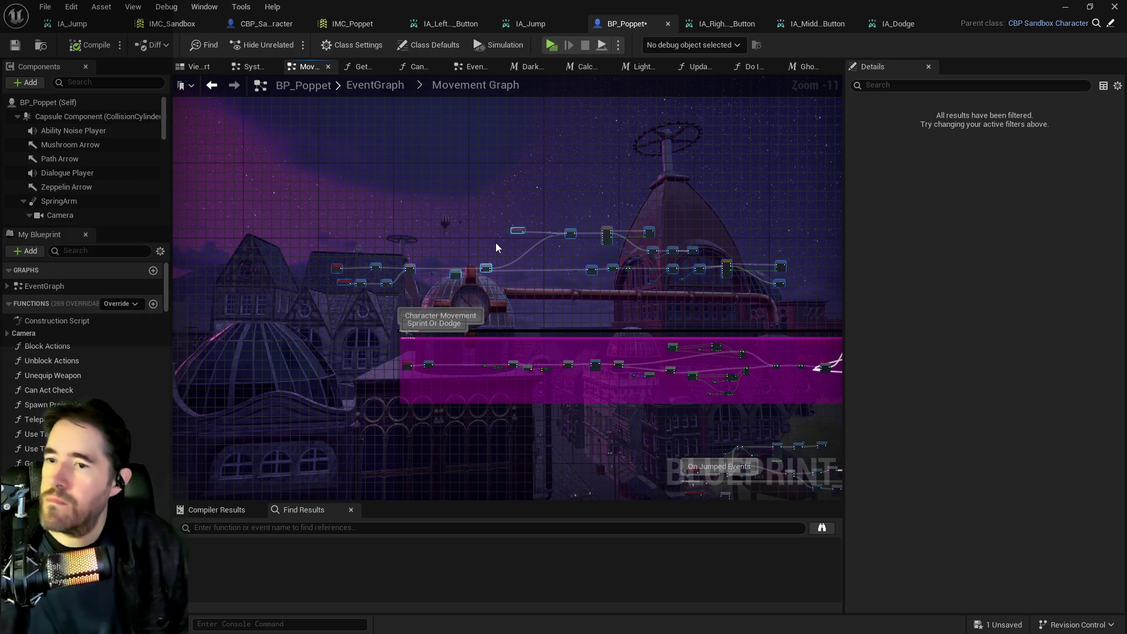
# Step: Wrap the selected nodes in a comment box titled 'Ghost Form'
pyautogui.press('c')
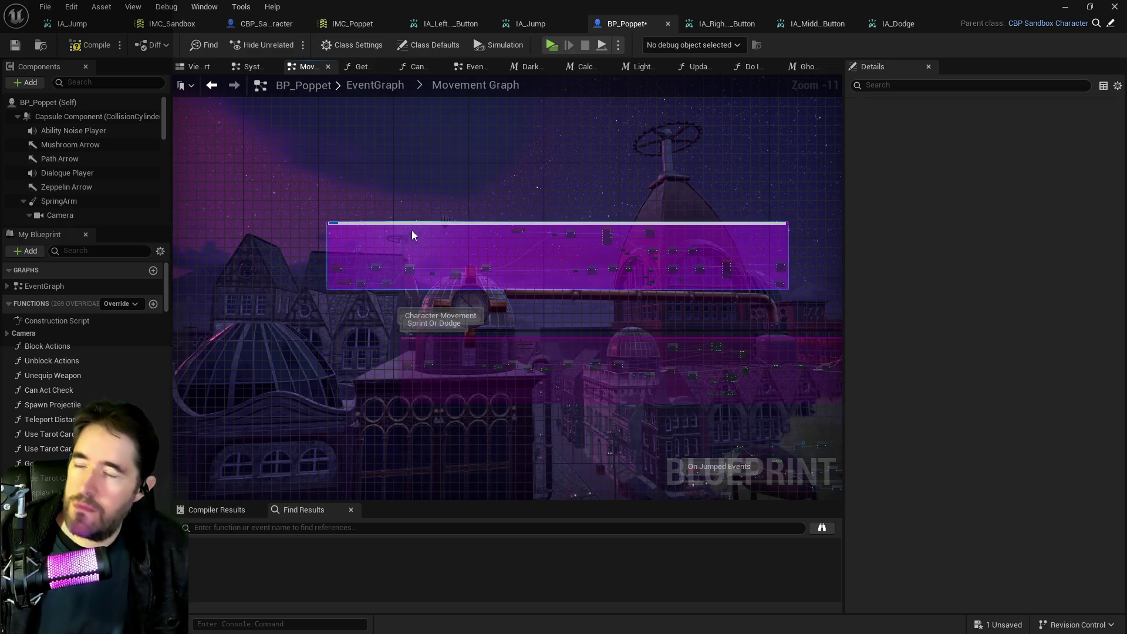
pyautogui.scroll(5, 344, 214)
pyautogui.write('Ghost Fol')
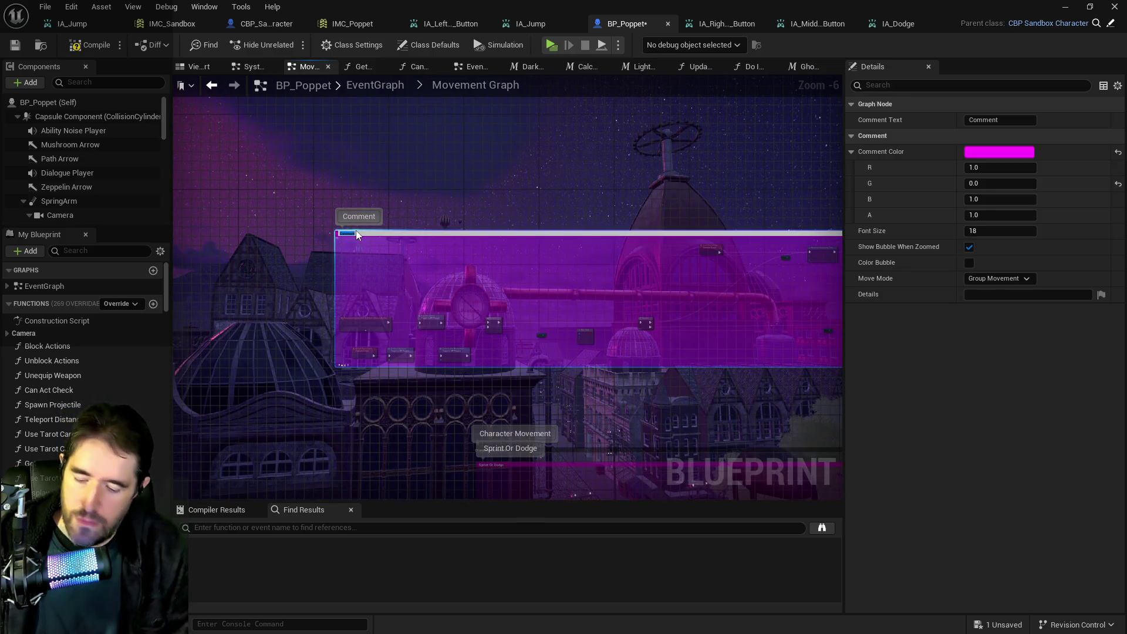
pyautogui.press('Return')
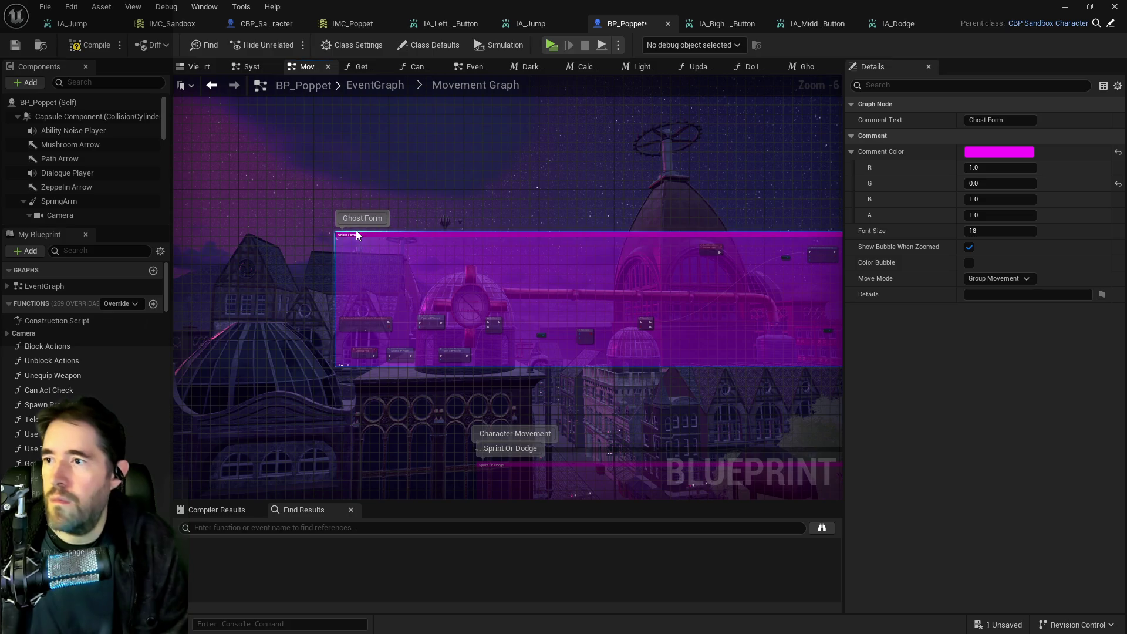
# Step: Try a black colour on the Ghost Form comment, then settle on white
pyautogui.click(999, 154)
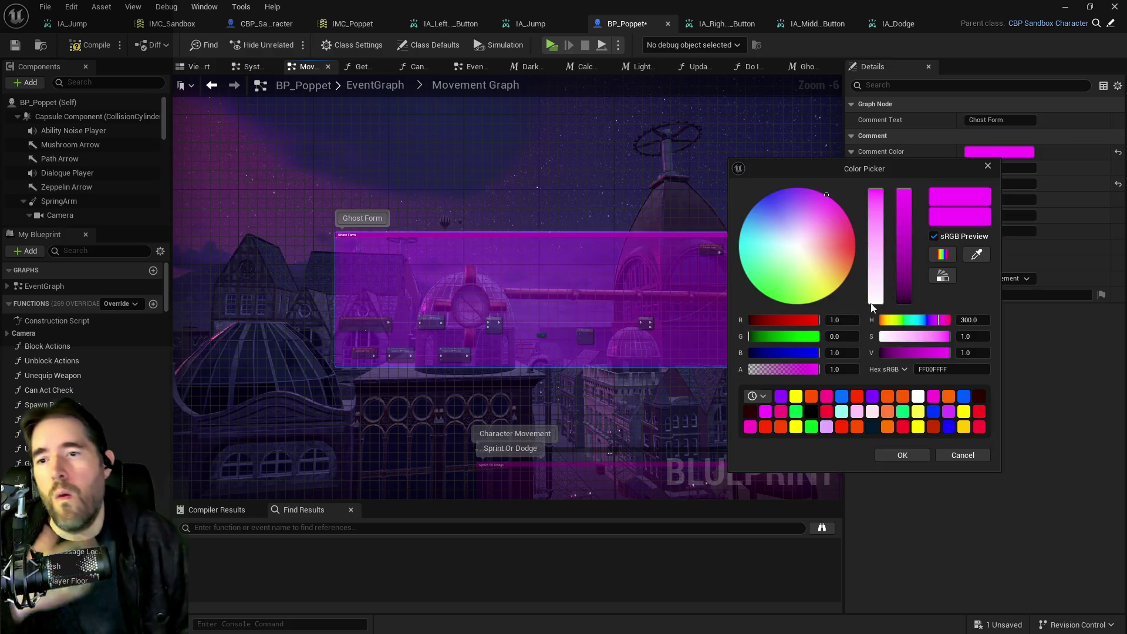
pyautogui.click(906, 300)
pyautogui.moveTo(908, 298); pyautogui.dragTo(907, 304)
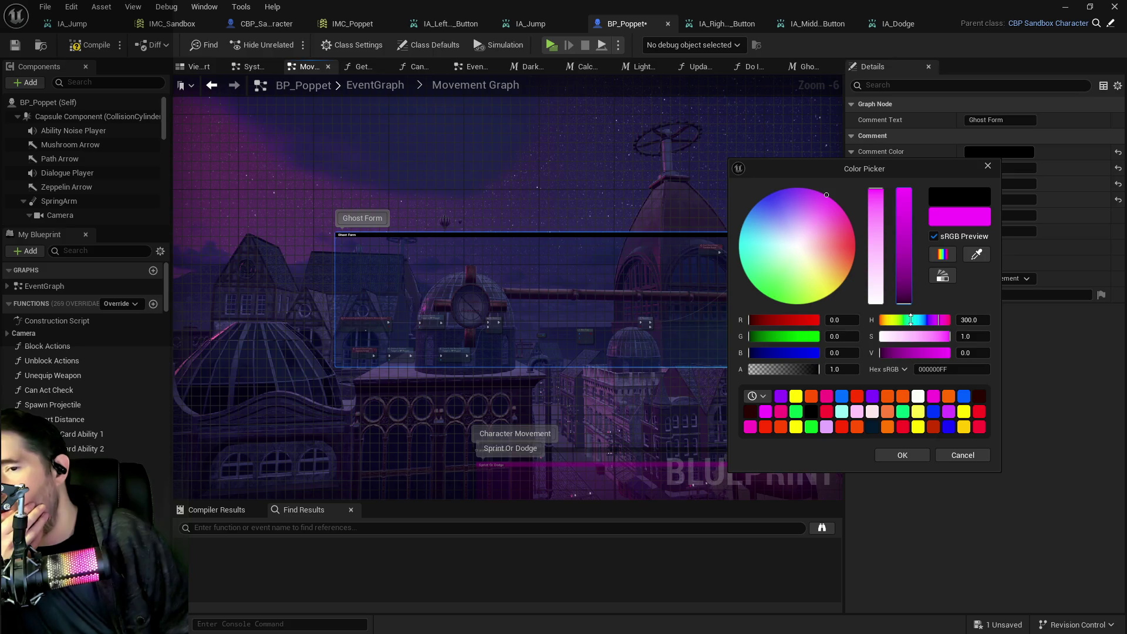
pyautogui.click(907, 454)
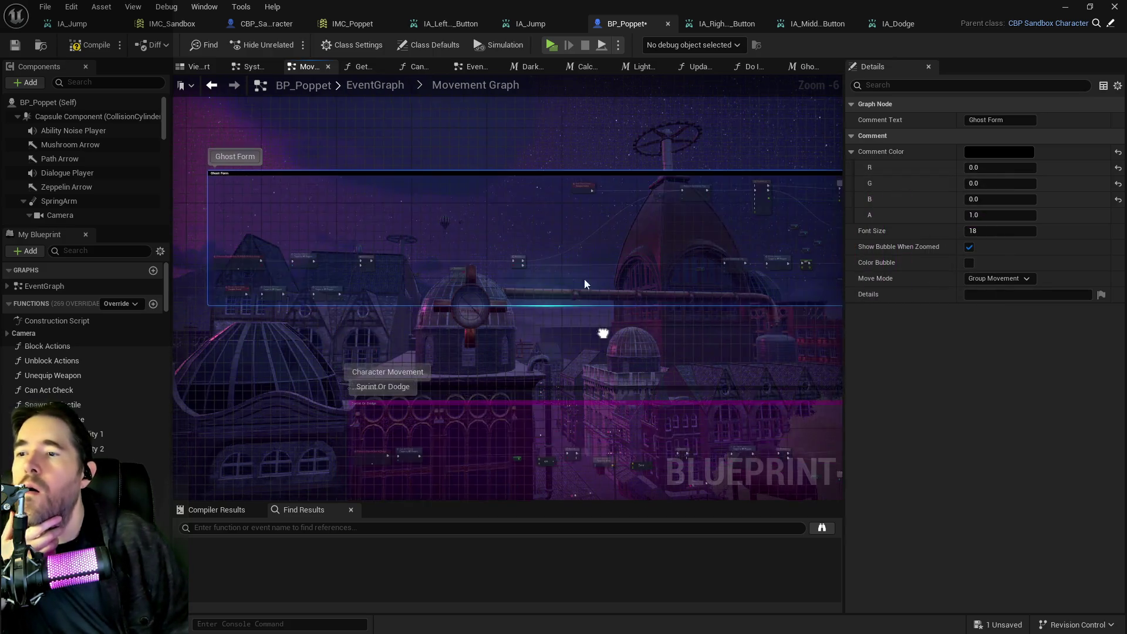
pyautogui.scroll(-5, 439, 238)
pyautogui.scroll(2, 439, 246)
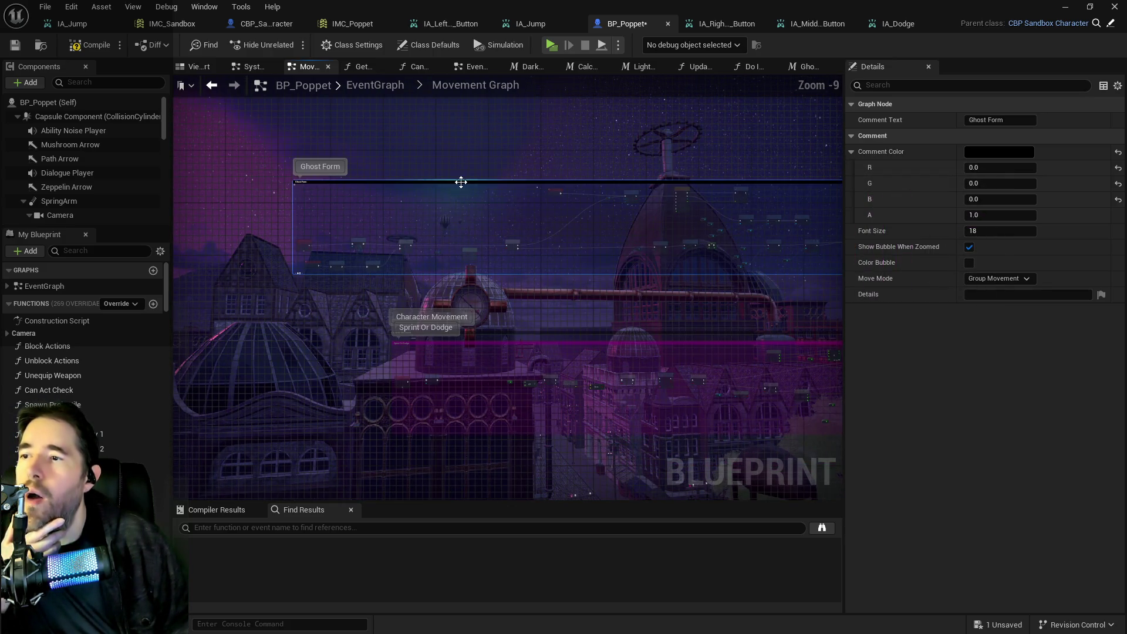
pyautogui.click(986, 152)
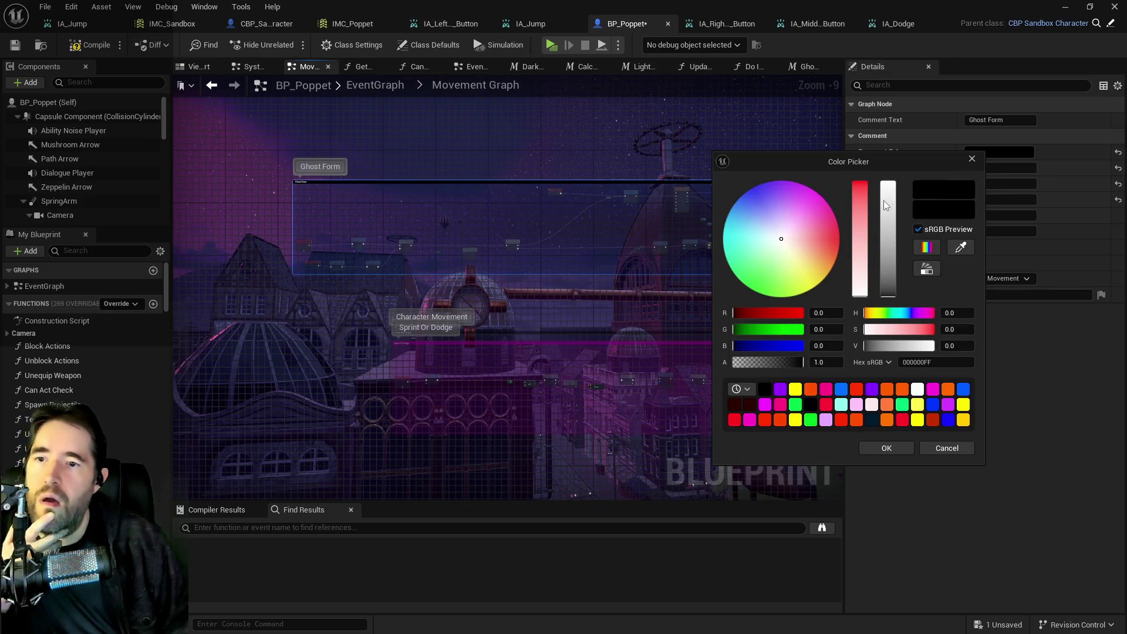
pyautogui.moveTo(888, 275); pyautogui.dragTo(893, 159)
pyautogui.click(907, 449)
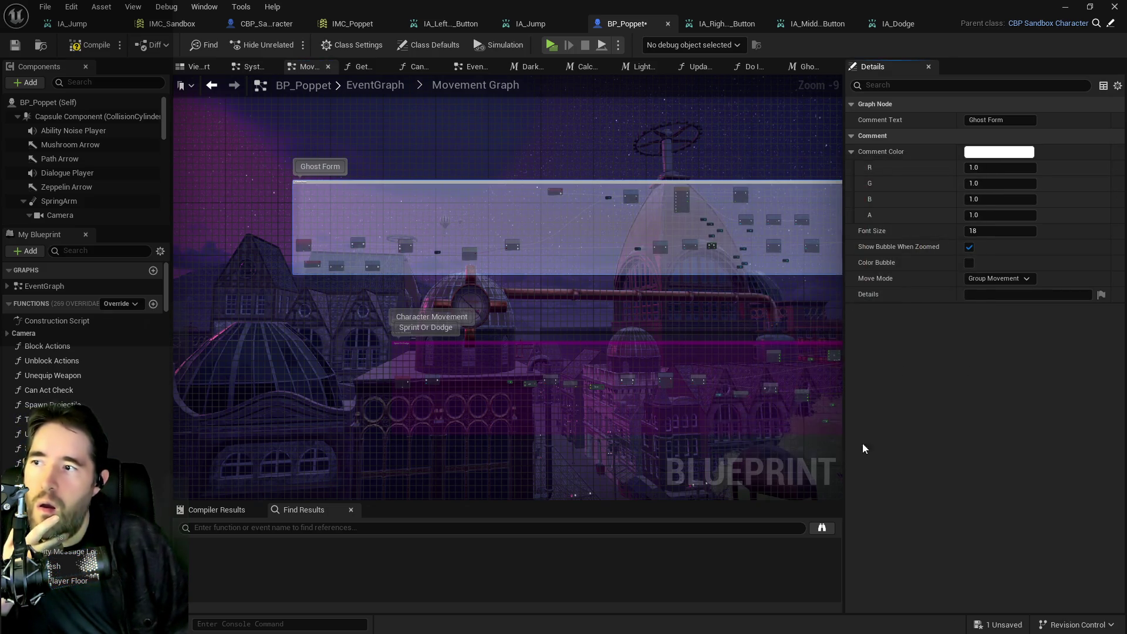
pyautogui.click(665, 338)
pyautogui.scroll(-3, 665, 338)
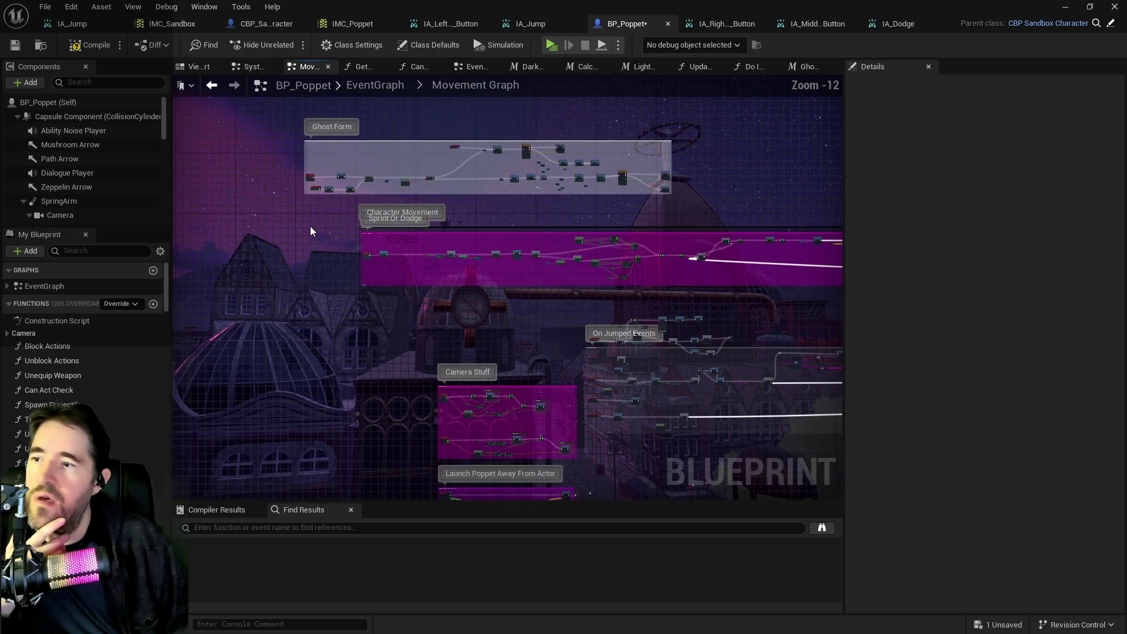
# Step: Look over the Character Movement and Sprint Or Dodge comment groups and compile BP_Poppet
pyautogui.moveTo(283, 189)
pyautogui.mouseDown()
pyautogui.moveTo(377, 109)
pyautogui.moveTo(929, 608)
pyautogui.moveTo(1004, 581)
pyautogui.moveTo(818, 528)
pyautogui.mouseUp()
pyautogui.scroll(8, 530, 281)
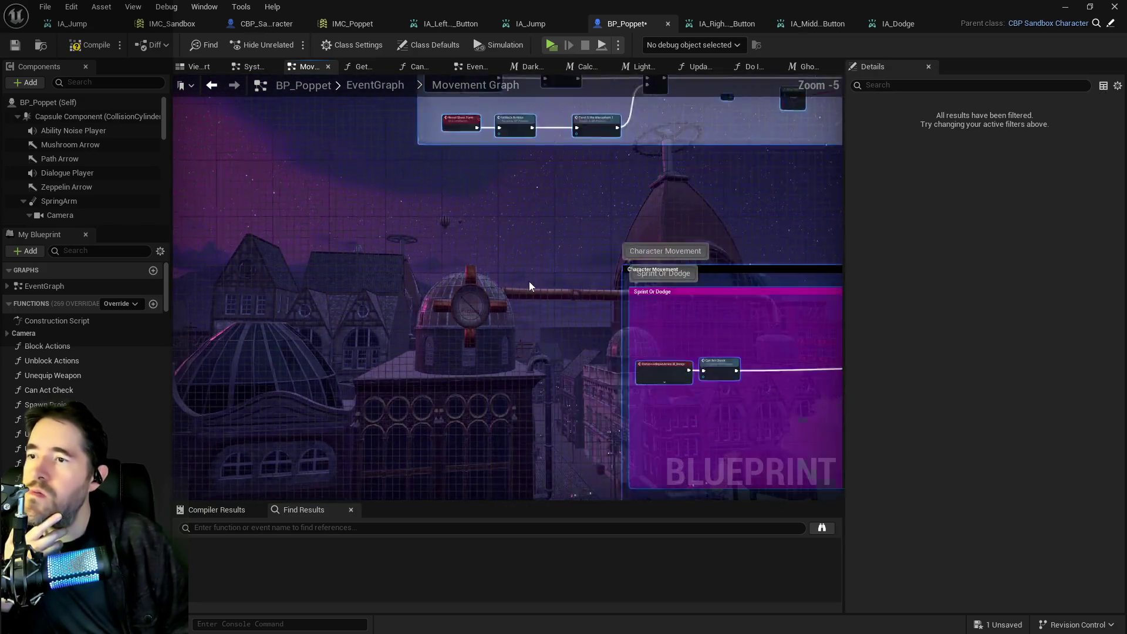
pyautogui.scroll(-5, 476, 362)
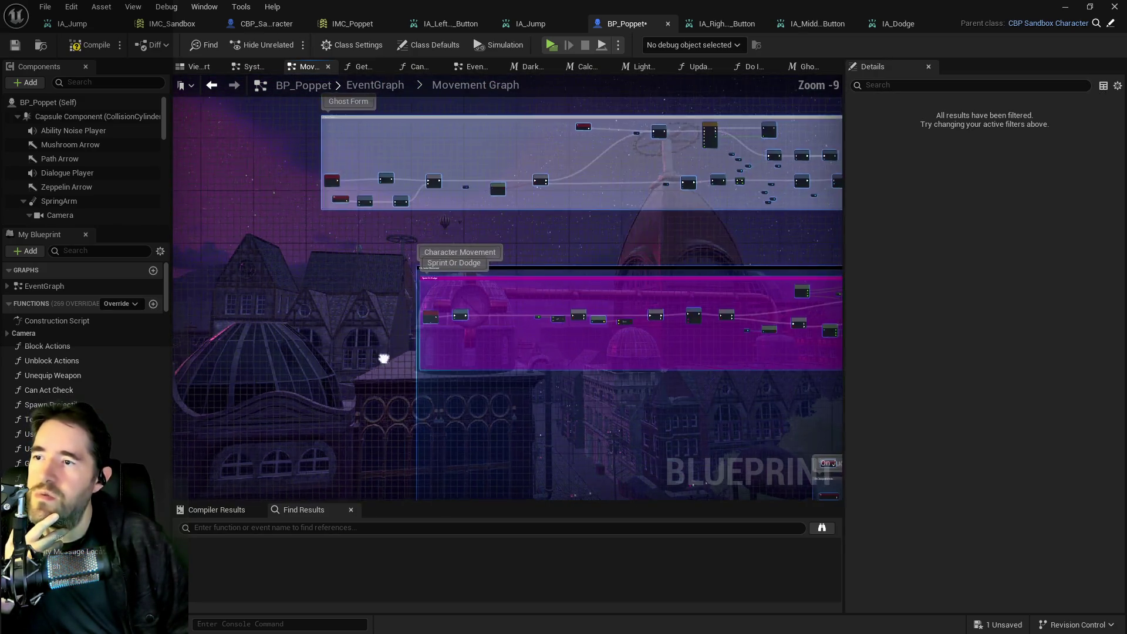
pyautogui.hotkey('ctrl', 'f')
pyautogui.scroll(7, 441, 270)
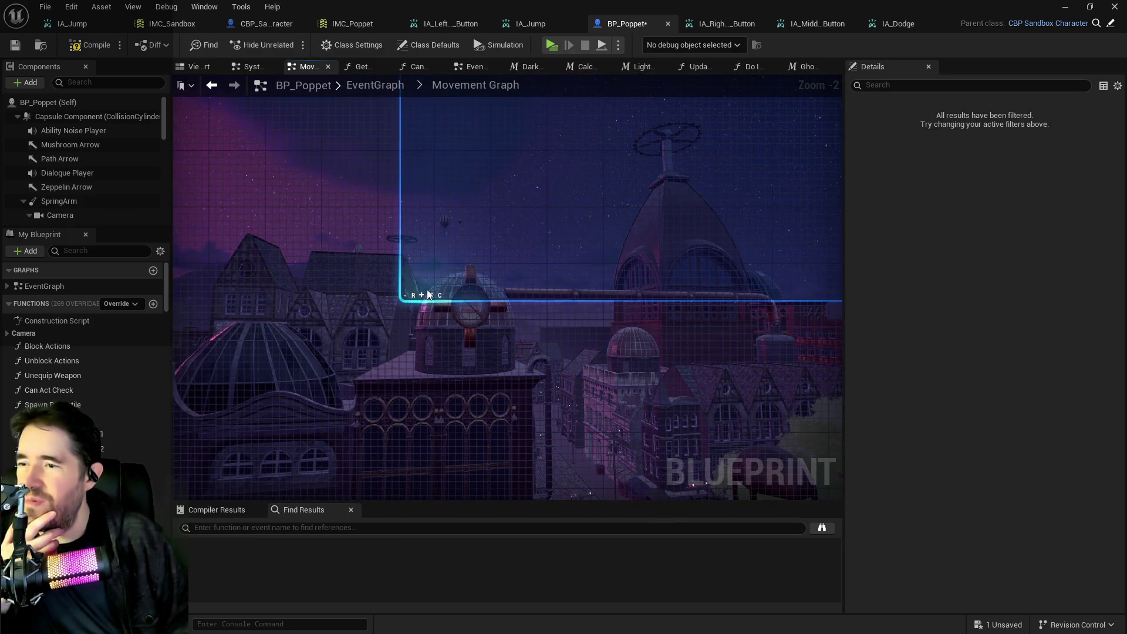
pyautogui.scroll(-8, 485, 194)
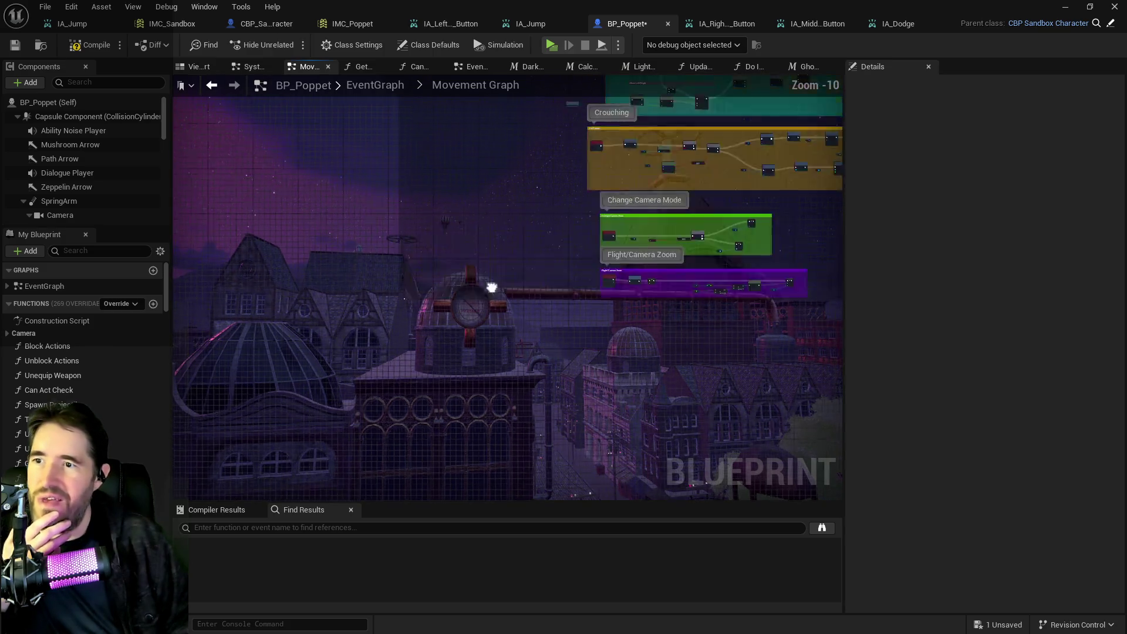
pyautogui.moveTo(492, 287)
pyautogui.mouseDown()
pyautogui.moveTo(523, 294)
pyautogui.moveTo(493, 463)
pyautogui.moveTo(481, 337)
pyautogui.moveTo(444, 298)
pyautogui.mouseUp()
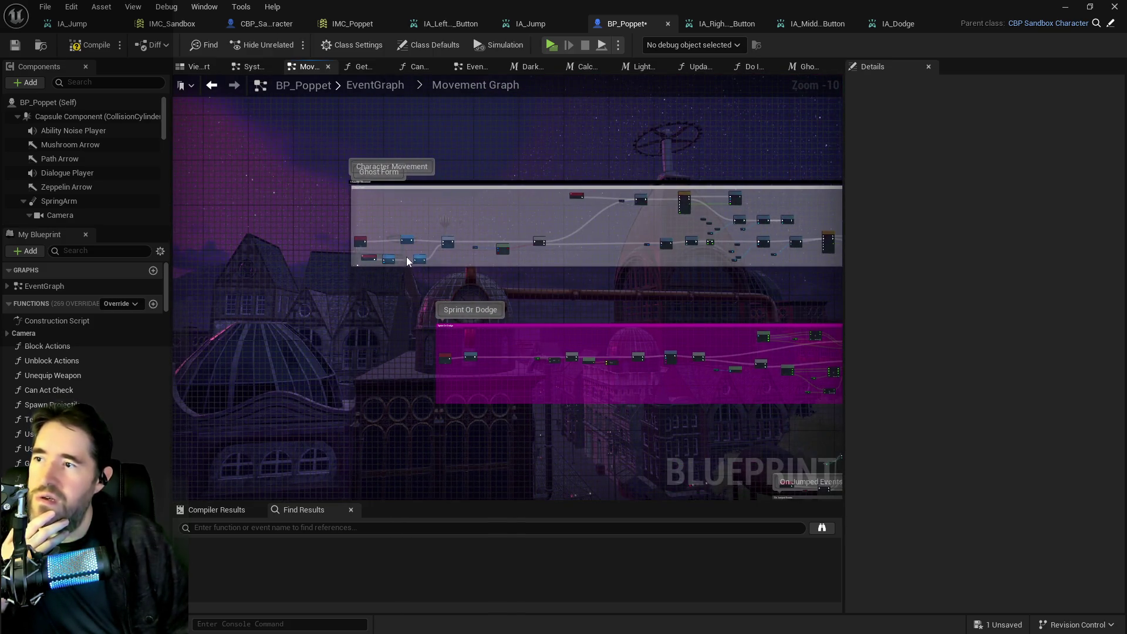
pyautogui.moveTo(407, 256); pyautogui.dragTo(181, 294)
pyautogui.moveTo(536, 277)
pyautogui.mouseDown()
pyautogui.moveTo(753, 305)
pyautogui.moveTo(473, 247)
pyautogui.moveTo(203, 209)
pyautogui.moveTo(200, 247)
pyautogui.moveTo(290, 260)
pyautogui.mouseUp()
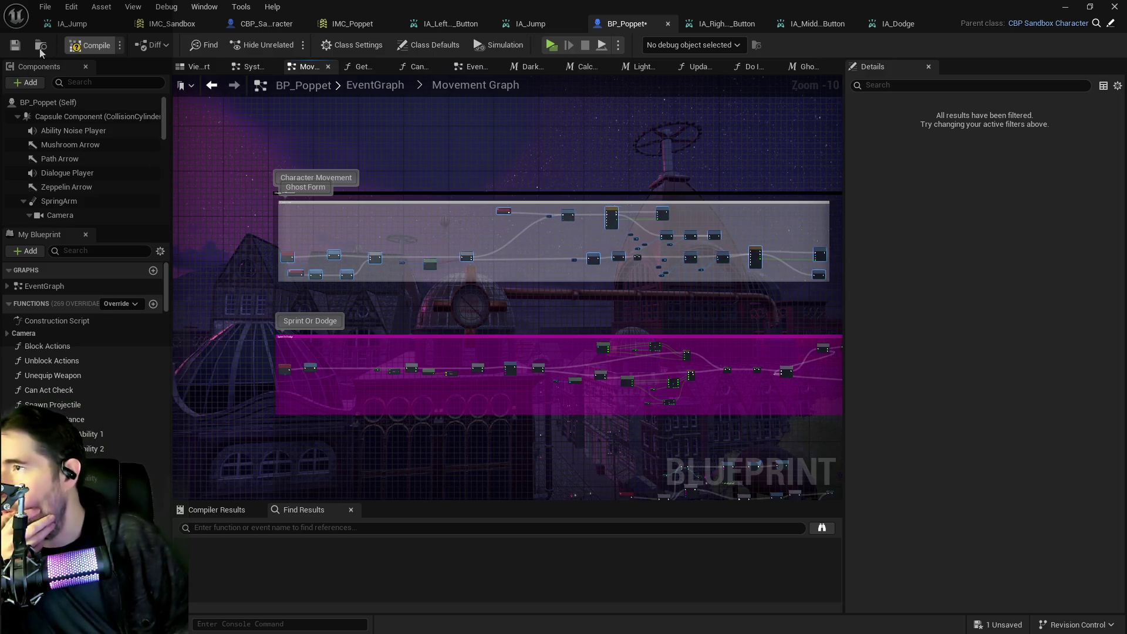
pyautogui.click(13, 47)
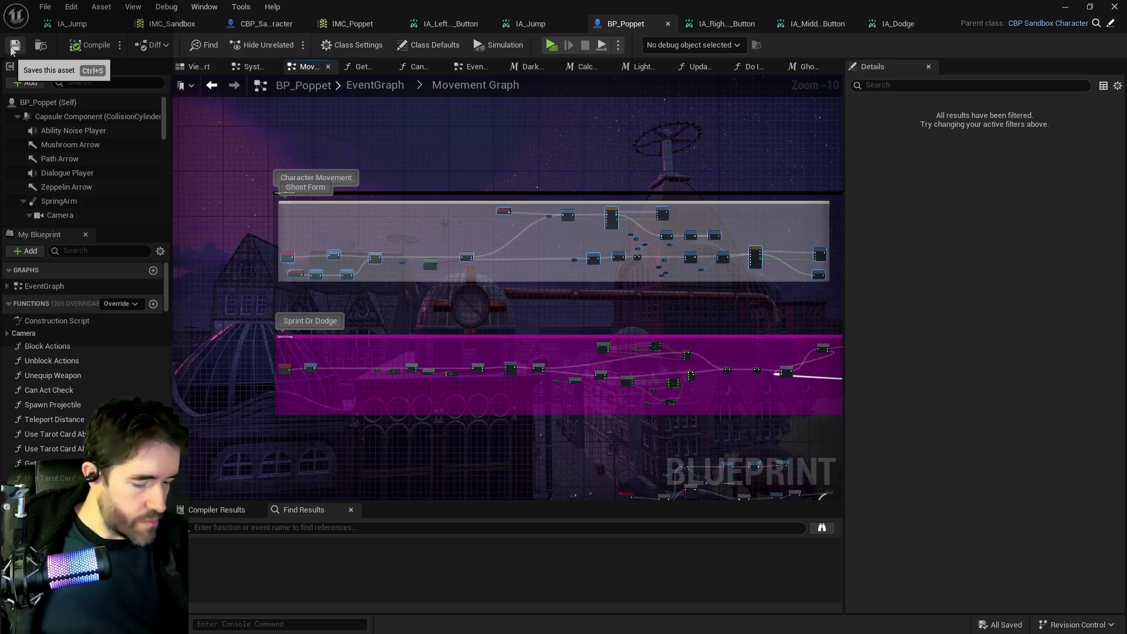
# Step: Go from the EventGraph into the Tarot Graph, then into the Tarot 0: The Fool graph
pyautogui.click(368, 86)
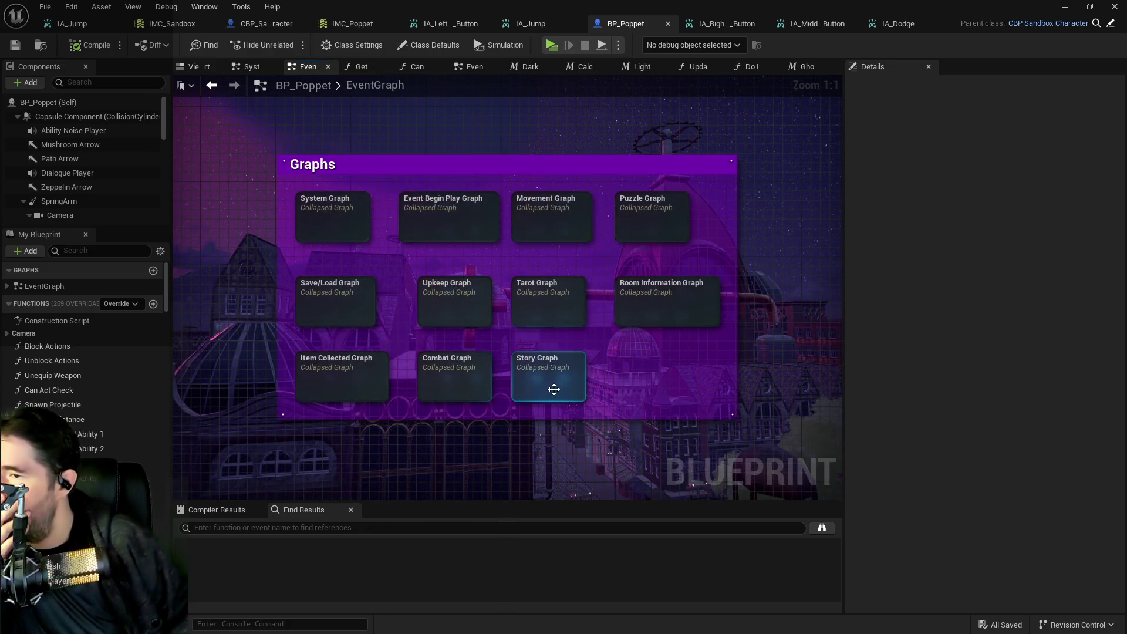
pyautogui.doubleClick(527, 295)
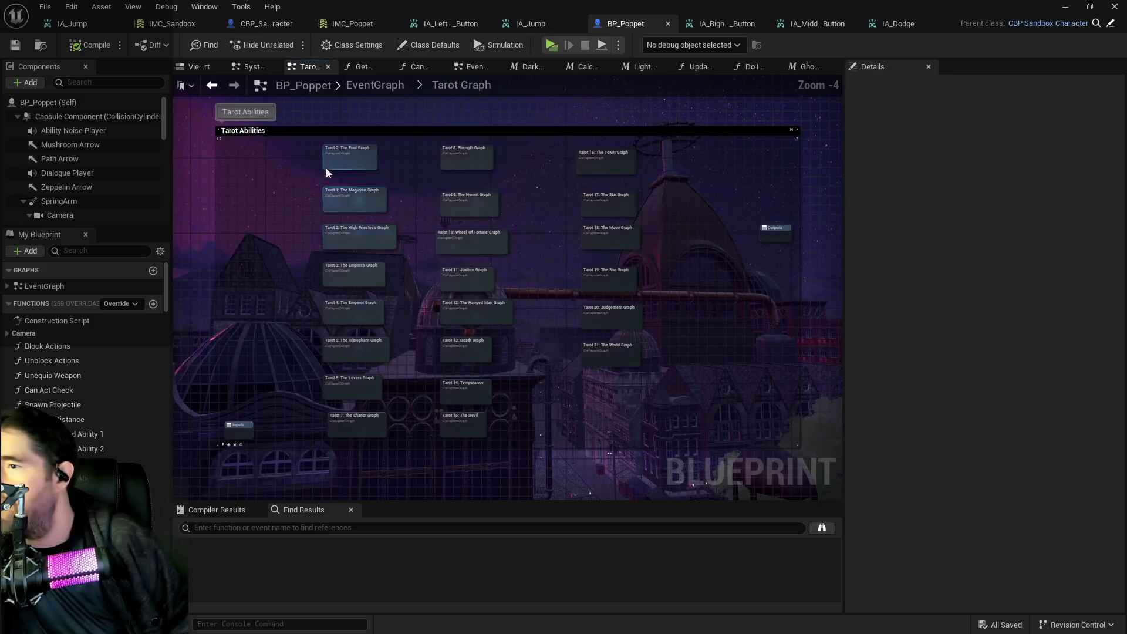
pyautogui.scroll(4, 317, 173)
pyautogui.doubleClick(309, 166)
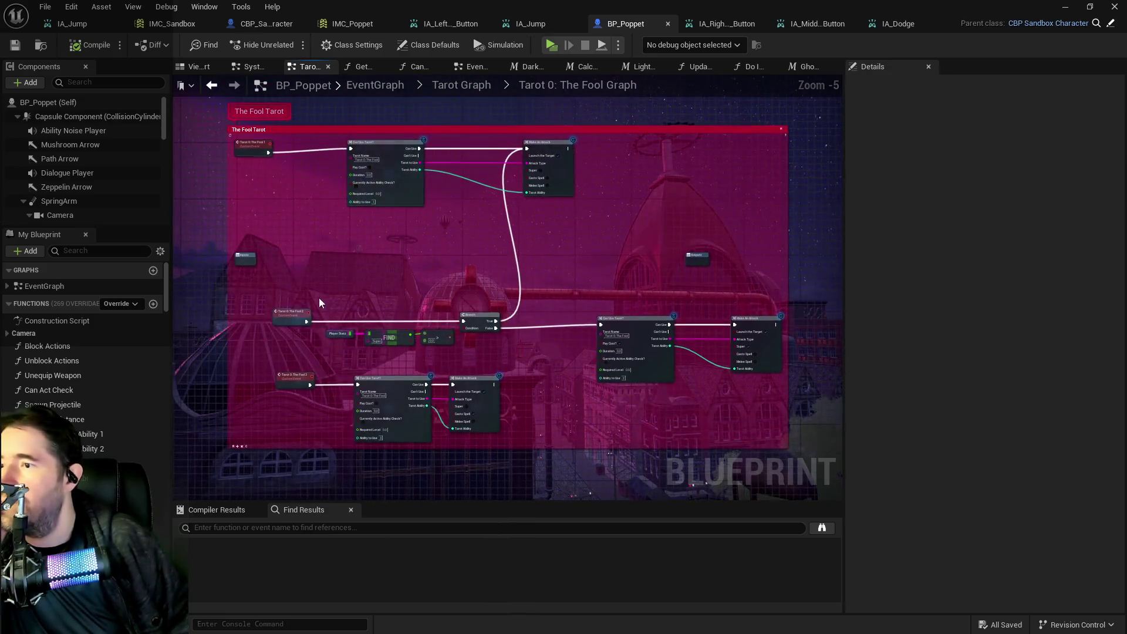
pyautogui.scroll(3, 319, 303)
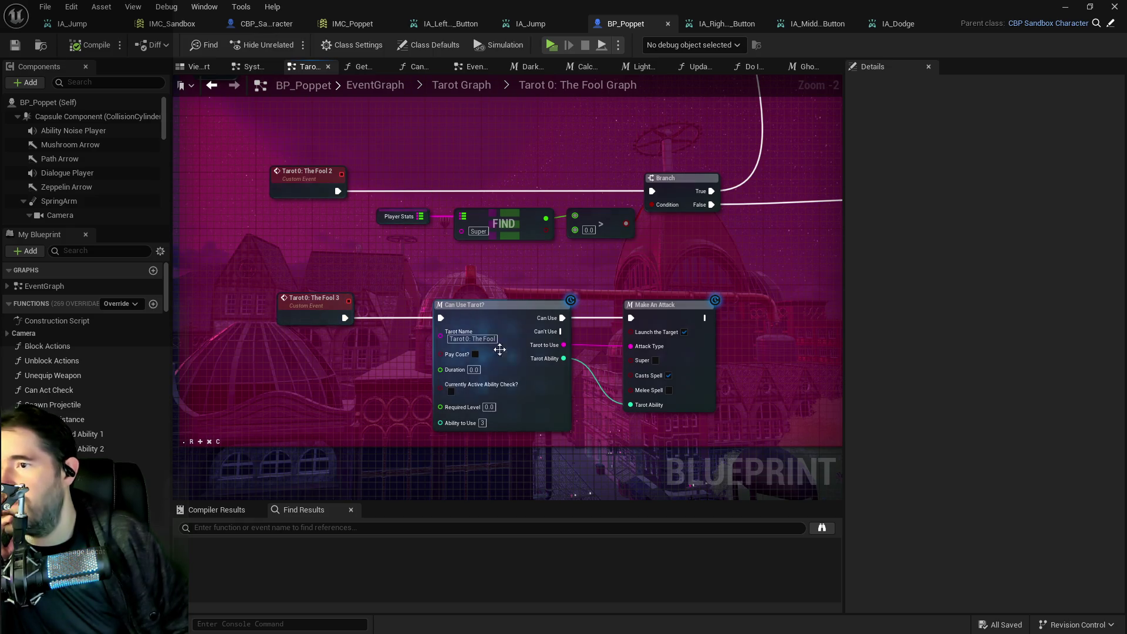
# Step: Filter My Blueprint for 'tarot' and expand The Fool's entry in the Tarot Cards defaults
pyautogui.click(111, 250)
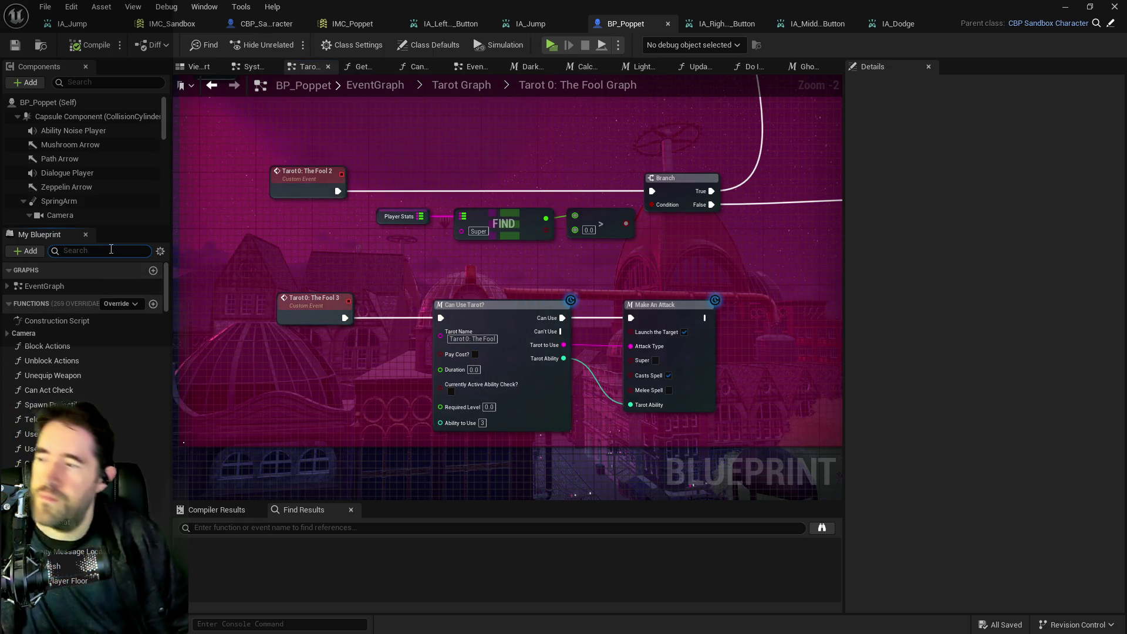
pyautogui.write('tarot')
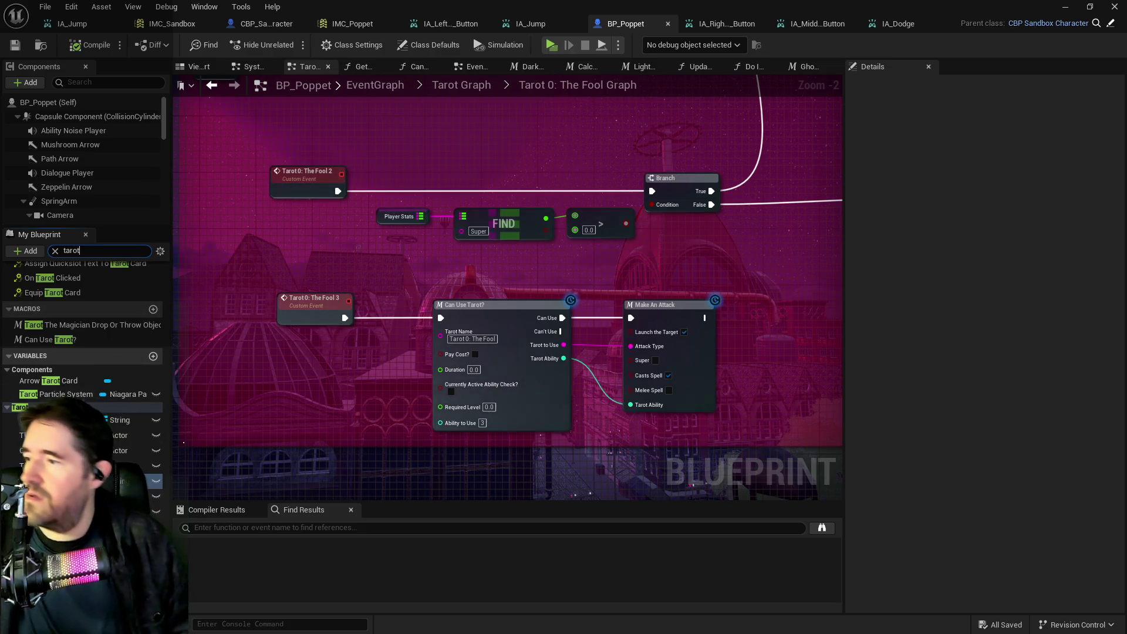
pyautogui.click(70, 511)
pyautogui.scroll(-2, 914, 500)
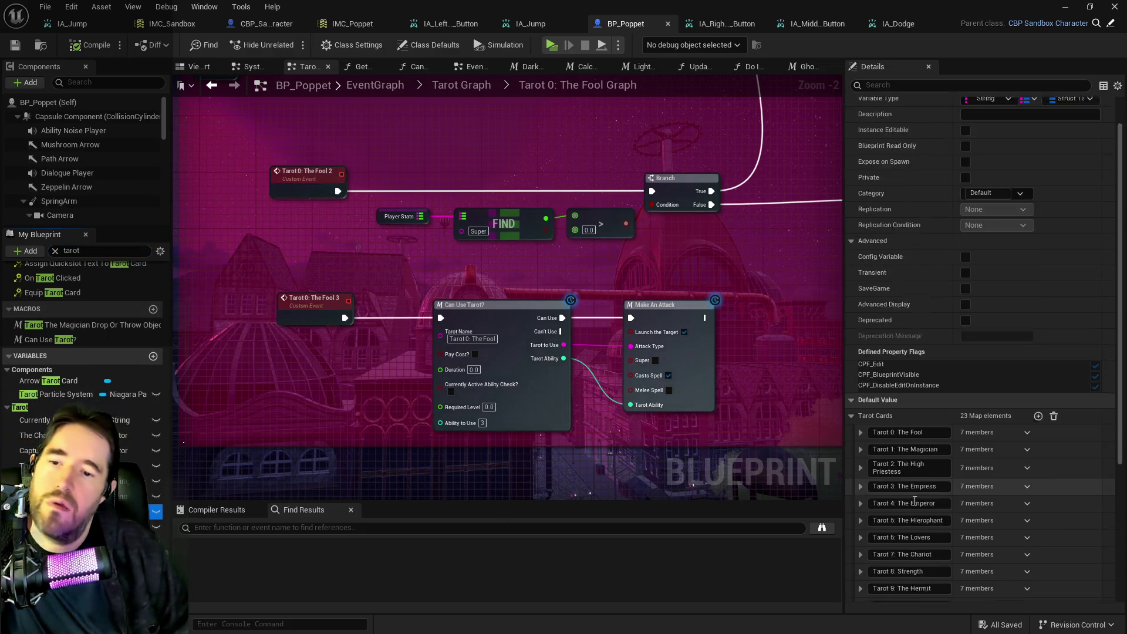
pyautogui.click(859, 395)
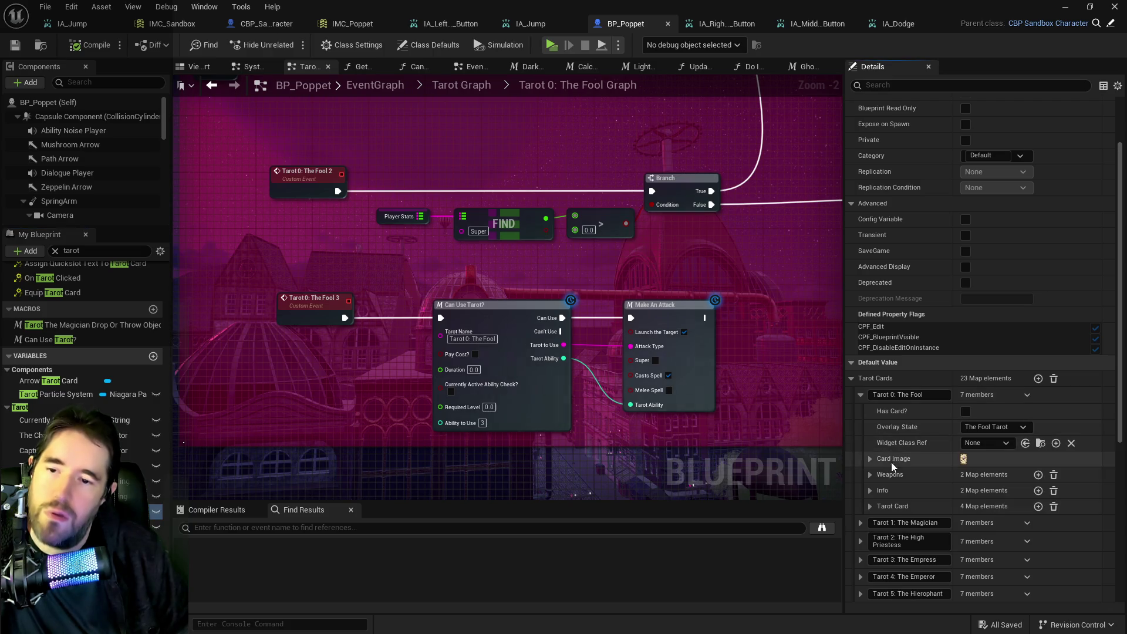
pyautogui.click(871, 506)
pyautogui.scroll(-3, 876, 508)
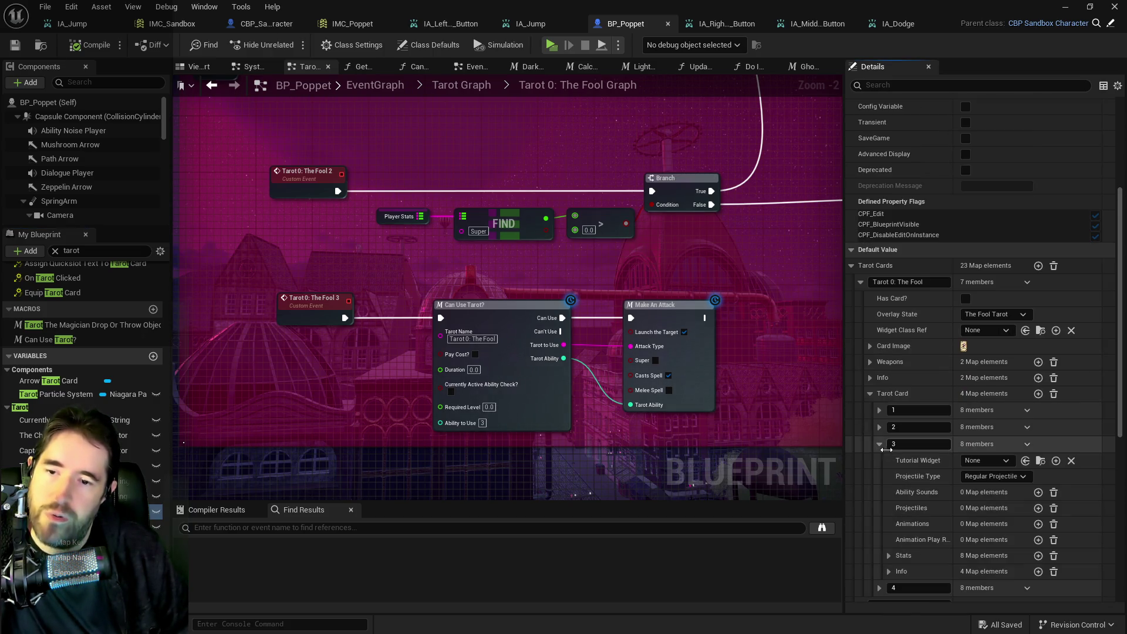
# Step: Expand The Fool's Tarot Card entries 3 and 4, including entry 3's Info map
pyautogui.click(879, 444)
pyautogui.scroll(-1, 884, 478)
pyautogui.click(889, 534)
pyautogui.scroll(-2, 888, 534)
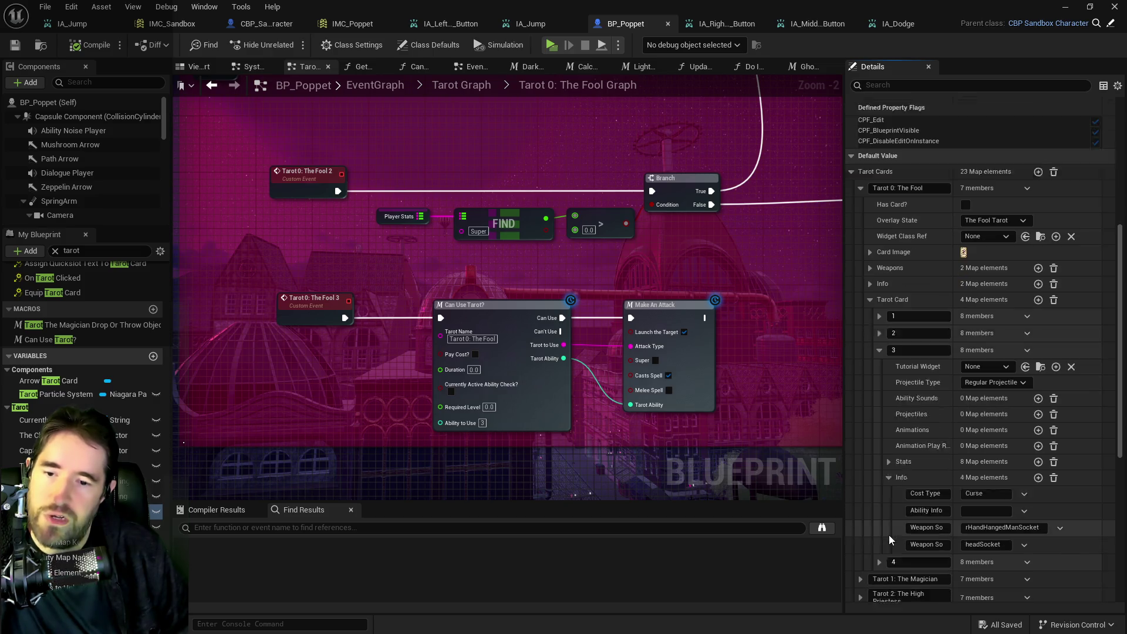
pyautogui.click(879, 544)
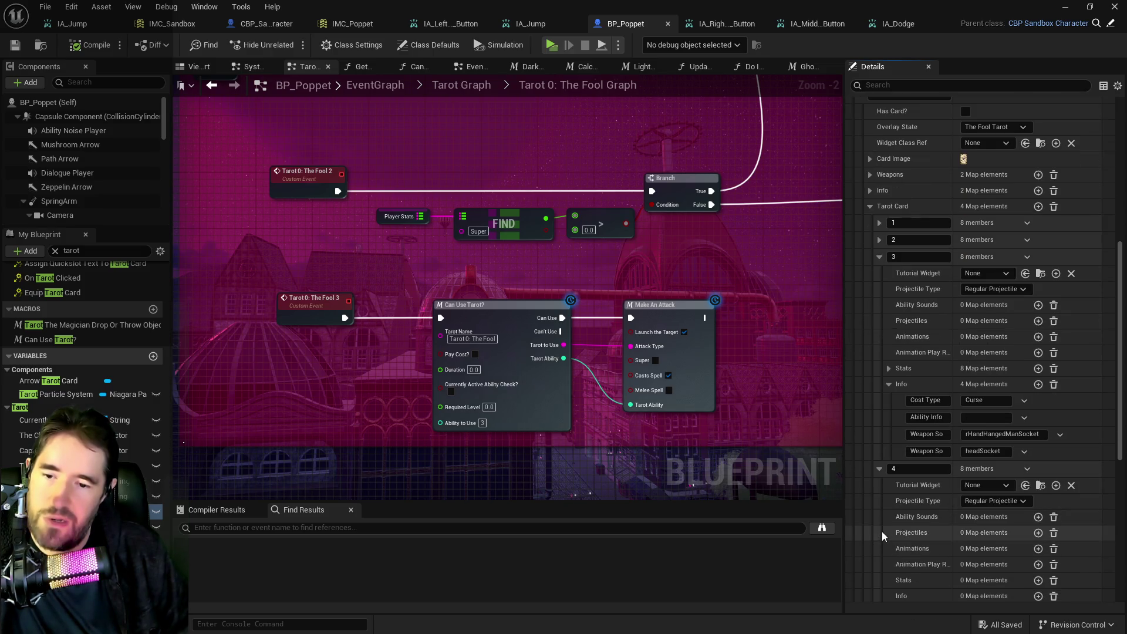
pyautogui.scroll(-3, 881, 530)
pyautogui.scroll(2, 882, 531)
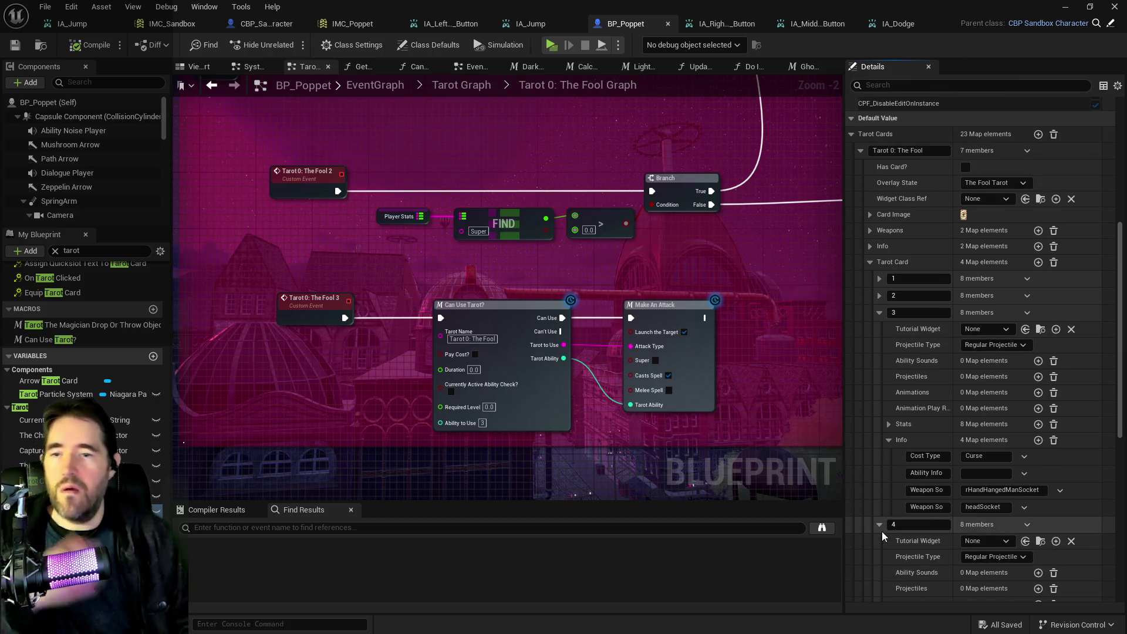
pyautogui.scroll(-4, 420, 298)
pyautogui.scroll(3, 420, 298)
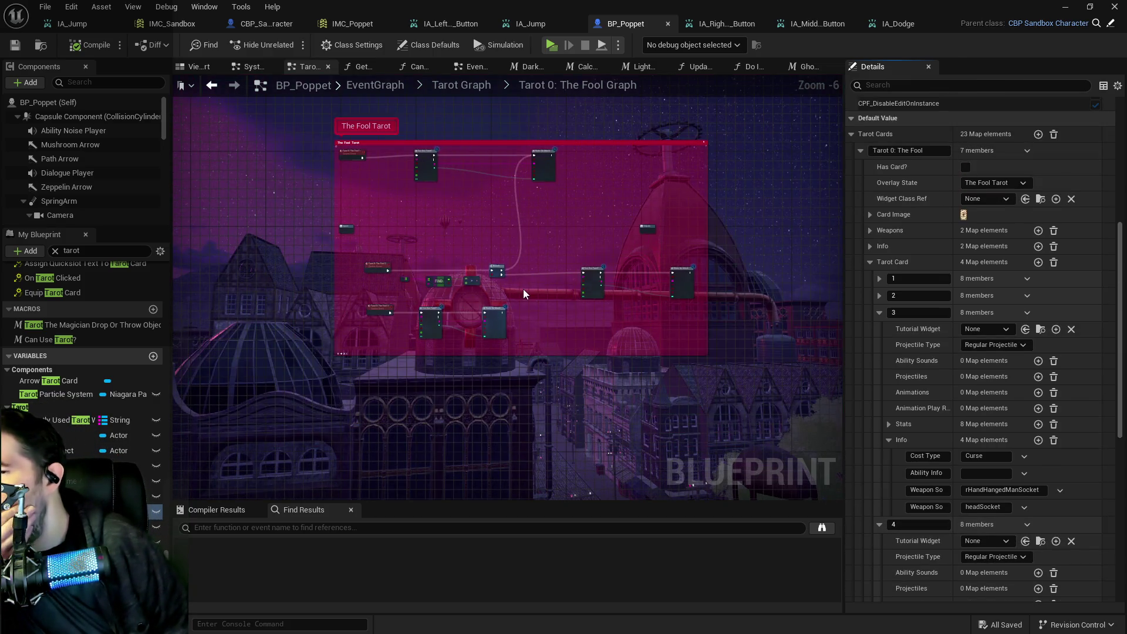
pyautogui.moveTo(530, 281); pyautogui.dragTo(463, 289)
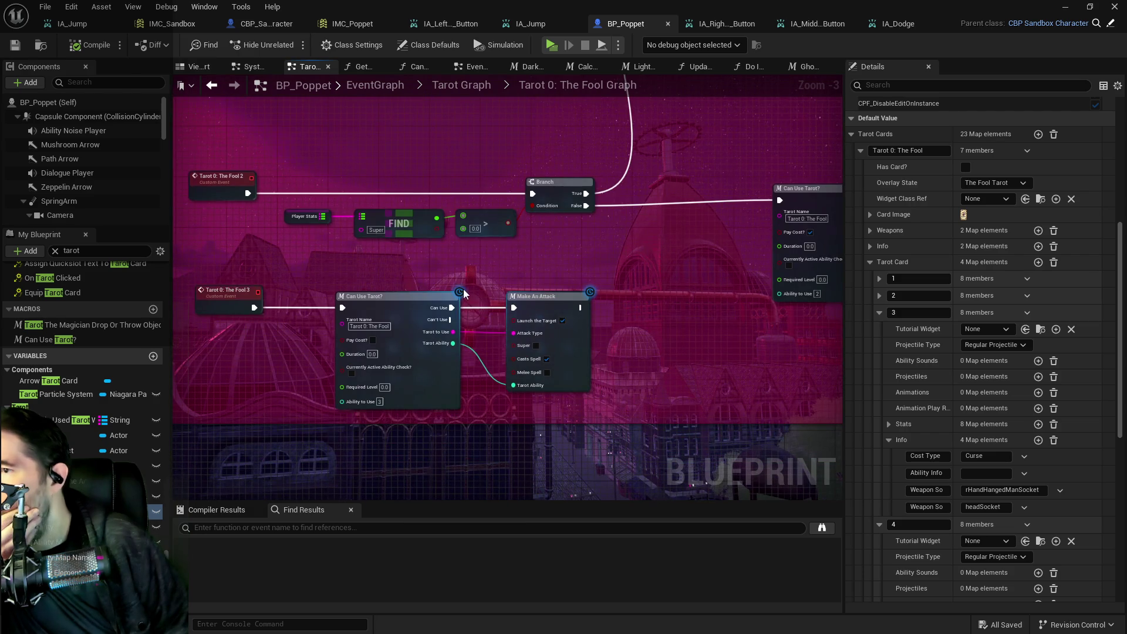
pyautogui.moveTo(269, 276); pyautogui.dragTo(181, 276)
pyautogui.moveTo(488, 292)
pyautogui.mouseDown()
pyautogui.moveTo(231, 285)
pyautogui.moveTo(496, 291)
pyautogui.moveTo(707, 364)
pyautogui.moveTo(546, 434)
pyautogui.moveTo(721, 347)
pyautogui.mouseUp()
pyautogui.moveTo(699, 395)
pyautogui.mouseDown()
pyautogui.moveTo(432, 252)
pyautogui.moveTo(484, 289)
pyautogui.moveTo(515, 359)
pyautogui.moveTo(463, 325)
pyautogui.moveTo(492, 337)
pyautogui.mouseUp()
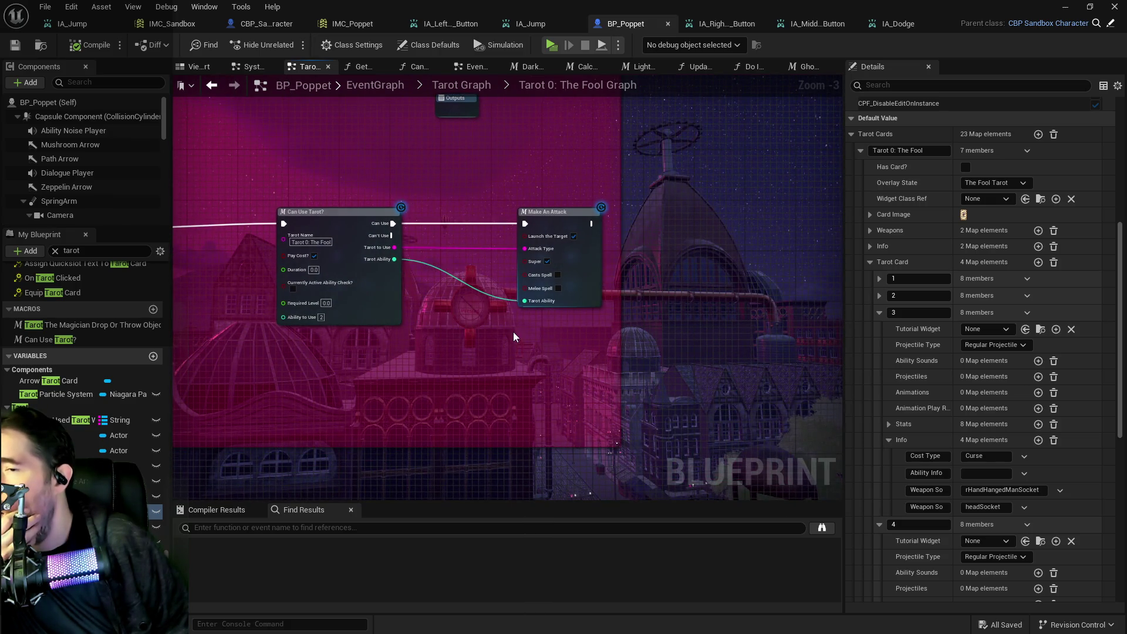
pyautogui.moveTo(460, 327)
pyautogui.mouseDown()
pyautogui.moveTo(608, 295)
pyautogui.moveTo(493, 498)
pyautogui.mouseUp()
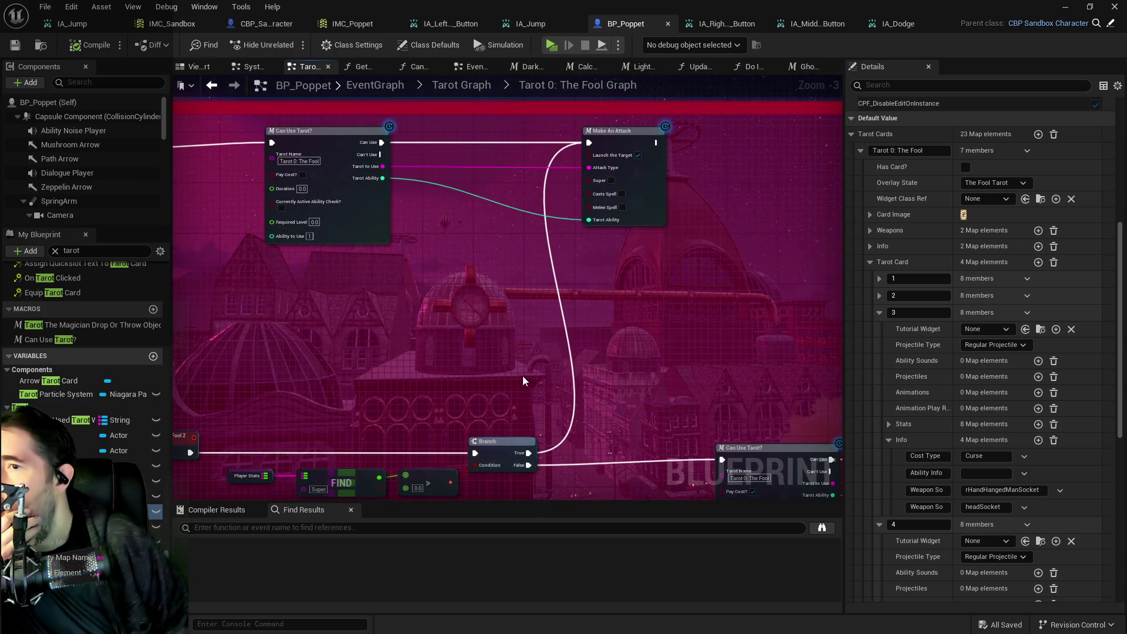
pyautogui.moveTo(649, 296)
pyautogui.mouseDown()
pyautogui.moveTo(349, 100)
pyautogui.moveTo(307, 104)
pyautogui.mouseUp()
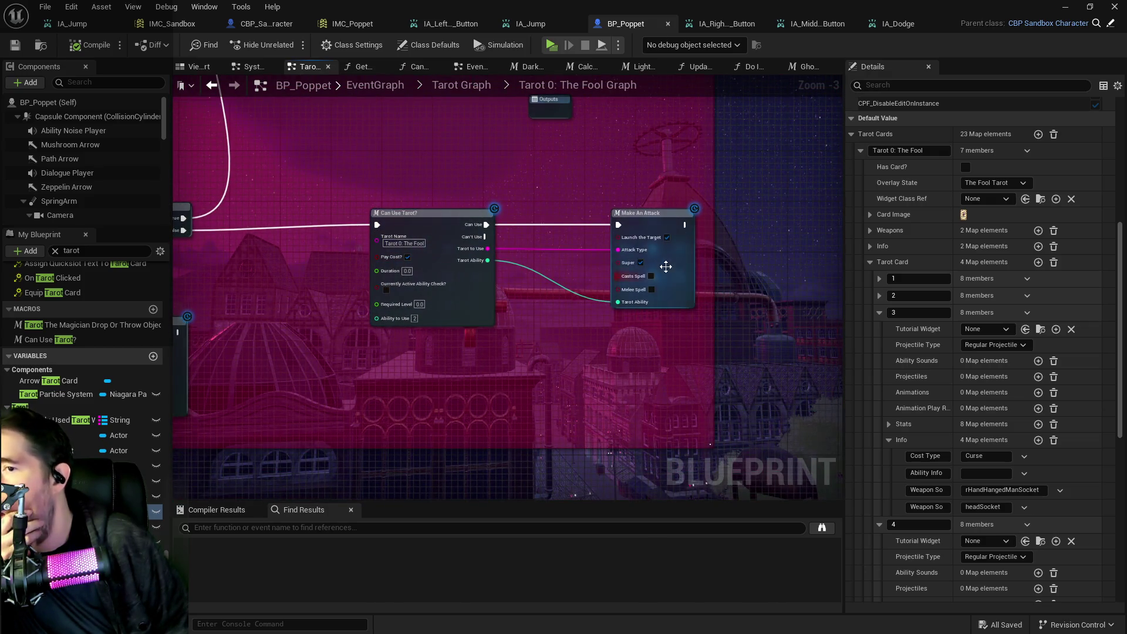
pyautogui.moveTo(672, 260)
pyautogui.mouseDown()
pyautogui.moveTo(541, 238)
pyautogui.moveTo(549, 185)
pyautogui.moveTo(540, 225)
pyautogui.mouseUp()
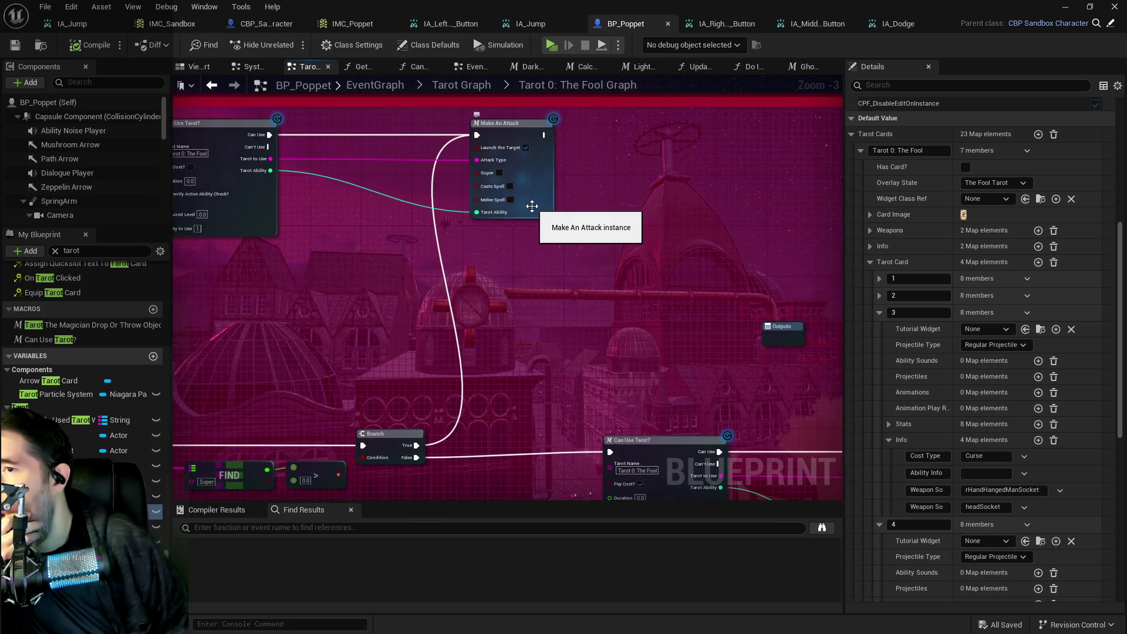
pyautogui.click(532, 204)
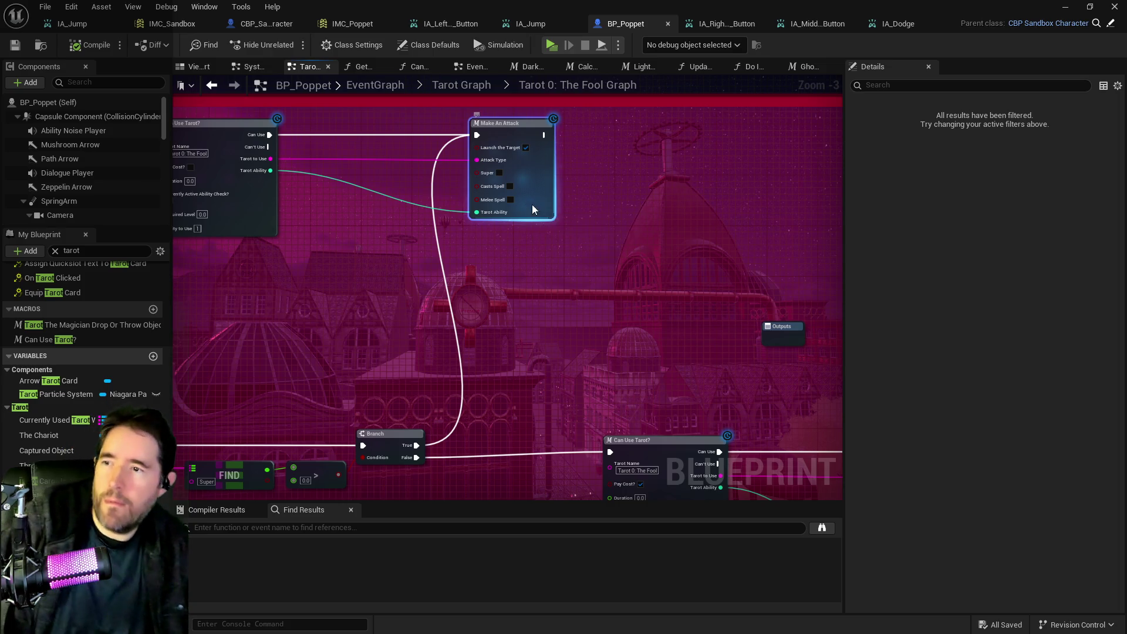
# Step: Open the Make An Attack macro and, from it, the Melee Attack macro graph
pyautogui.doubleClick(533, 209)
pyautogui.scroll(-2, 647, 331)
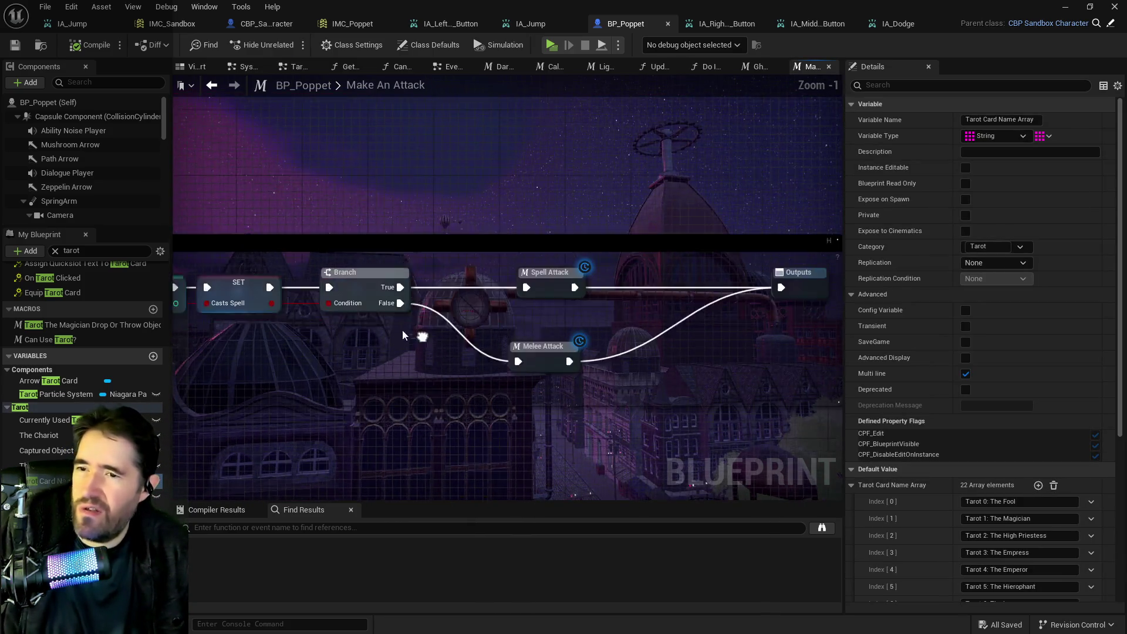
pyautogui.doubleClick(531, 360)
pyautogui.scroll(8, 467, 284)
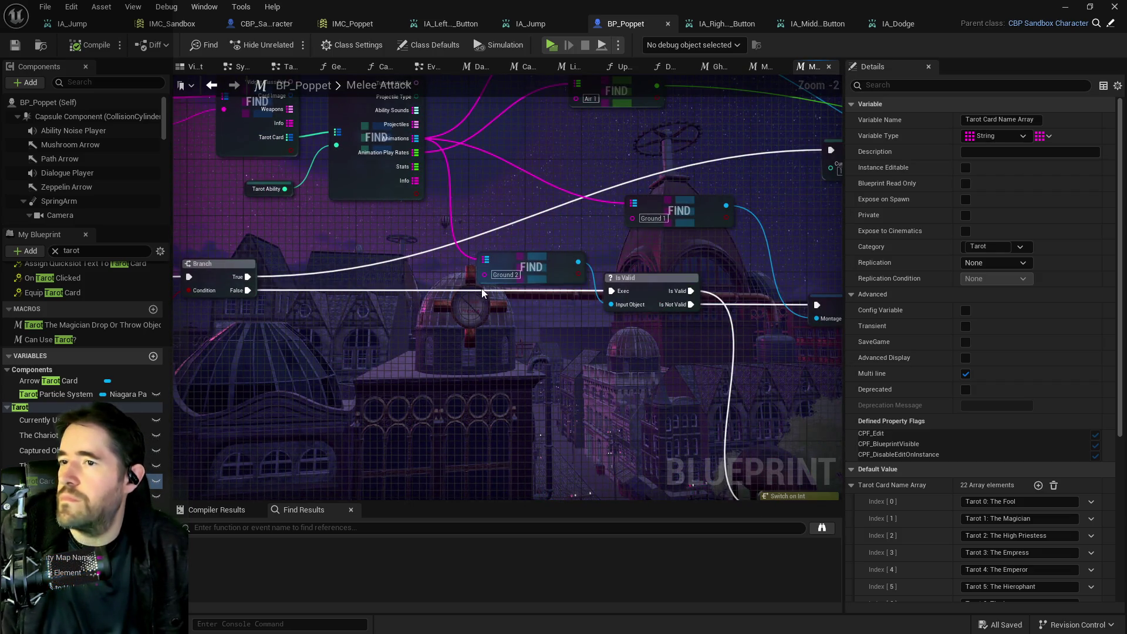
# Step: Survey the Melee Attack graph's Switch on Int, Play Montage and Swing Weapon nodes, then return to Make An Attack
pyautogui.moveTo(467, 285)
pyautogui.mouseDown()
pyautogui.moveTo(337, 182)
pyautogui.moveTo(521, 241)
pyautogui.mouseUp()
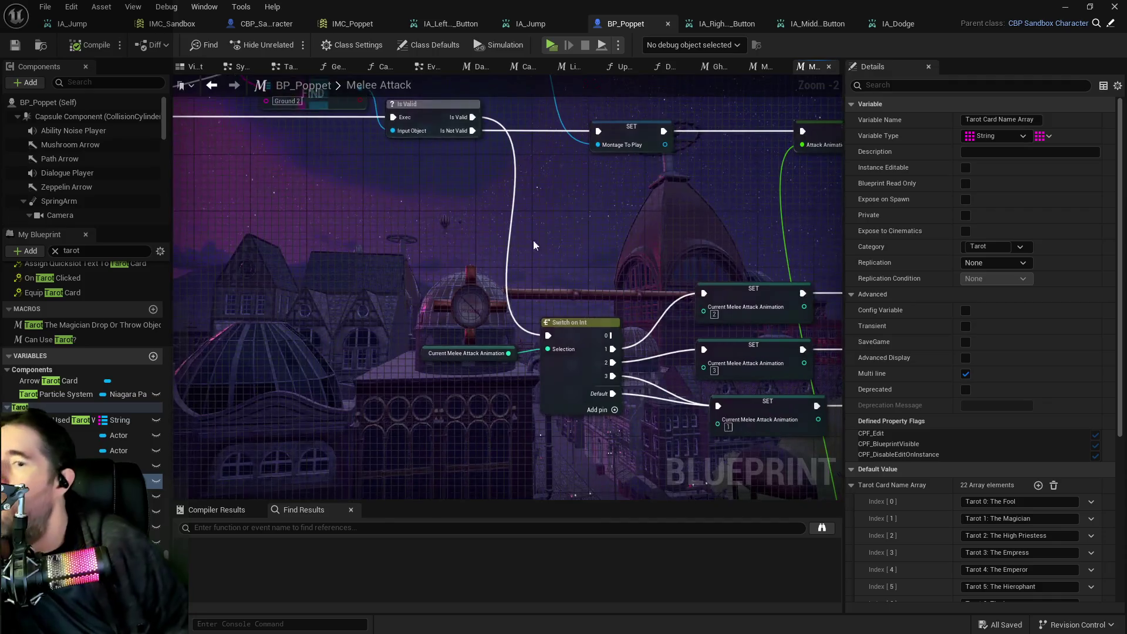
pyautogui.moveTo(421, 369); pyautogui.dragTo(338, 304)
pyautogui.moveTo(606, 372)
pyautogui.mouseDown()
pyautogui.moveTo(248, 378)
pyautogui.moveTo(264, 360)
pyautogui.moveTo(507, 340)
pyautogui.moveTo(246, 319)
pyautogui.mouseUp()
pyautogui.moveTo(657, 440)
pyautogui.mouseDown()
pyautogui.moveTo(402, 356)
pyautogui.moveTo(425, 284)
pyautogui.mouseUp()
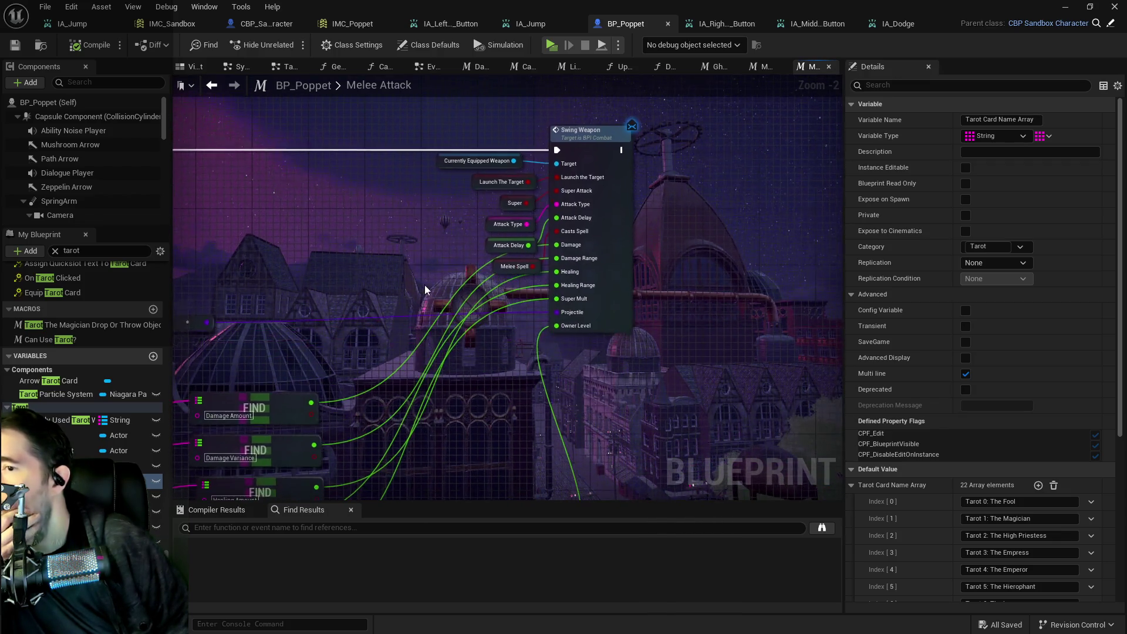
pyautogui.scroll(-2, 429, 322)
pyautogui.moveTo(411, 376)
pyautogui.mouseDown()
pyautogui.moveTo(457, 322)
pyautogui.moveTo(523, 276)
pyautogui.moveTo(580, 385)
pyautogui.mouseUp()
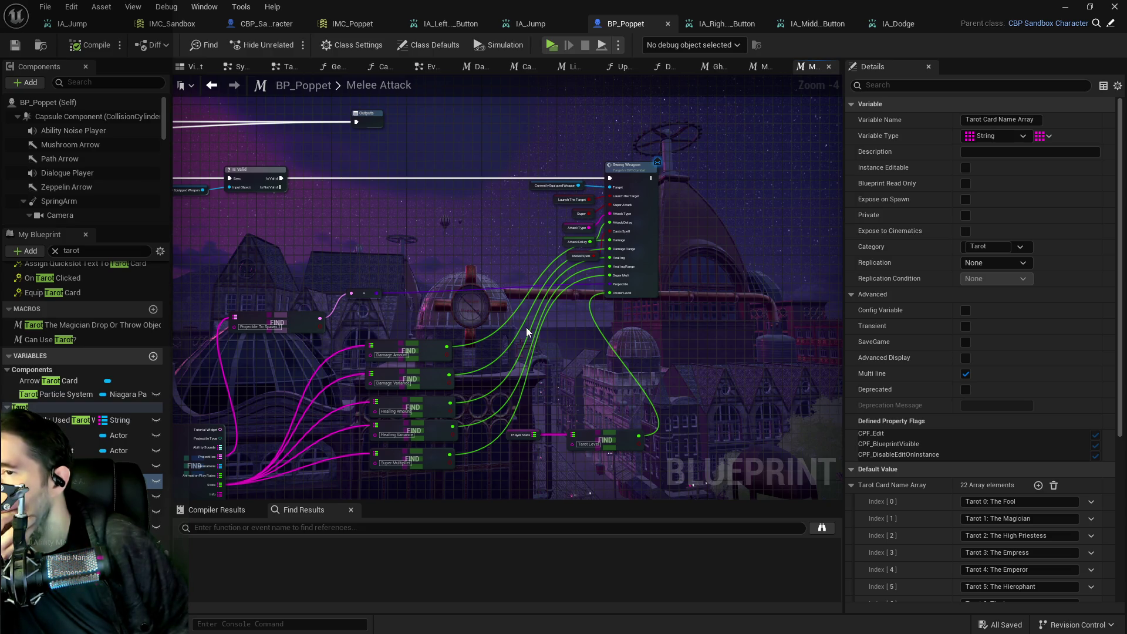
pyautogui.moveTo(527, 327); pyautogui.dragTo(574, 344)
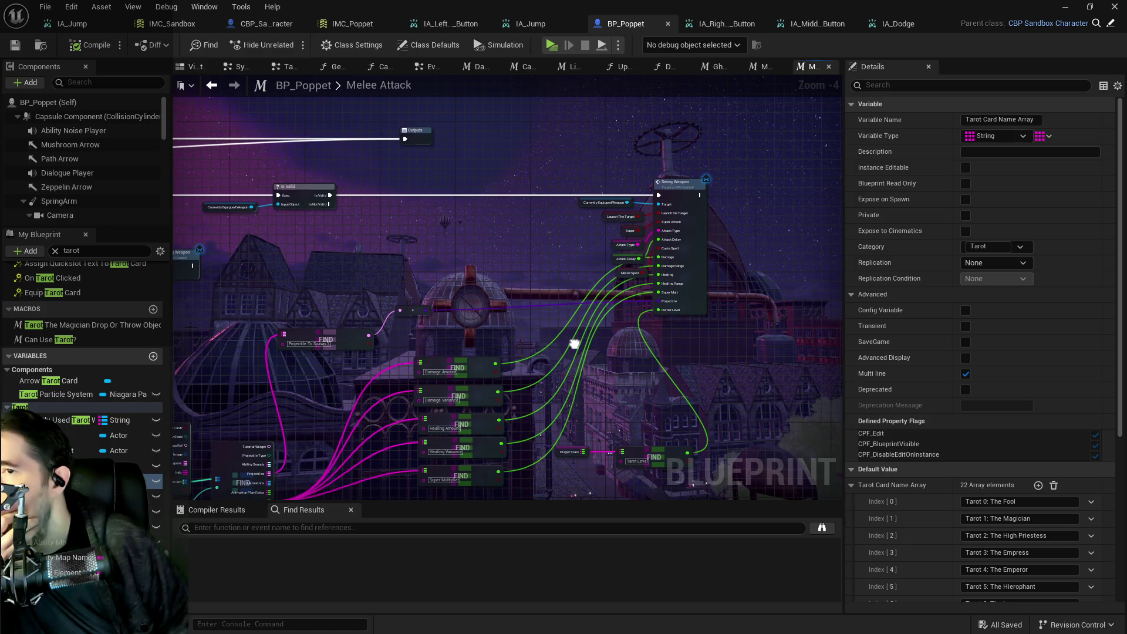
pyautogui.click(757, 68)
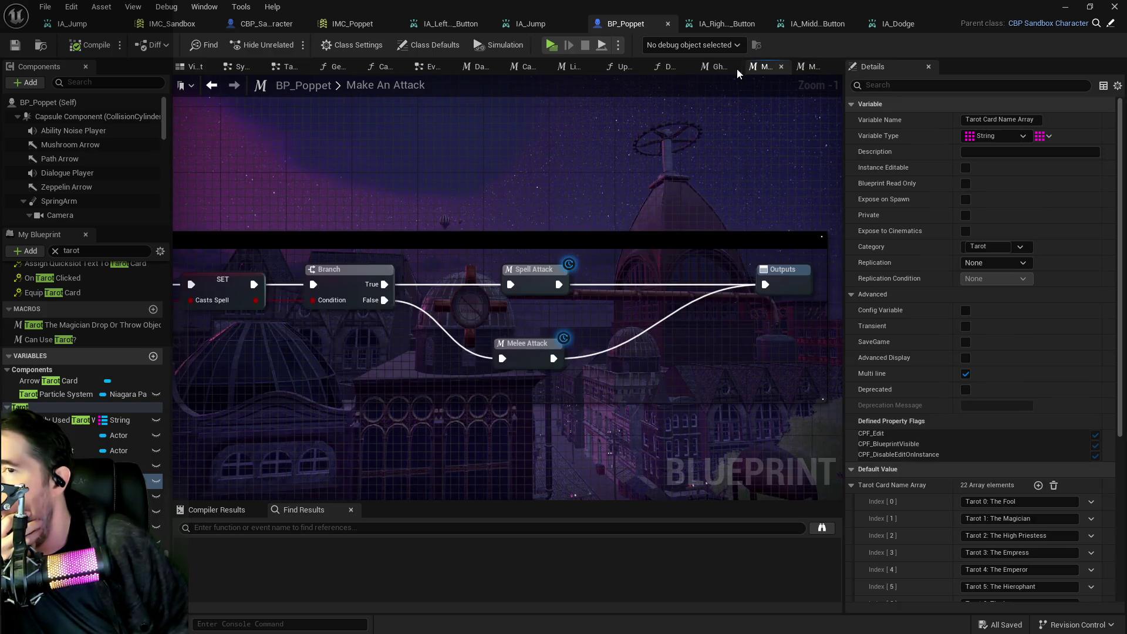
# Step: Flip between the Ghost Form Macro and Make An Attack graphs, checking their inputs and FIND nodes
pyautogui.click(703, 73)
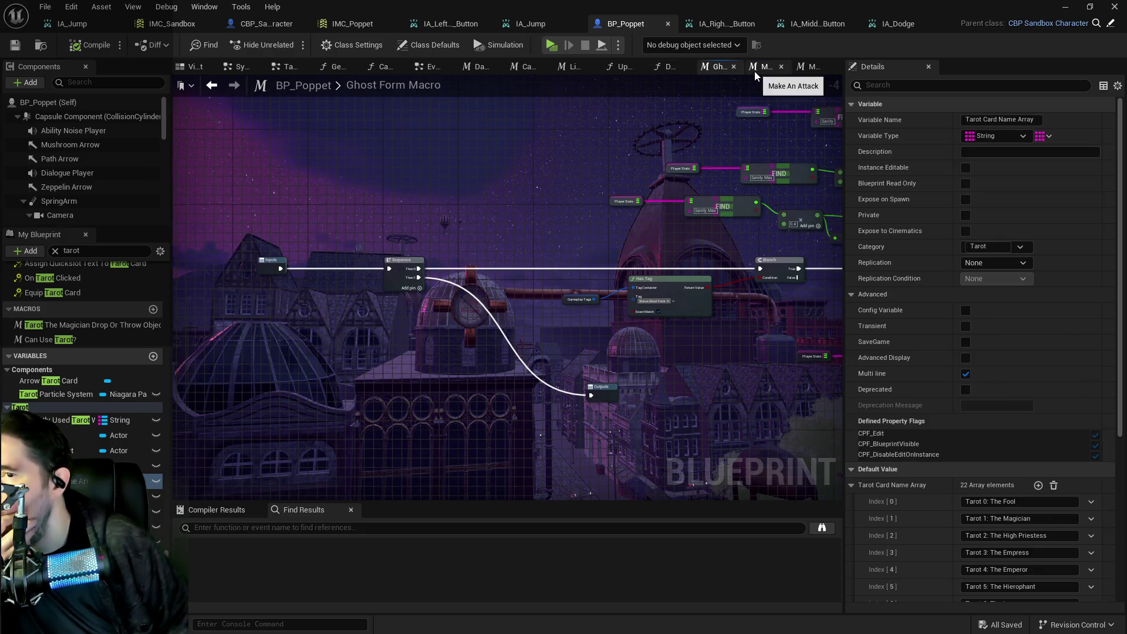
pyautogui.click(756, 69)
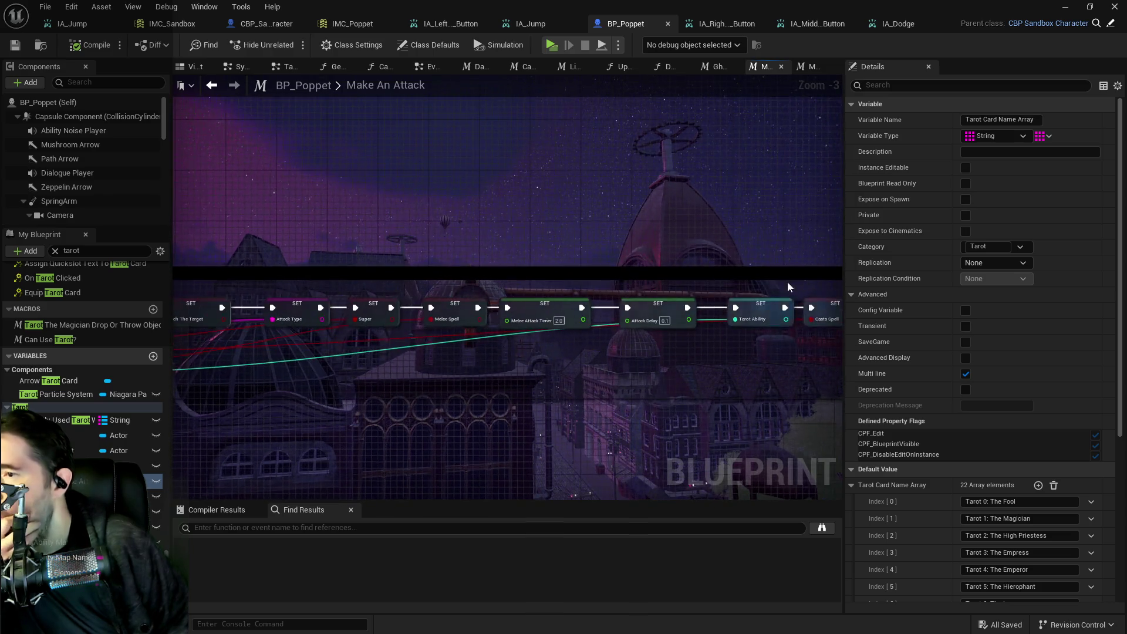
pyautogui.moveTo(674, 337)
pyautogui.mouseDown()
pyautogui.moveTo(843, 329)
pyautogui.moveTo(744, 326)
pyautogui.mouseUp()
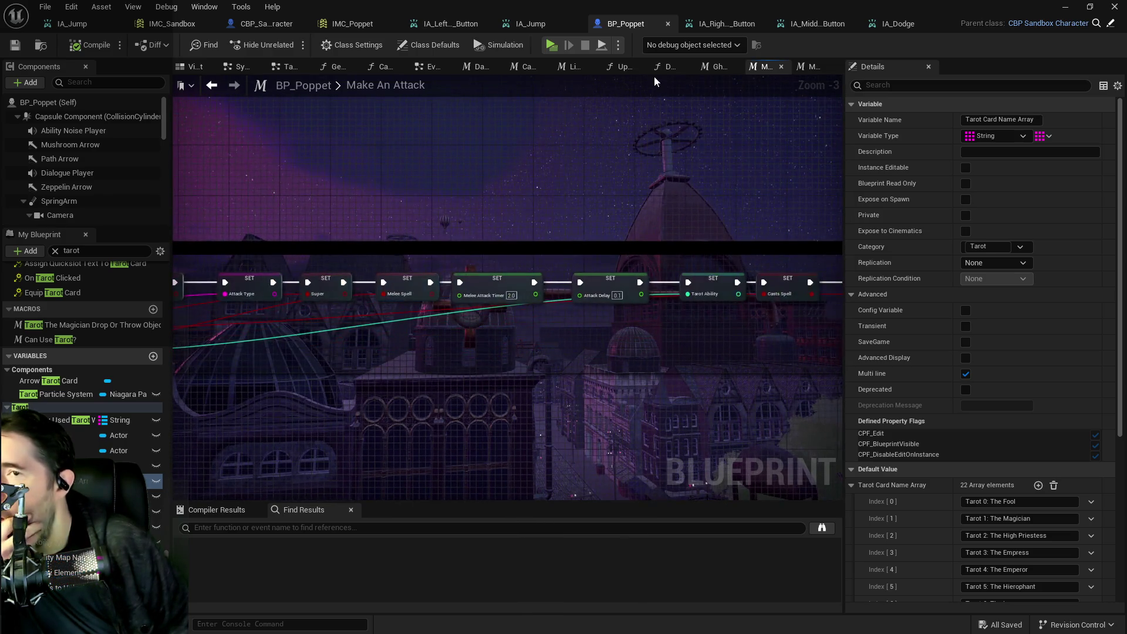
pyautogui.click(717, 68)
pyautogui.moveTo(670, 108); pyautogui.dragTo(495, 108)
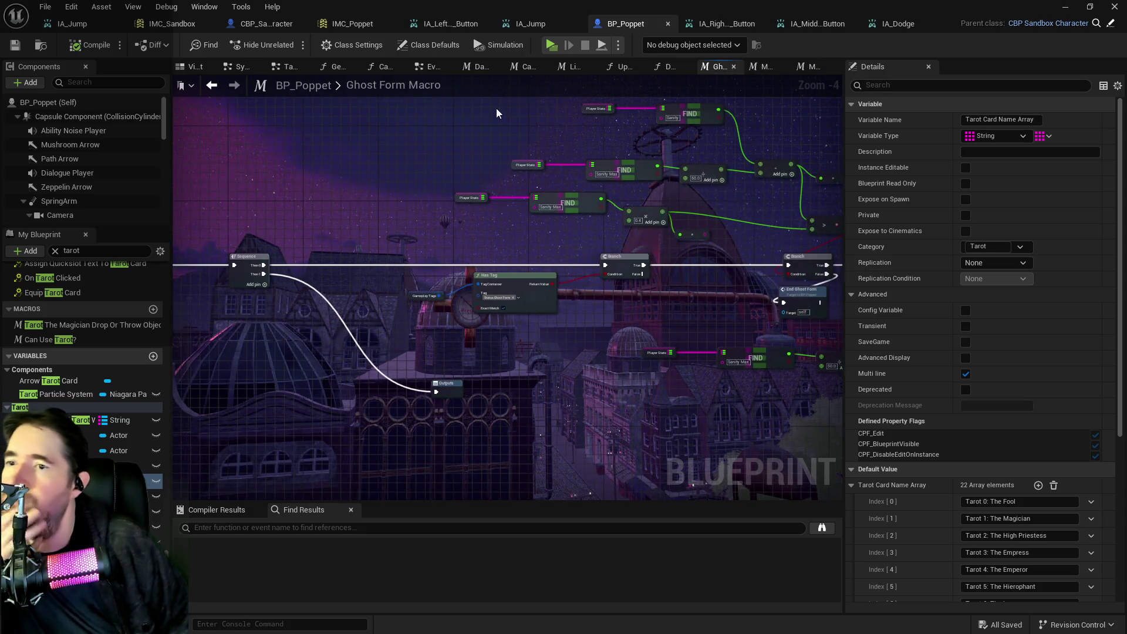
# Step: Close the Light Stat Update, Do I have this?, Calculate Sanity Loss Rate and Darkness Stat Update tabs, returning to Tarot 0: The Fool
pyautogui.click(668, 70)
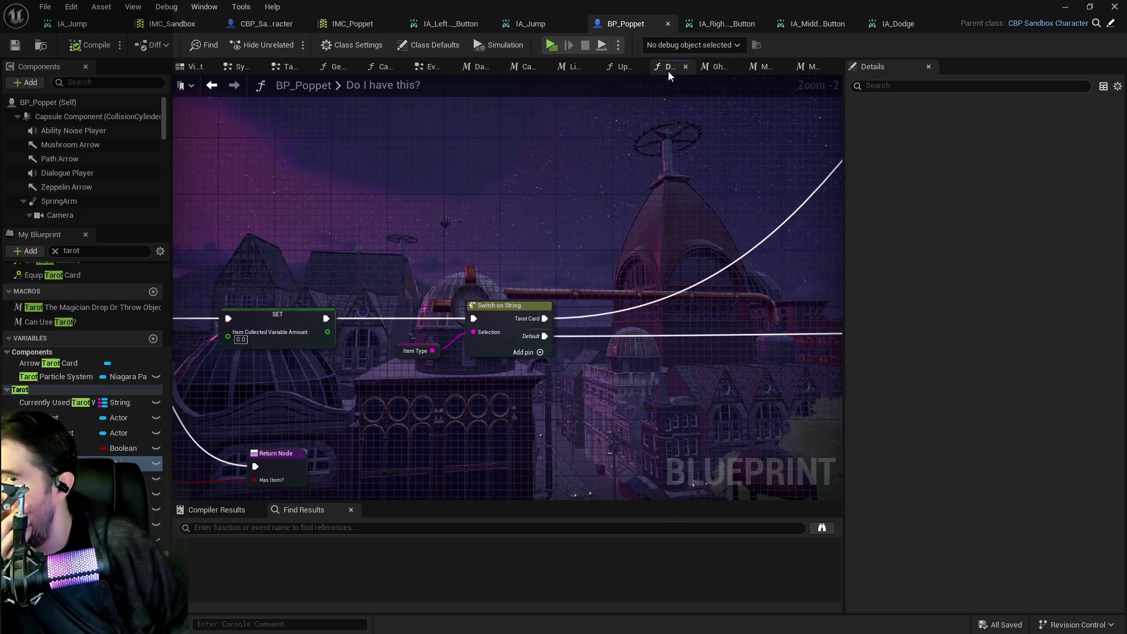
pyautogui.click(625, 70)
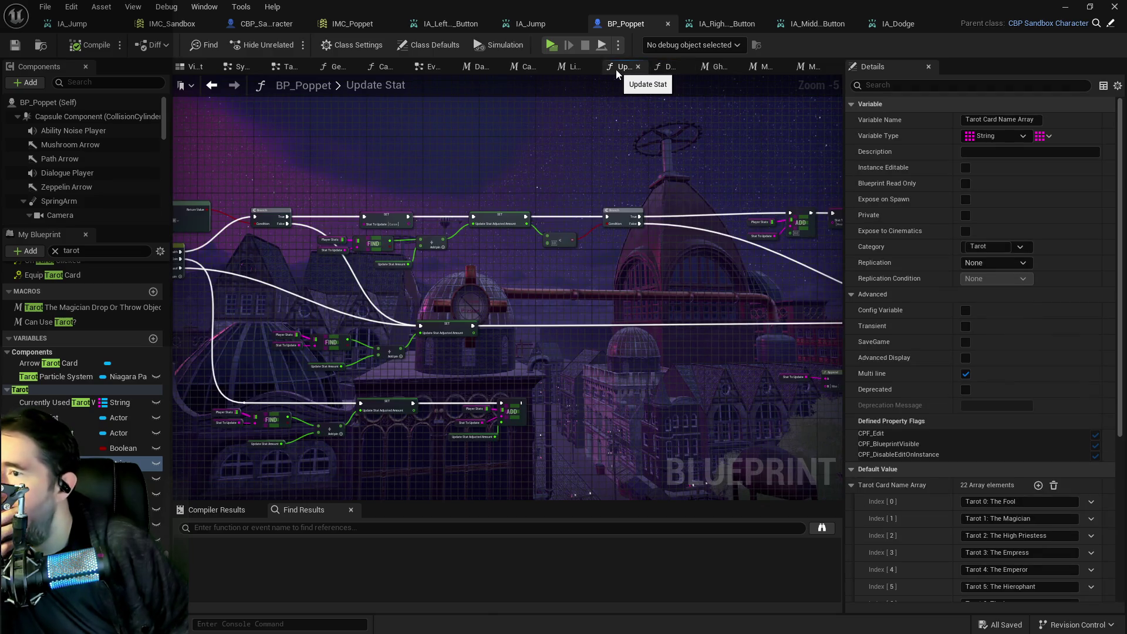
pyautogui.click(586, 68)
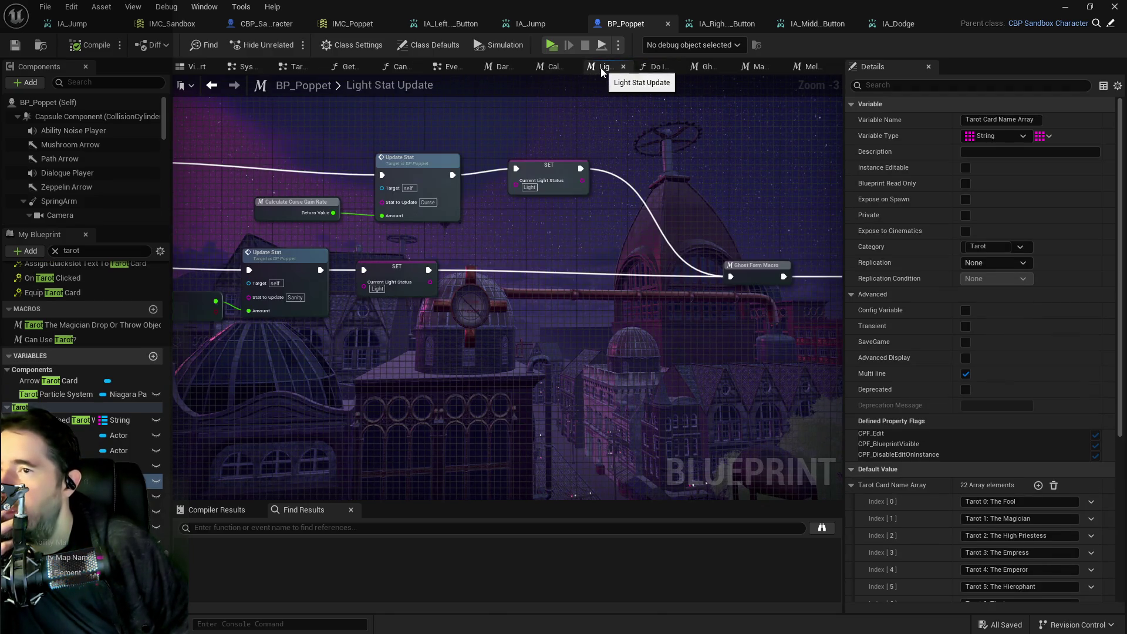
pyautogui.middleClick(601, 68)
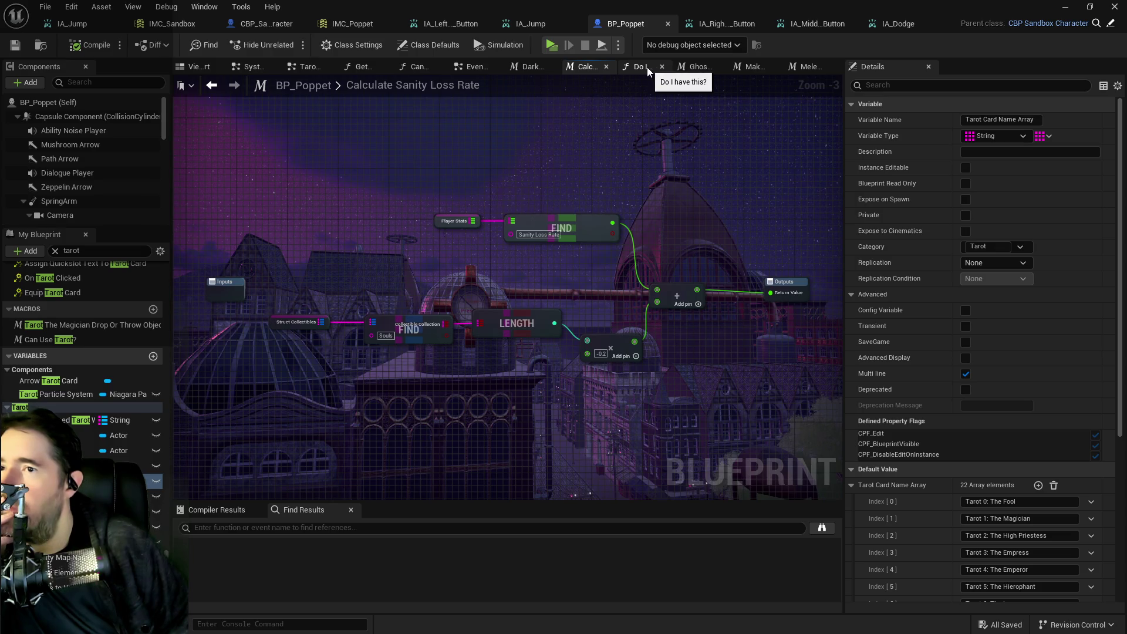
pyautogui.middleClick(646, 67)
pyautogui.middleClick(597, 68)
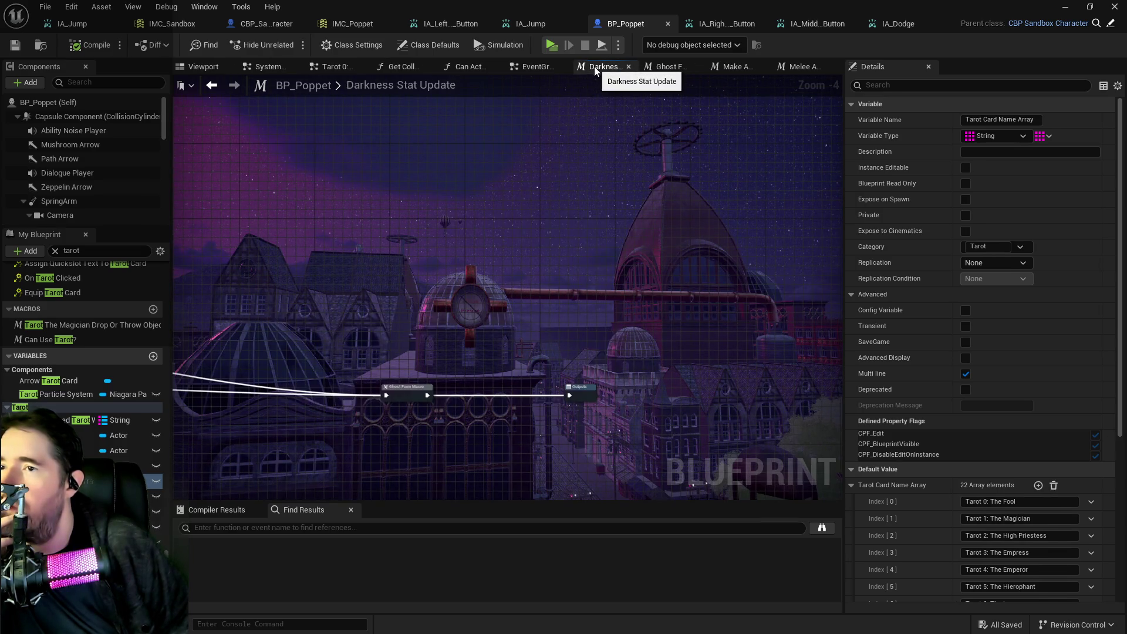
pyautogui.middleClick(594, 68)
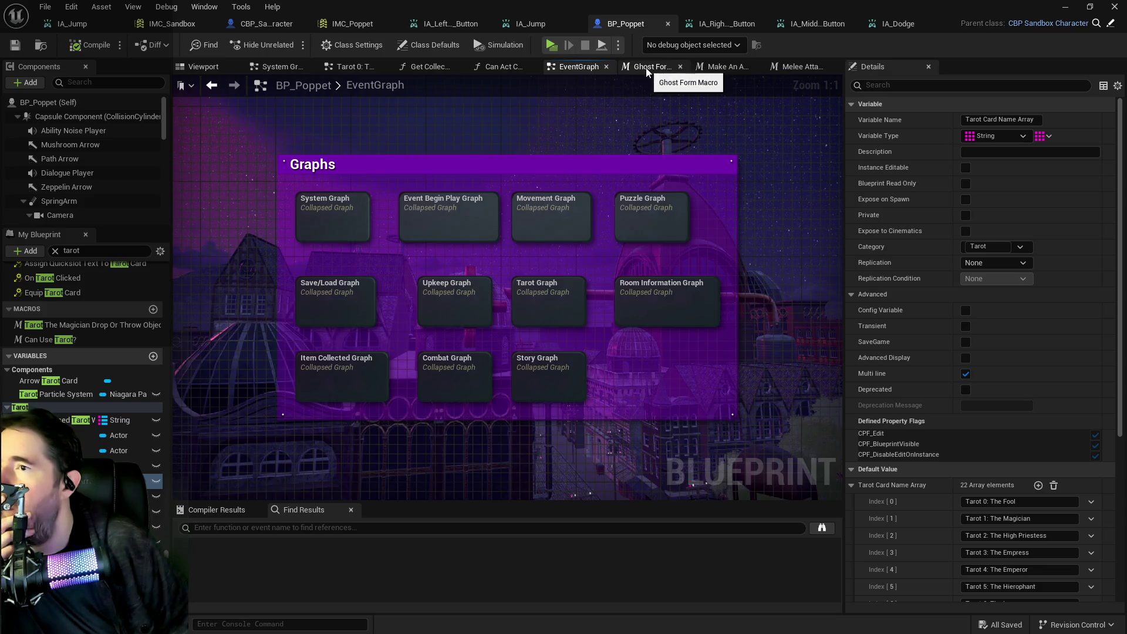
pyautogui.click(357, 68)
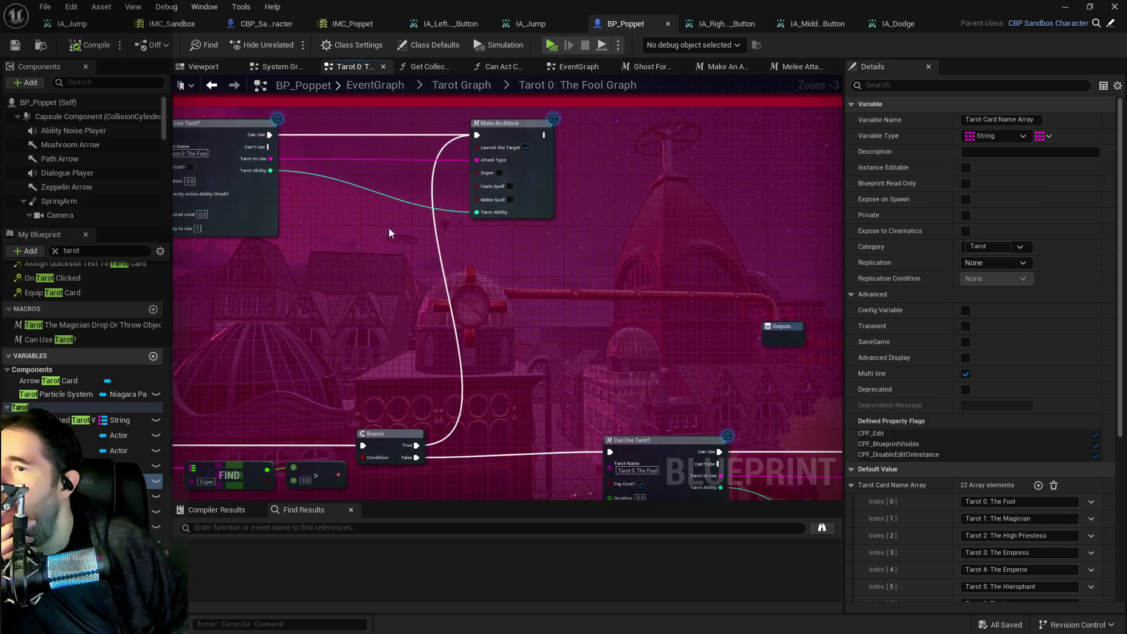
# Step: Duplicate the Can Use Tarot? node and place the copy near the Fool 2 event
pyautogui.moveTo(492, 333)
pyautogui.mouseDown()
pyautogui.moveTo(538, 212)
pyautogui.moveTo(518, 259)
pyautogui.moveTo(517, 248)
pyautogui.mouseUp()
pyautogui.moveTo(516, 291)
pyautogui.mouseDown()
pyautogui.moveTo(530, 322)
pyautogui.moveTo(376, 276)
pyautogui.mouseUp()
pyautogui.moveTo(372, 326)
pyautogui.mouseDown()
pyautogui.moveTo(470, 304)
pyautogui.moveTo(418, 372)
pyautogui.moveTo(409, 443)
pyautogui.moveTo(494, 371)
pyautogui.mouseUp()
pyautogui.moveTo(380, 246)
pyautogui.mouseDown()
pyautogui.moveTo(376, 204)
pyautogui.moveTo(393, 221)
pyautogui.moveTo(518, 244)
pyautogui.moveTo(631, 172)
pyautogui.mouseUp()
pyautogui.click(631, 172)
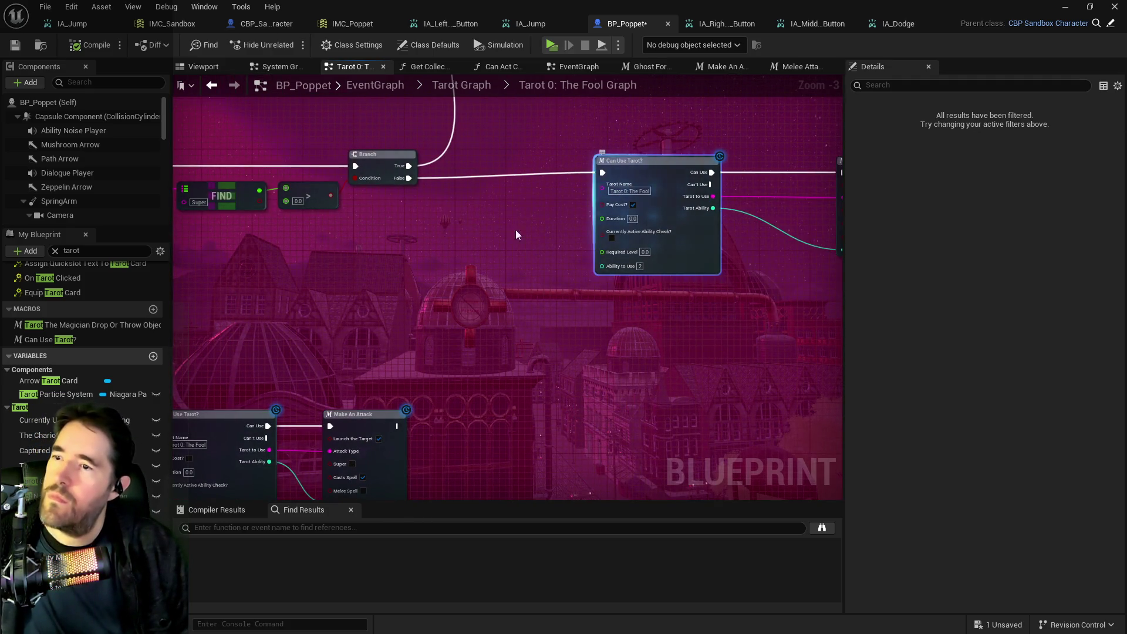
pyautogui.hotkey('ctrl', 'c')
pyautogui.hotkey('ctrl', 'v')
pyautogui.moveTo(341, 273)
pyautogui.mouseDown()
pyautogui.moveTo(461, 255)
pyautogui.moveTo(480, 230)
pyautogui.mouseUp()
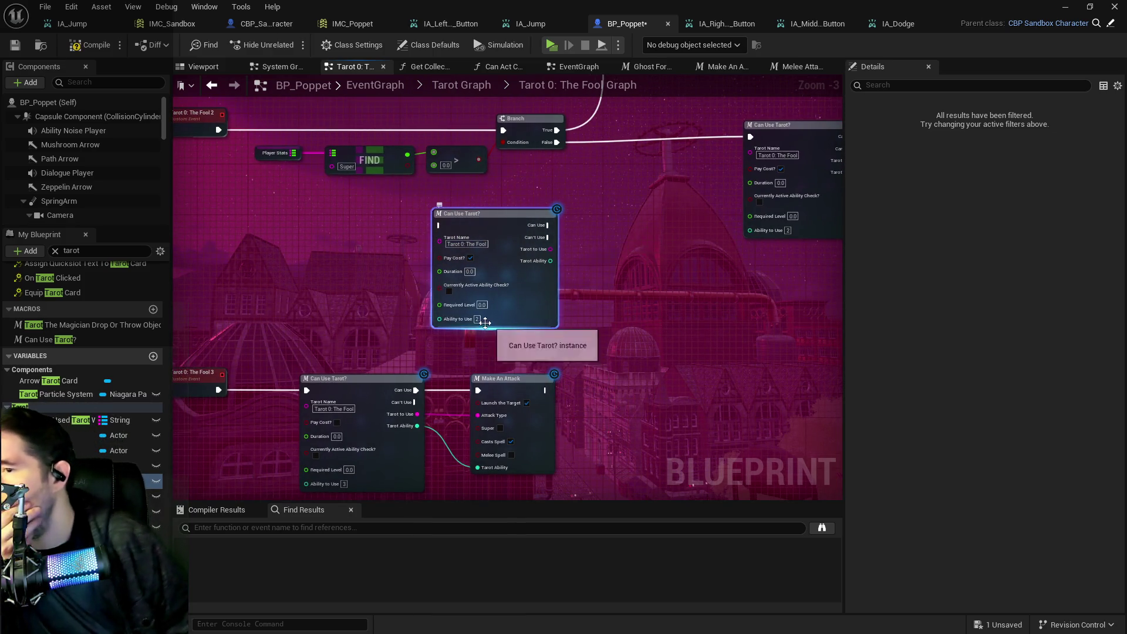
# Step: Connect the Fool 2 event's exec output to the copied Can Use Tarot? node
pyautogui.moveTo(400, 312); pyautogui.dragTo(510, 315)
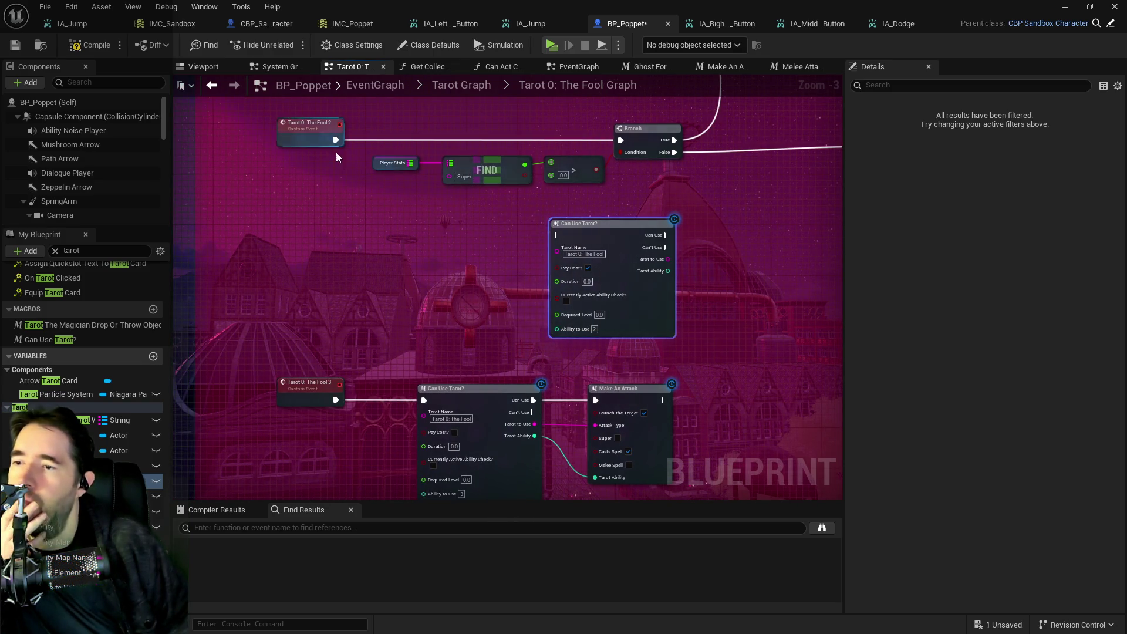
pyautogui.moveTo(336, 140)
pyautogui.mouseDown()
pyautogui.moveTo(457, 224)
pyautogui.moveTo(506, 230)
pyautogui.moveTo(334, 142)
pyautogui.moveTo(444, 197)
pyautogui.moveTo(368, 170)
pyautogui.moveTo(342, 140)
pyautogui.moveTo(565, 226)
pyautogui.moveTo(556, 234)
pyautogui.mouseUp()
pyautogui.moveTo(605, 262)
pyautogui.mouseDown()
pyautogui.moveTo(508, 243)
pyautogui.moveTo(529, 157)
pyautogui.mouseUp()
pyautogui.scroll(-2, 508, 244)
pyautogui.click(88, 481)
pyautogui.moveTo(443, 268); pyautogui.dragTo(415, 235)
# Step: Reposition the Fool 2 event and its check, then select the Tarot 0: The Fool 1 event
pyautogui.scroll(3, 415, 235)
pyautogui.moveTo(513, 276); pyautogui.dragTo(482, 255)
pyautogui.moveTo(449, 347); pyautogui.dragTo(516, 256)
pyautogui.moveTo(505, 354)
pyautogui.mouseDown()
pyautogui.moveTo(479, 491)
pyautogui.moveTo(467, 492)
pyautogui.mouseUp()
pyautogui.moveTo(691, 279)
pyautogui.mouseDown()
pyautogui.moveTo(535, 324)
pyautogui.moveTo(547, 403)
pyautogui.moveTo(592, 499)
pyautogui.moveTo(728, 493)
pyautogui.moveTo(758, 372)
pyautogui.moveTo(435, 273)
pyautogui.moveTo(675, 499)
pyautogui.moveTo(646, 352)
pyautogui.moveTo(459, 322)
pyautogui.moveTo(555, 346)
pyautogui.mouseUp()
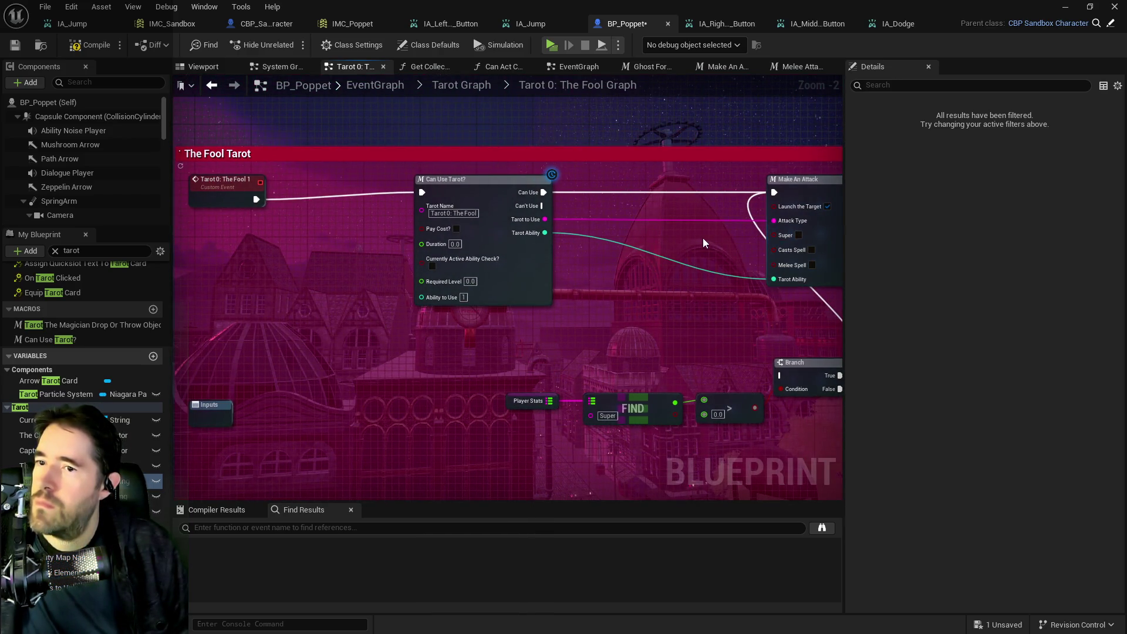
pyautogui.moveTo(714, 307)
pyautogui.mouseDown()
pyautogui.moveTo(541, 259)
pyautogui.moveTo(433, 266)
pyautogui.mouseUp()
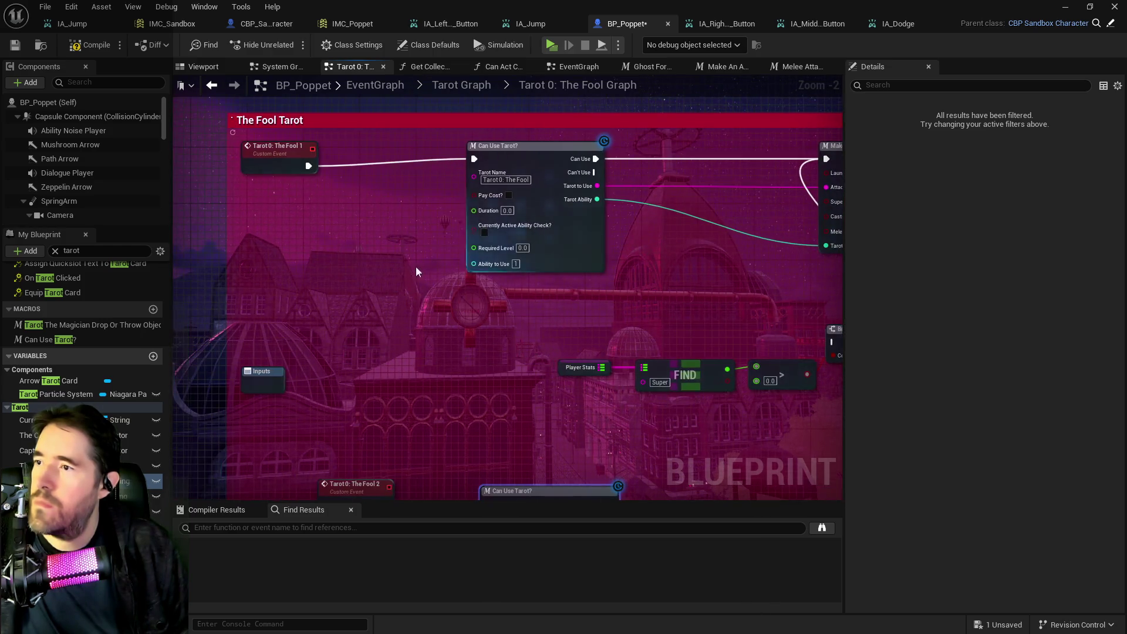
pyautogui.moveTo(287, 158); pyautogui.dragTo(279, 151)
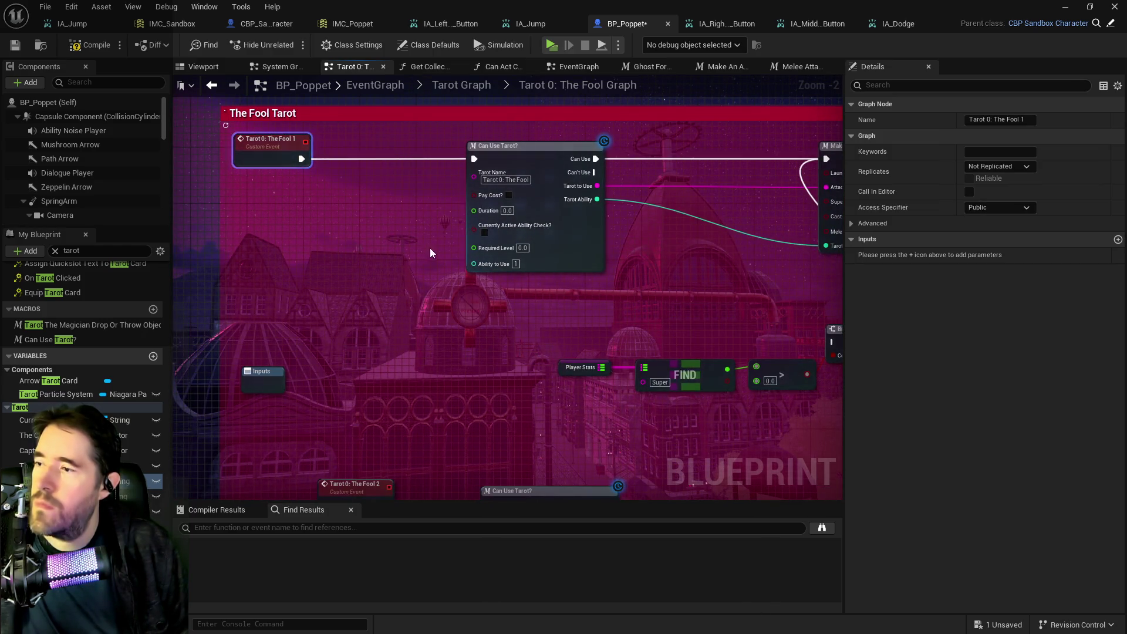
# Step: Add a Super variable getter below the Can Use Tarot? node
pyautogui.rightClick(647, 256)
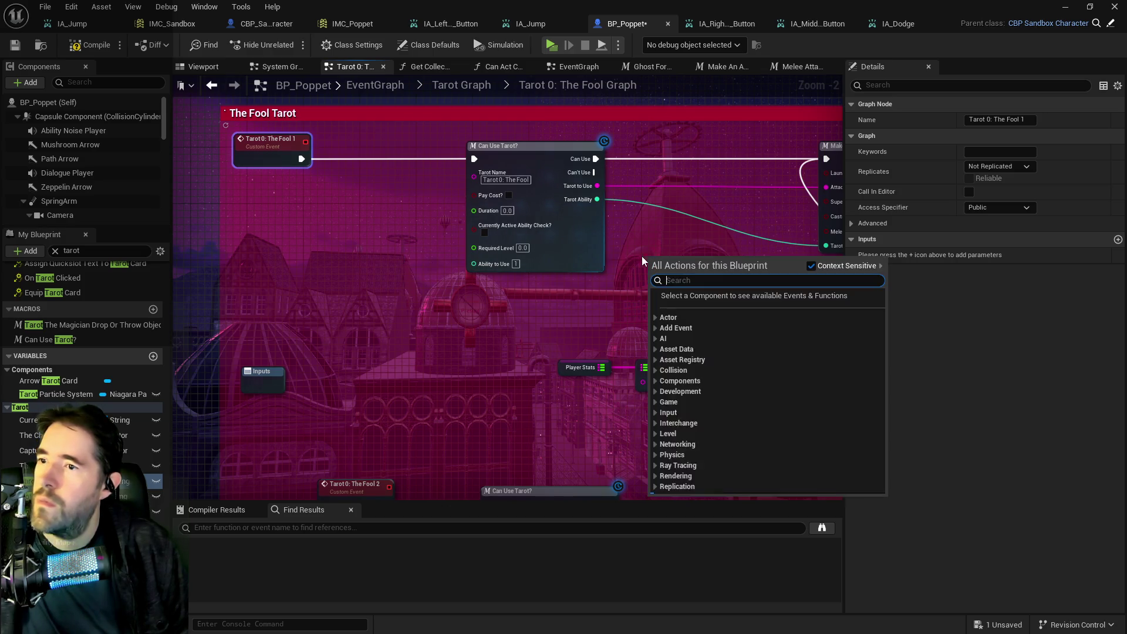
pyautogui.write('get super')
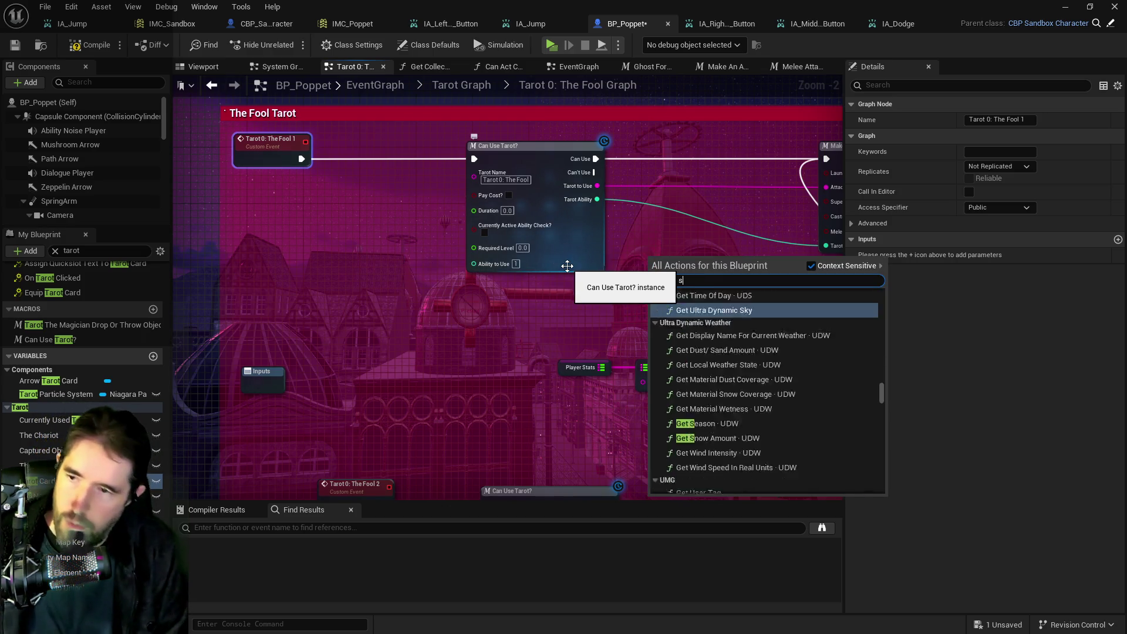
pyautogui.click(723, 317)
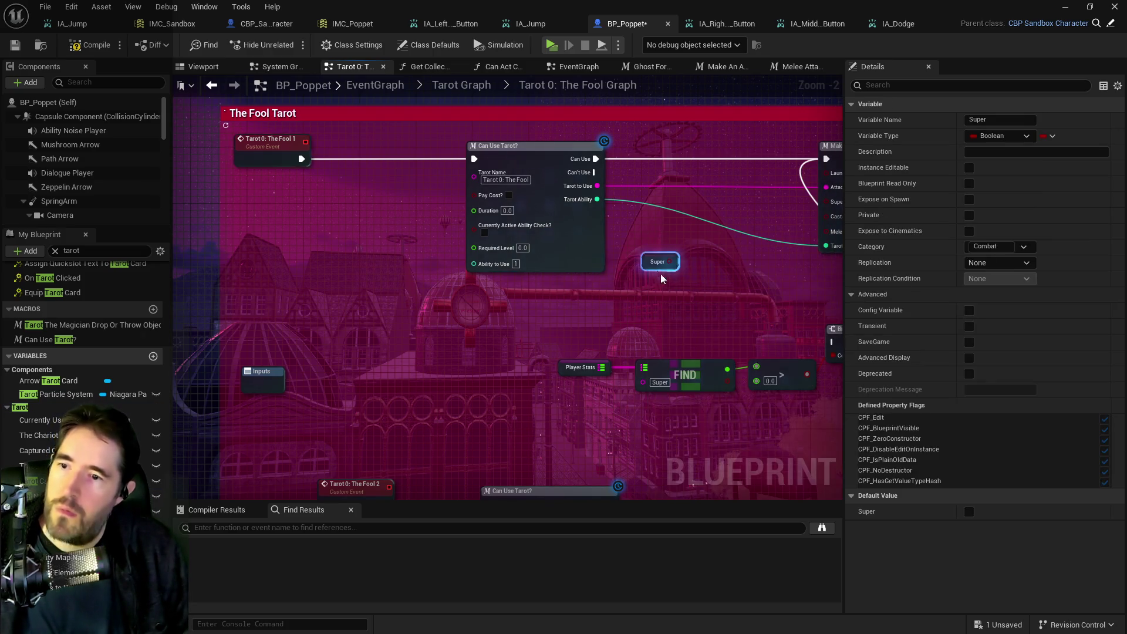
pyautogui.moveTo(650, 267); pyautogui.dragTo(543, 309)
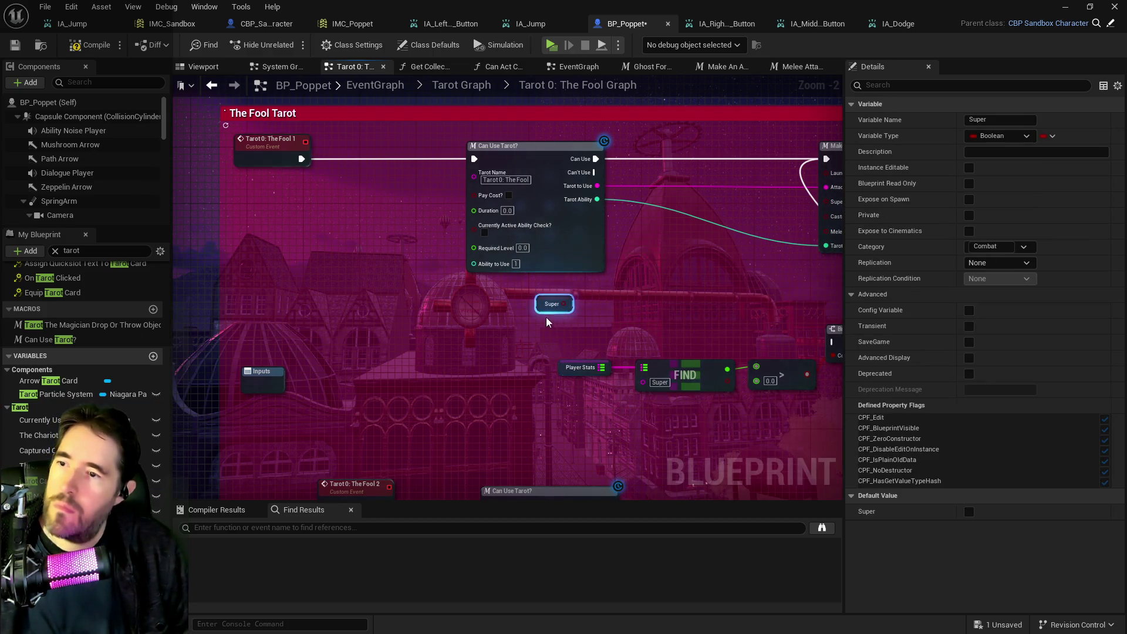
# Step: Add a SET Super node after the Fool 2 check, wire Can Use into it, and set Super to true
pyautogui.rightClick(364, 277)
pyautogui.write('set super')
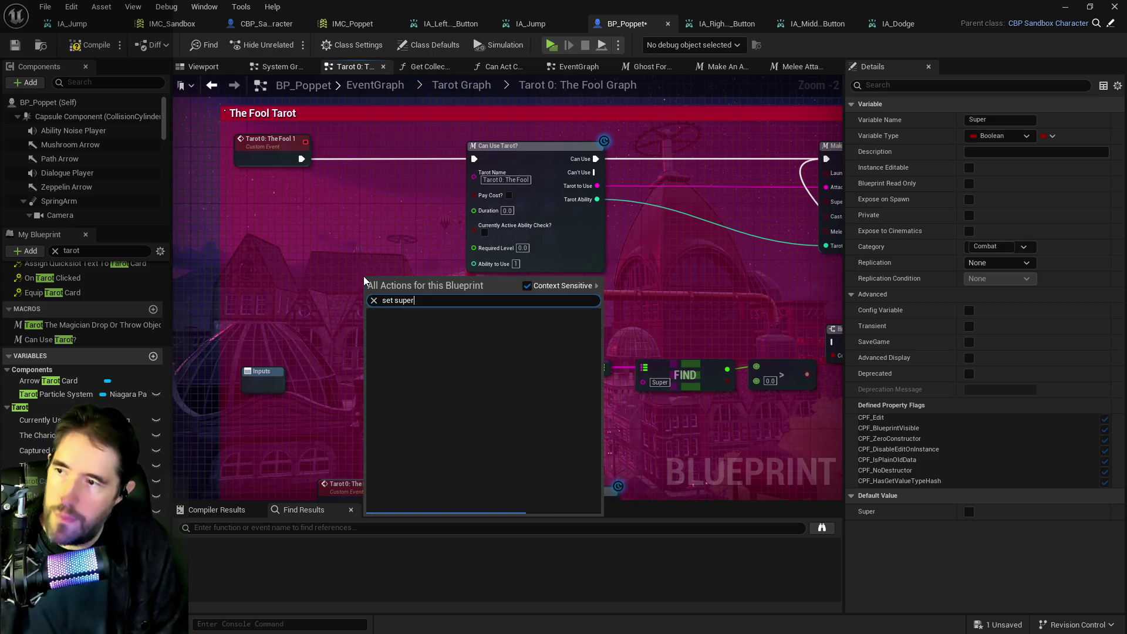
pyautogui.click(410, 336)
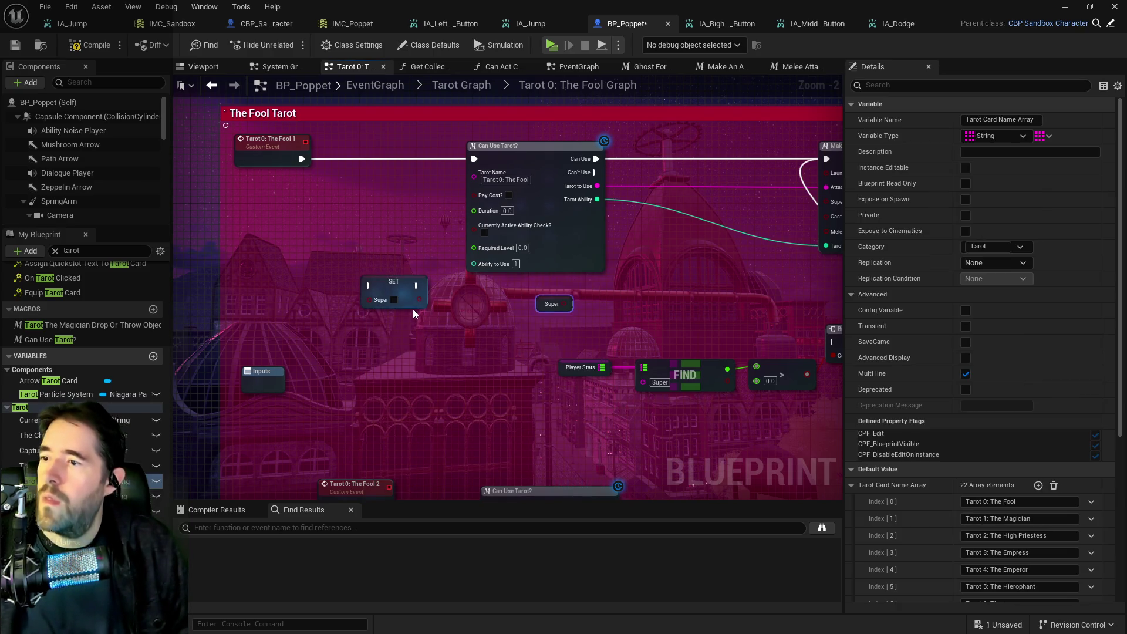
pyautogui.moveTo(397, 287); pyautogui.dragTo(431, 349)
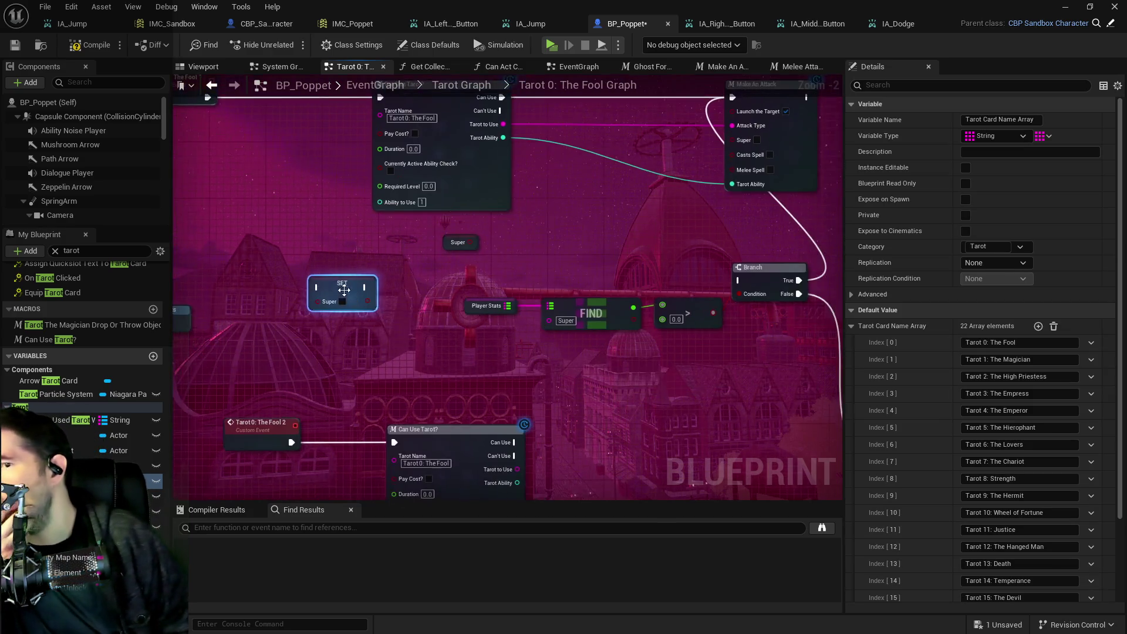
pyautogui.moveTo(346, 286)
pyautogui.mouseDown()
pyautogui.moveTo(381, 341)
pyautogui.moveTo(668, 426)
pyautogui.mouseUp()
pyautogui.moveTo(485, 312); pyautogui.dragTo(519, 333)
pyautogui.moveTo(357, 331); pyautogui.dragTo(539, 335)
pyautogui.click(508, 337)
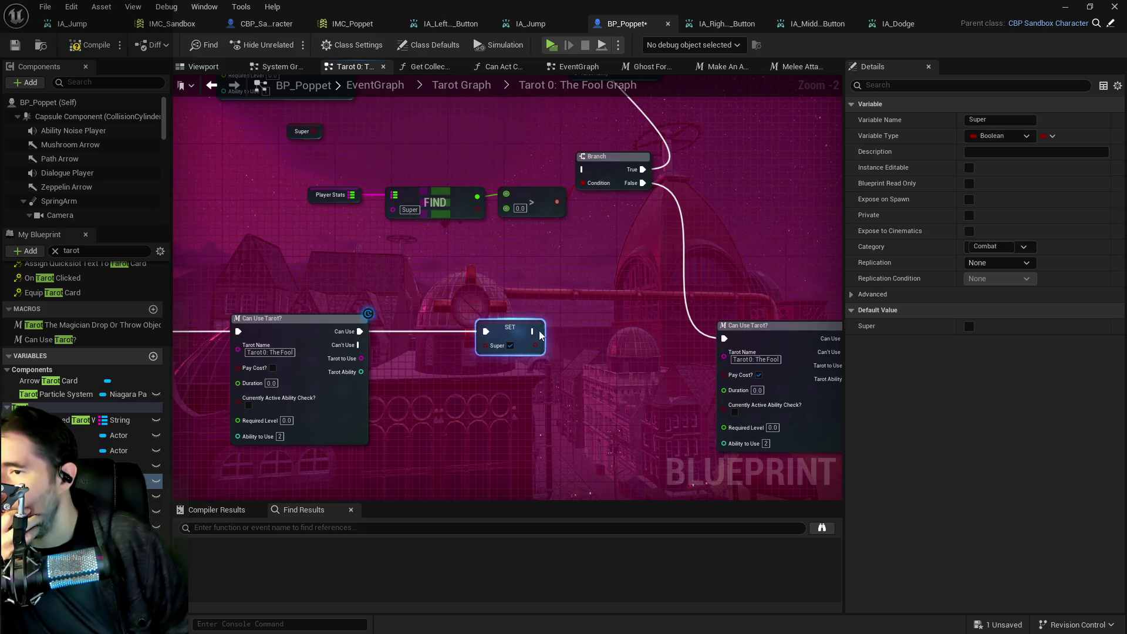
pyautogui.scroll(-1, 636, 301)
pyautogui.rightClick(384, 371)
# Step: Create a custom event named 'The Fool Super Check' below the Fool 2 chain
pyautogui.write('custom even')
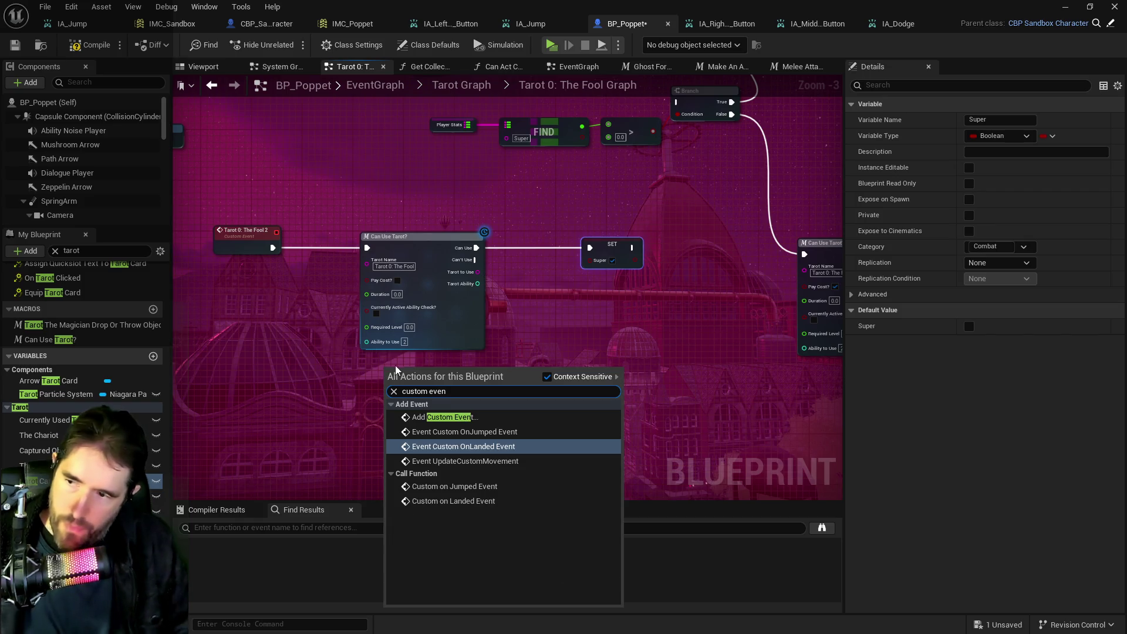
pyautogui.click(442, 414)
pyautogui.scroll(3, 404, 387)
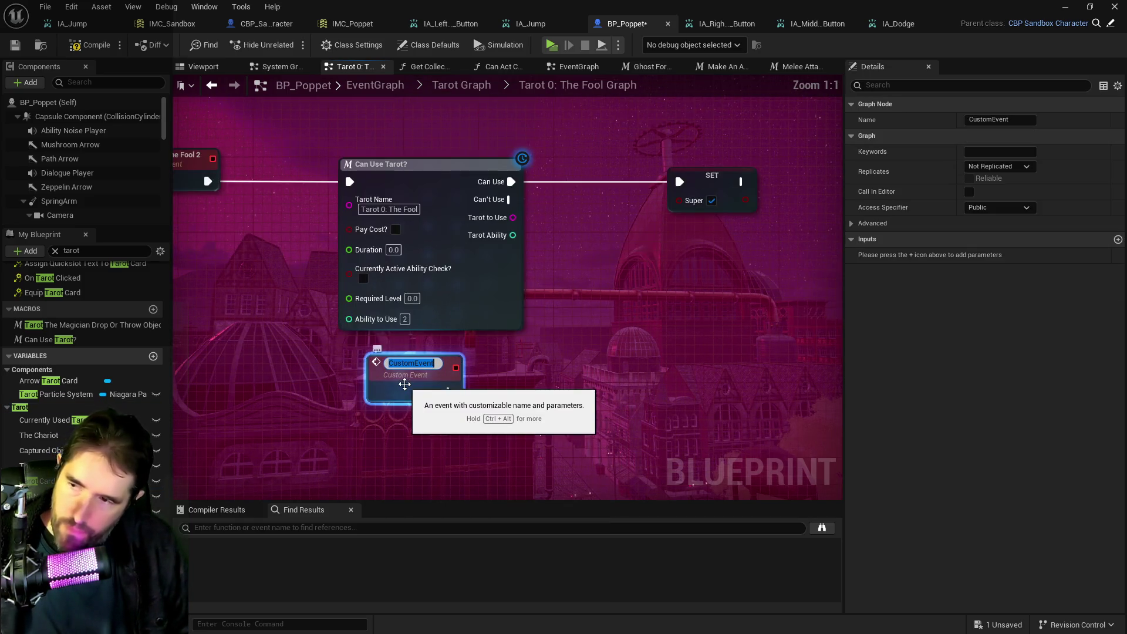
pyautogui.write('The Fool Super Check')
pyautogui.press('Return')
pyautogui.moveTo(405, 388)
pyautogui.mouseDown()
pyautogui.moveTo(220, 390)
pyautogui.moveTo(405, 320)
pyautogui.moveTo(391, 346)
pyautogui.moveTo(360, 362)
pyautogui.mouseUp()
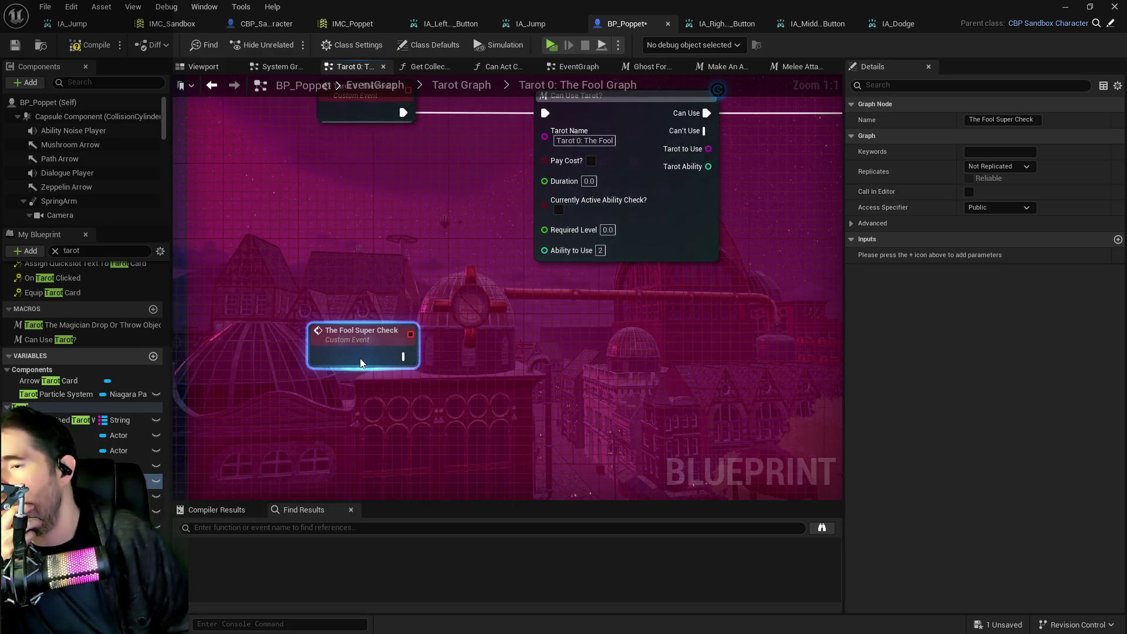
pyautogui.scroll(-1, 360, 362)
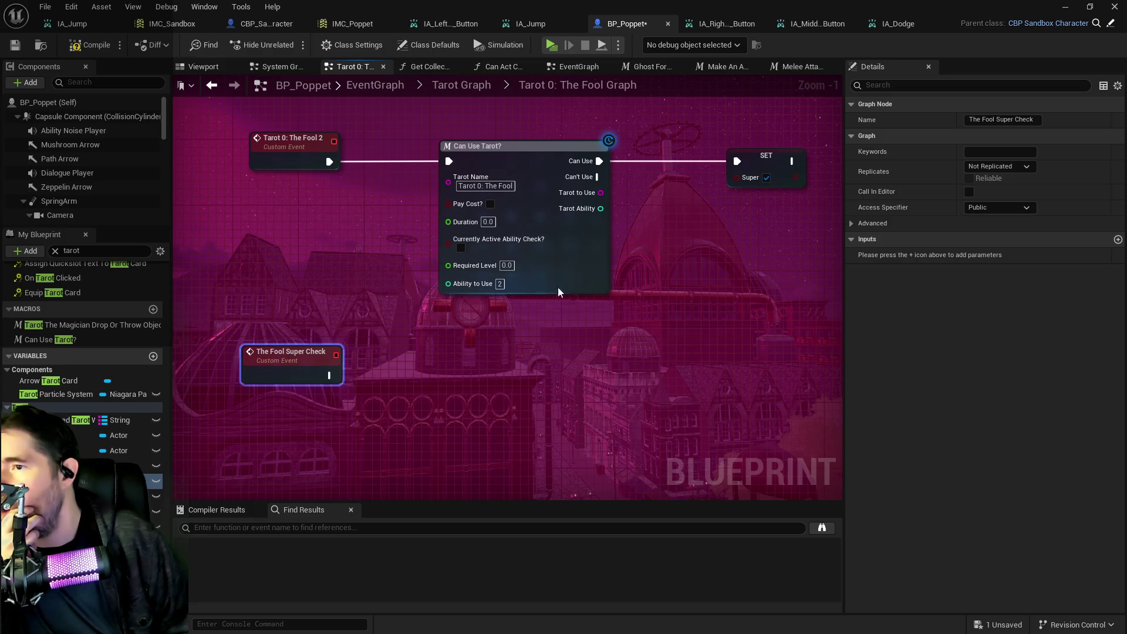
# Step: Paste a duplicate of the original Can Use Tarot? node
pyautogui.click(562, 271)
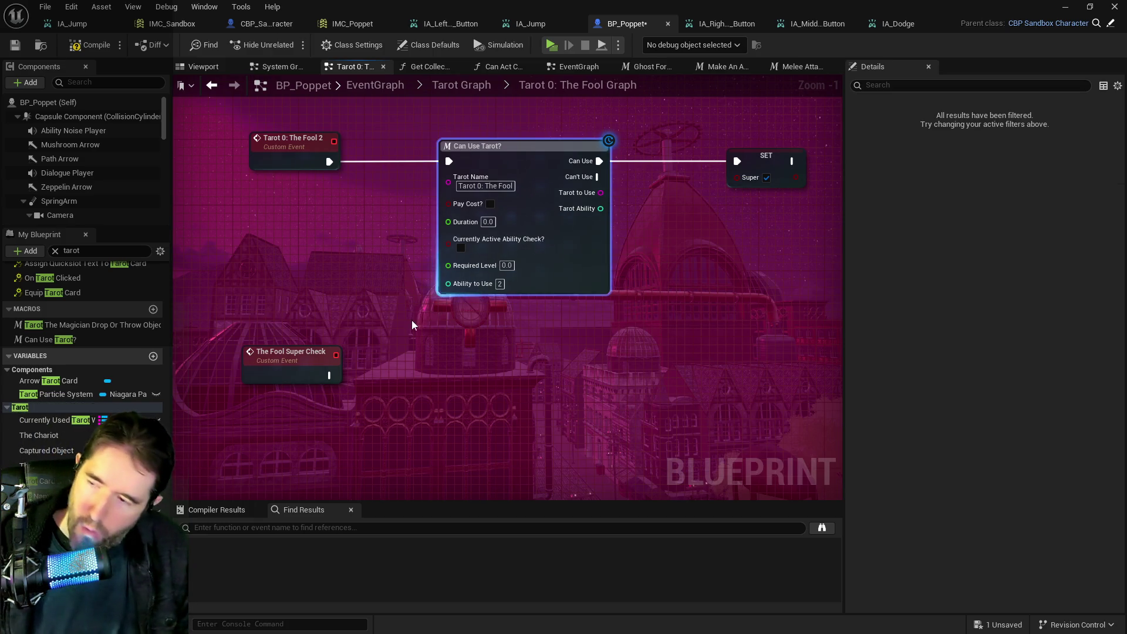
pyautogui.hotkey('ctrl', 'c')
pyautogui.hotkey('ctrl', 'v')
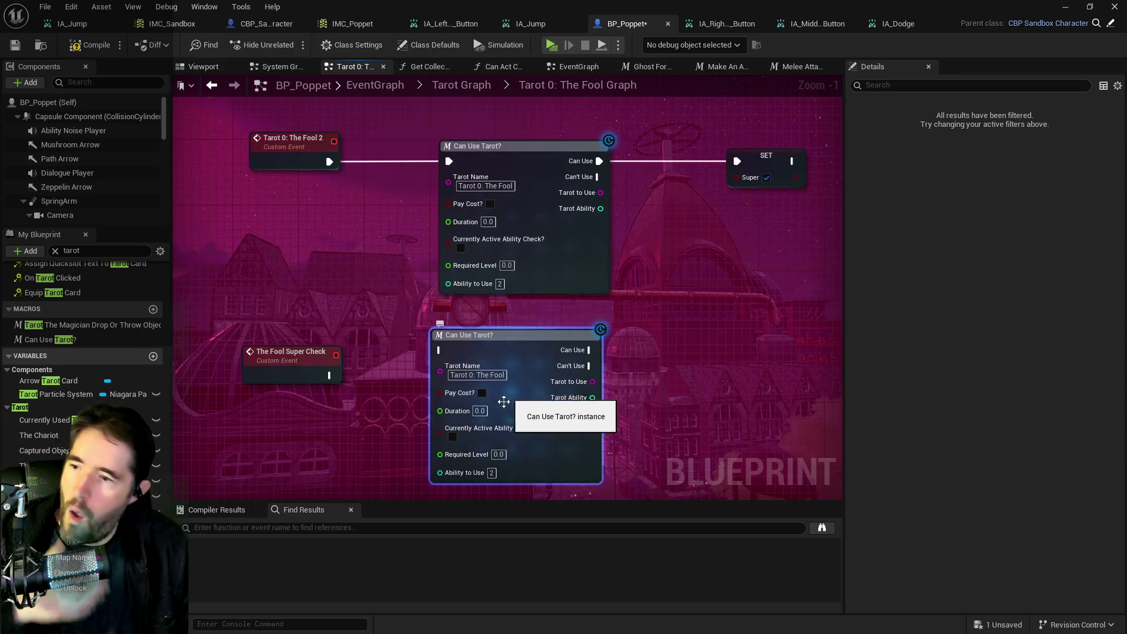
# Step: Enable Currently Active Ability Check and Pay Cost on the copy, set Duration to 1.0, and return to Tarot Graph
pyautogui.click(453, 438)
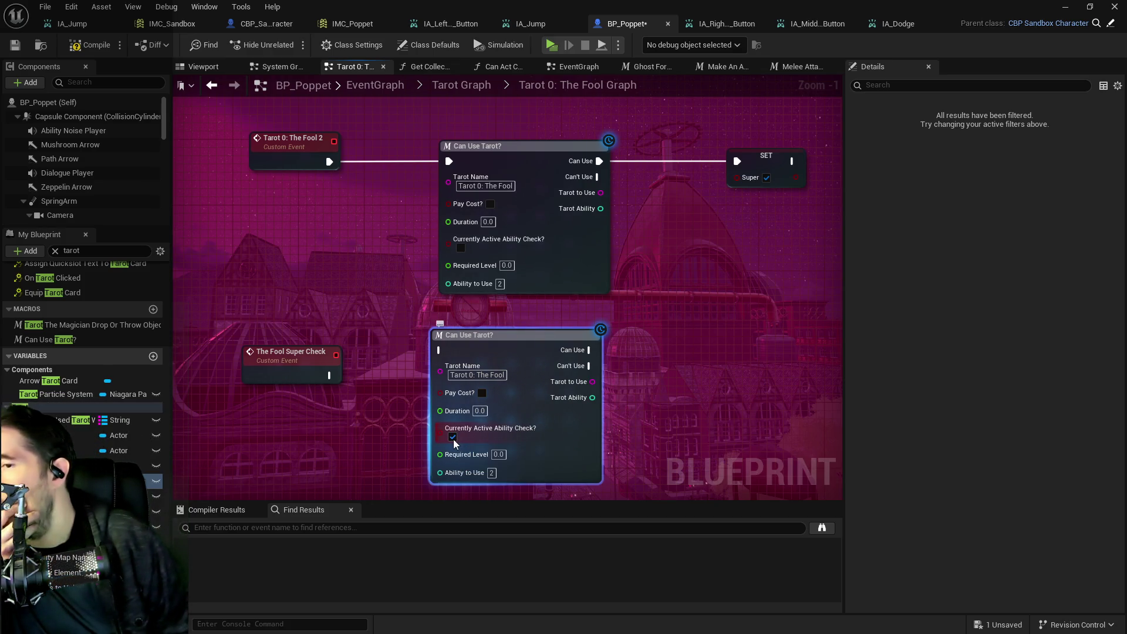
pyautogui.click(481, 393)
pyautogui.moveTo(504, 336); pyautogui.dragTo(521, 361)
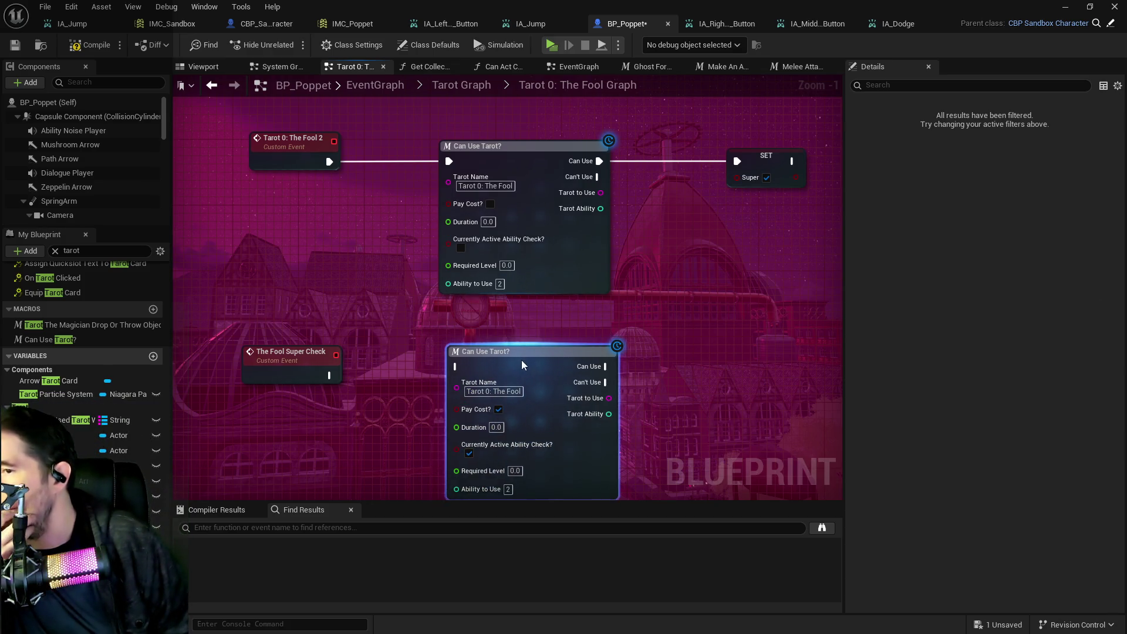
pyautogui.scroll(-3, 521, 361)
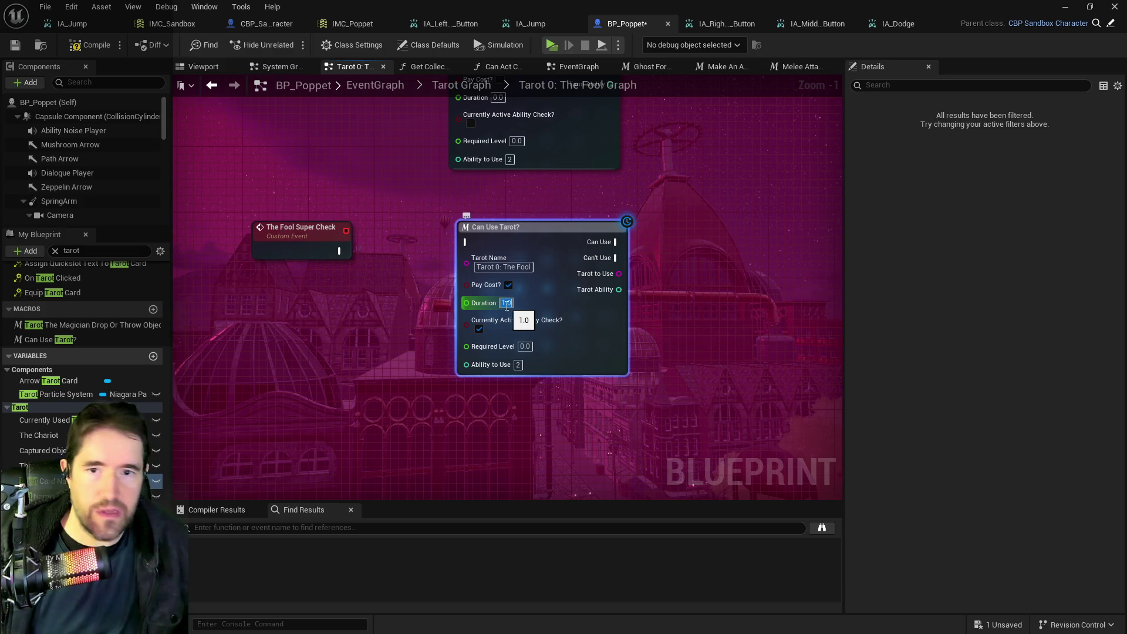
pyautogui.write('1')
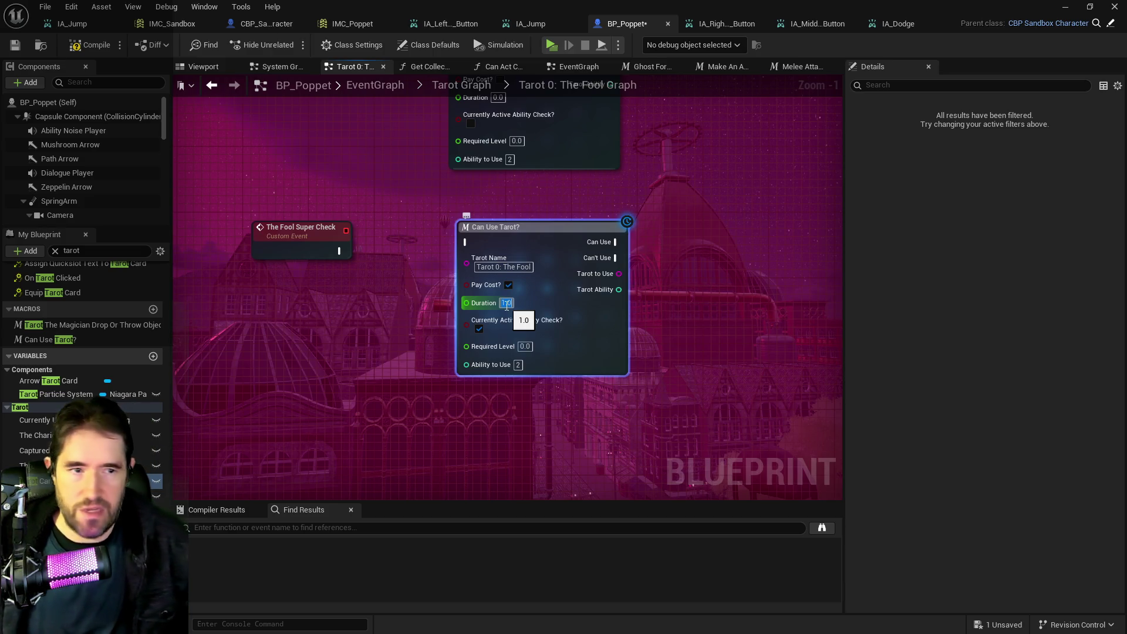
pyautogui.press('Return')
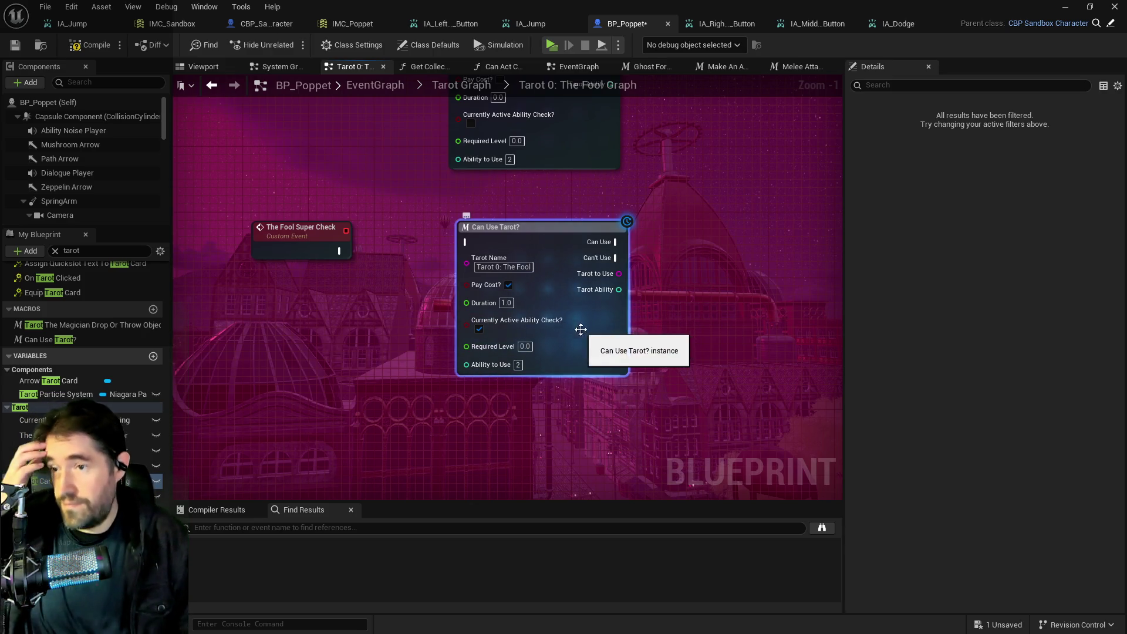
pyautogui.click(460, 85)
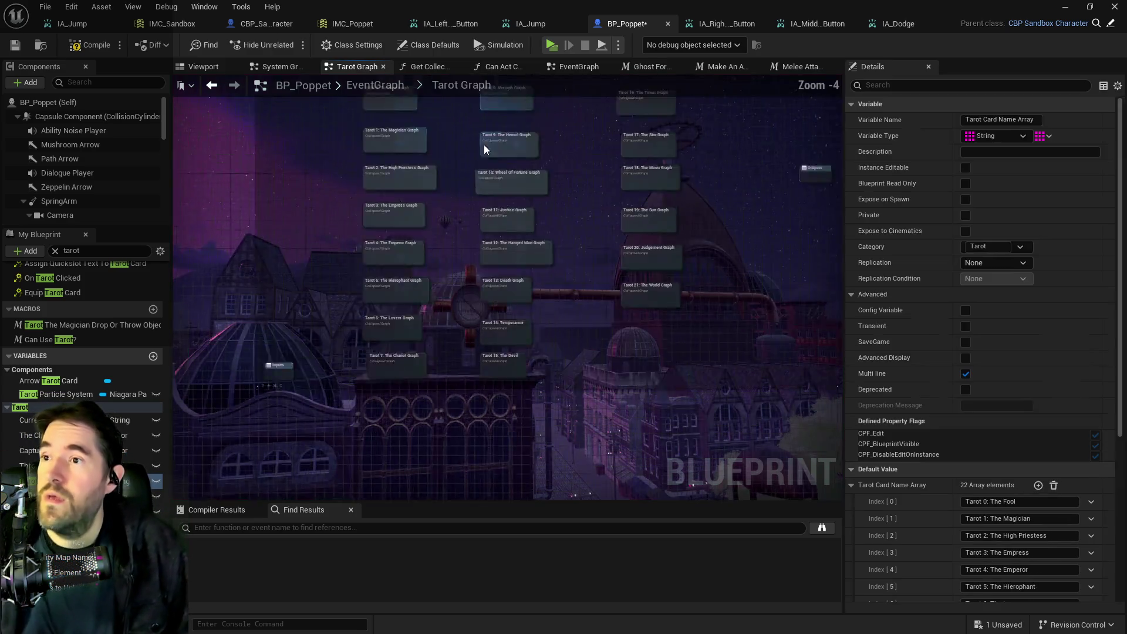
# Step: Browse Tarot 1: The Magician Graph, including its Floating Captured Object, VInterp To and Can Use Tarot sections
pyautogui.doubleClick(378, 203)
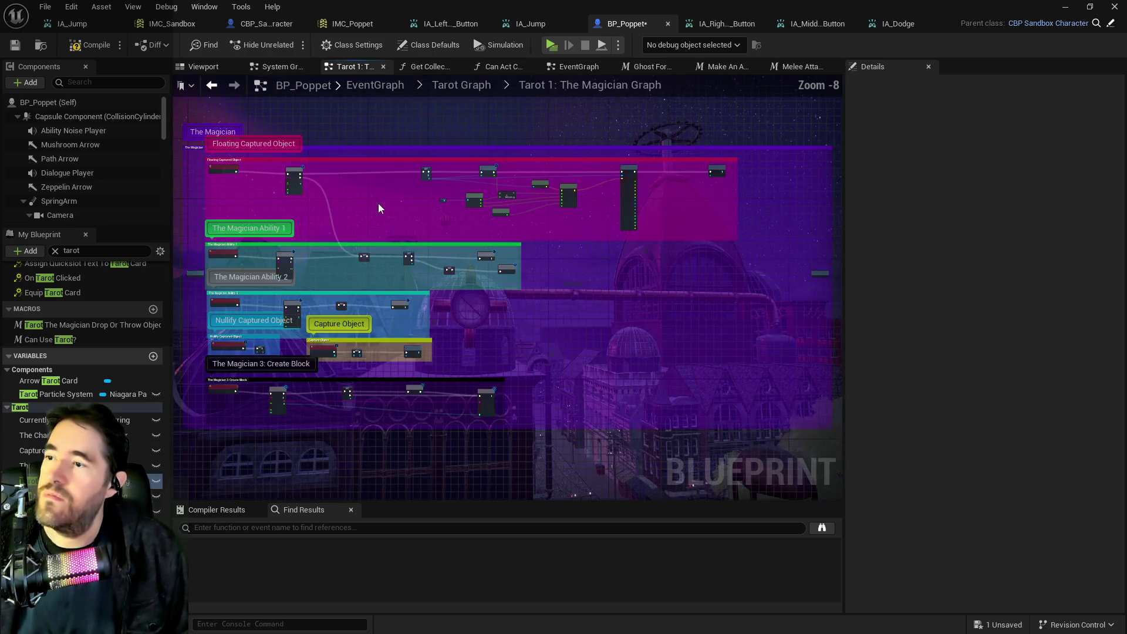
pyautogui.moveTo(450, 202)
pyautogui.mouseDown()
pyautogui.moveTo(485, 302)
pyautogui.moveTo(311, 277)
pyautogui.mouseUp()
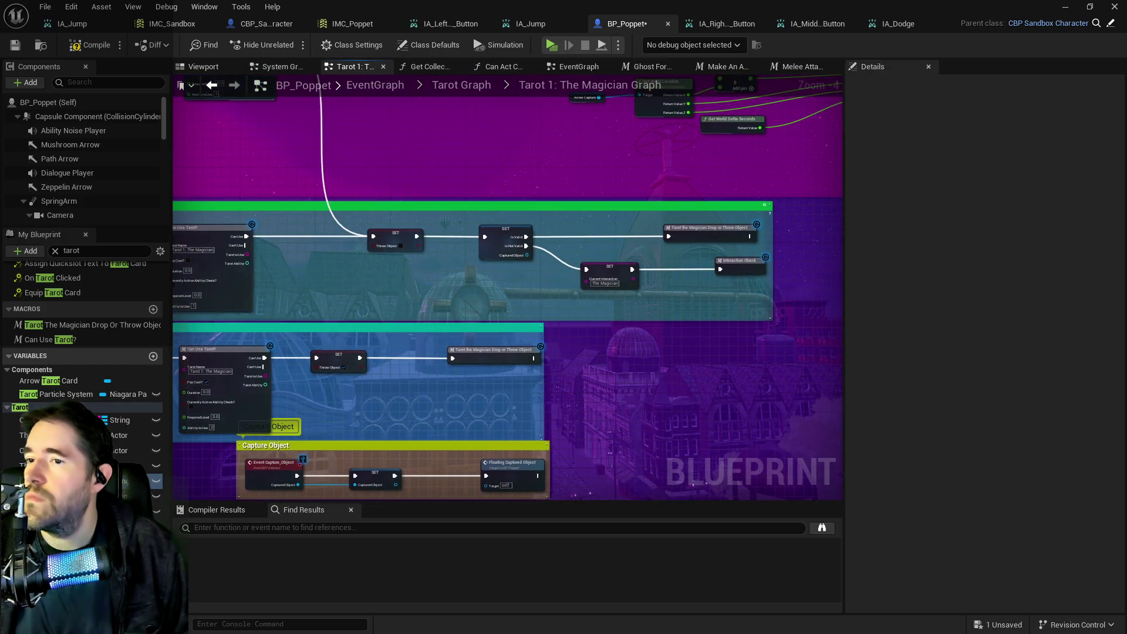
pyautogui.moveTo(517, 307); pyautogui.dragTo(428, 269)
pyautogui.moveTo(544, 419); pyautogui.dragTo(755, 351)
pyautogui.moveTo(713, 385)
pyautogui.mouseDown()
pyautogui.moveTo(382, 329)
pyautogui.moveTo(294, 294)
pyautogui.mouseUp()
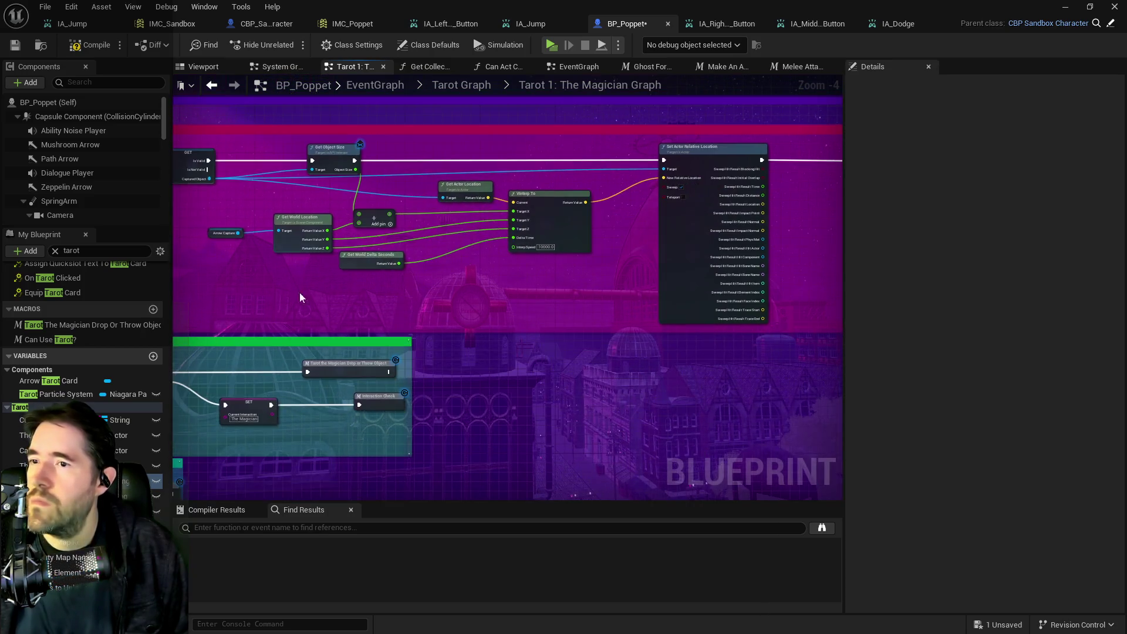
pyautogui.moveTo(587, 300)
pyautogui.mouseDown()
pyautogui.moveTo(250, 298)
pyautogui.moveTo(850, 307)
pyautogui.mouseUp()
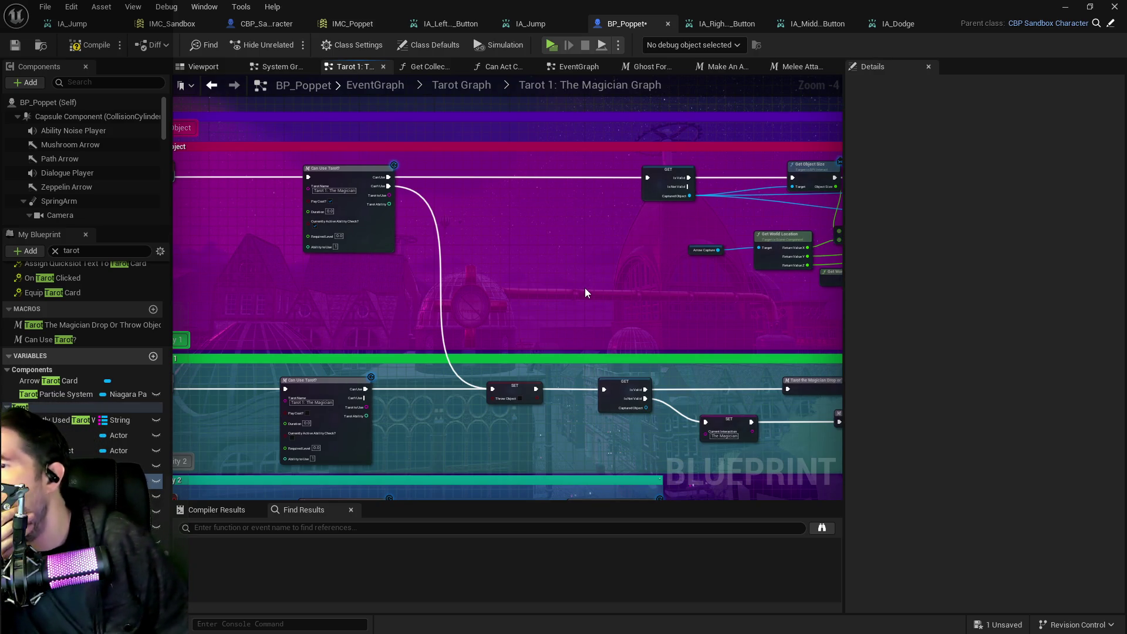
pyautogui.moveTo(584, 288); pyautogui.dragTo(435, 262)
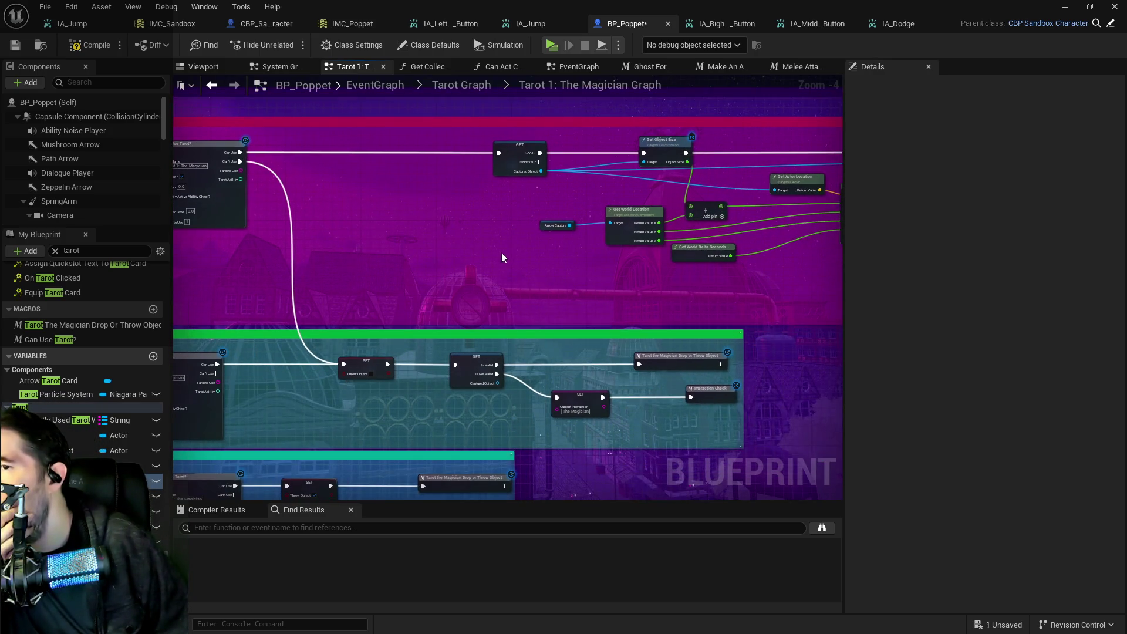
pyautogui.moveTo(503, 254); pyautogui.dragTo(296, 254)
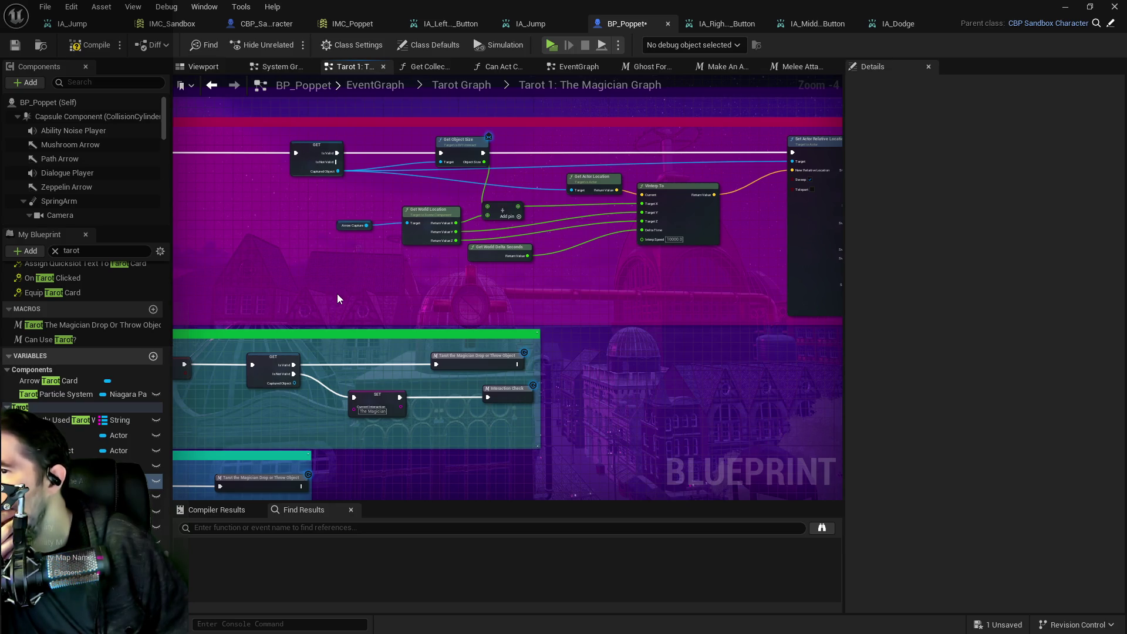
pyautogui.moveTo(350, 286); pyautogui.dragTo(792, 262)
pyautogui.moveTo(612, 271)
pyautogui.mouseDown()
pyautogui.moveTo(340, 213)
pyautogui.moveTo(307, 229)
pyautogui.mouseUp()
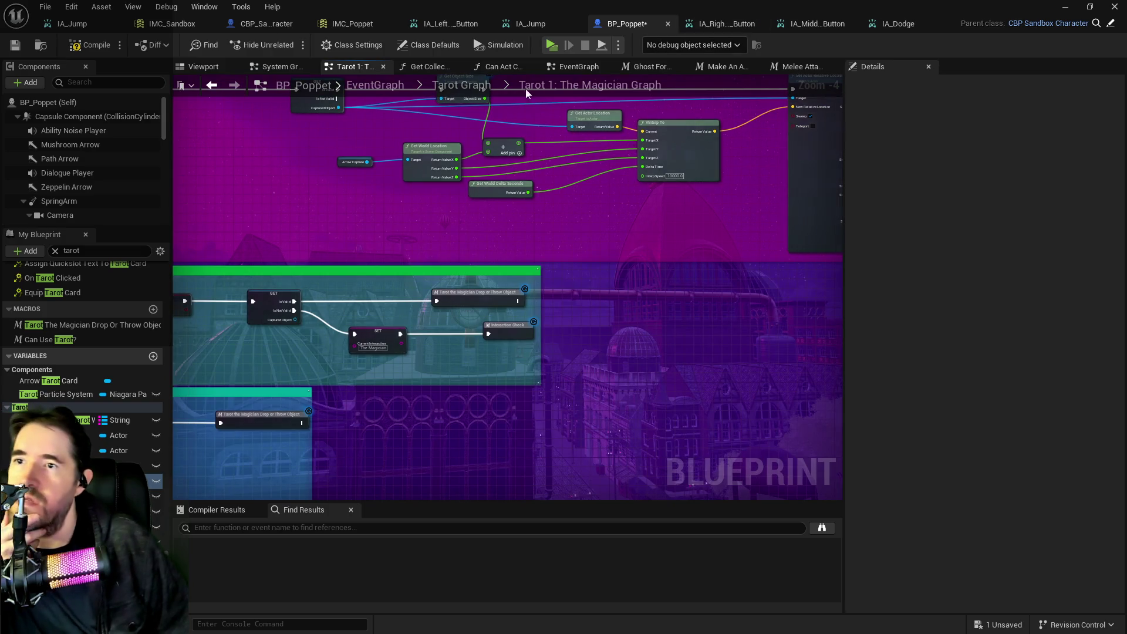
# Step: Go back through the Tarot Graph overview into Tarot 0: The Fool Graph
pyautogui.click(450, 92)
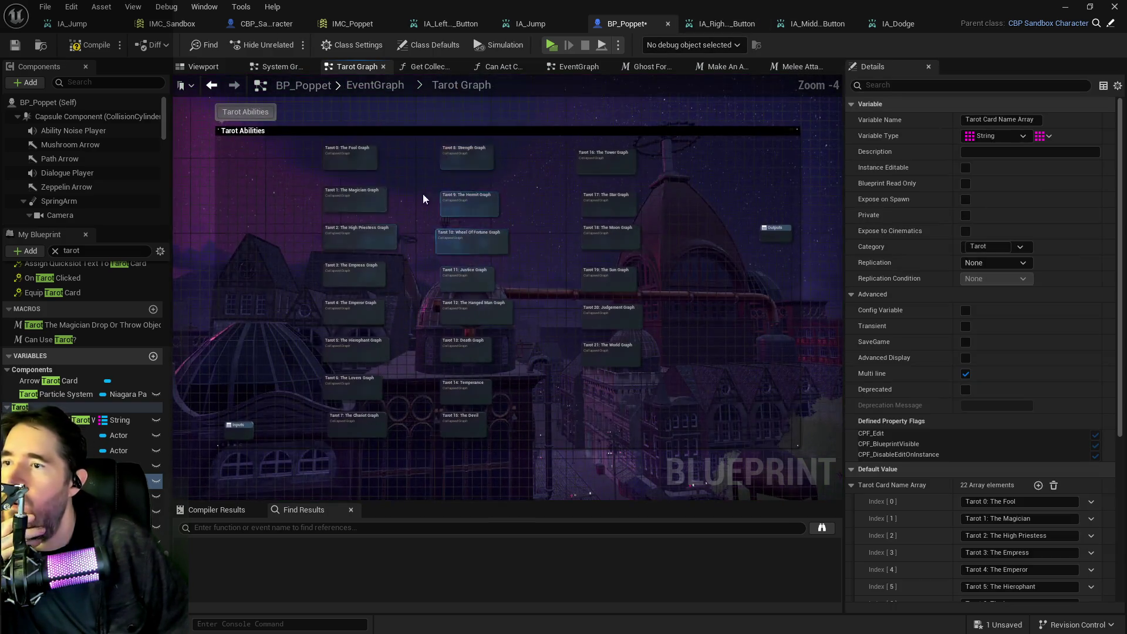
pyautogui.doubleClick(364, 191)
pyautogui.scroll(5, 364, 193)
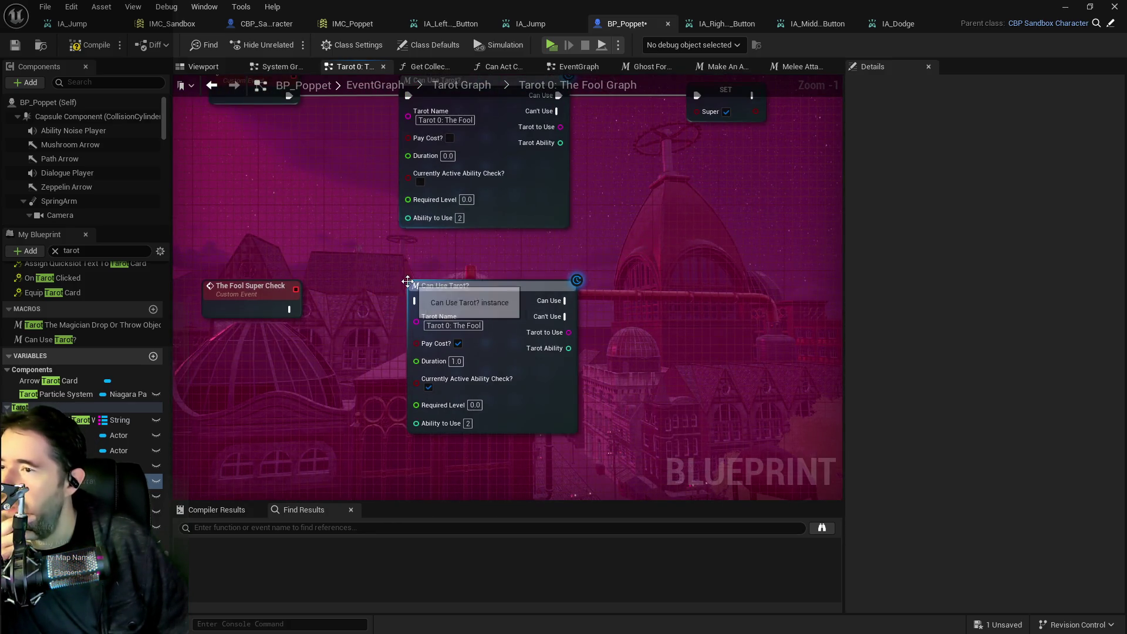
pyautogui.scroll(-1, 379, 298)
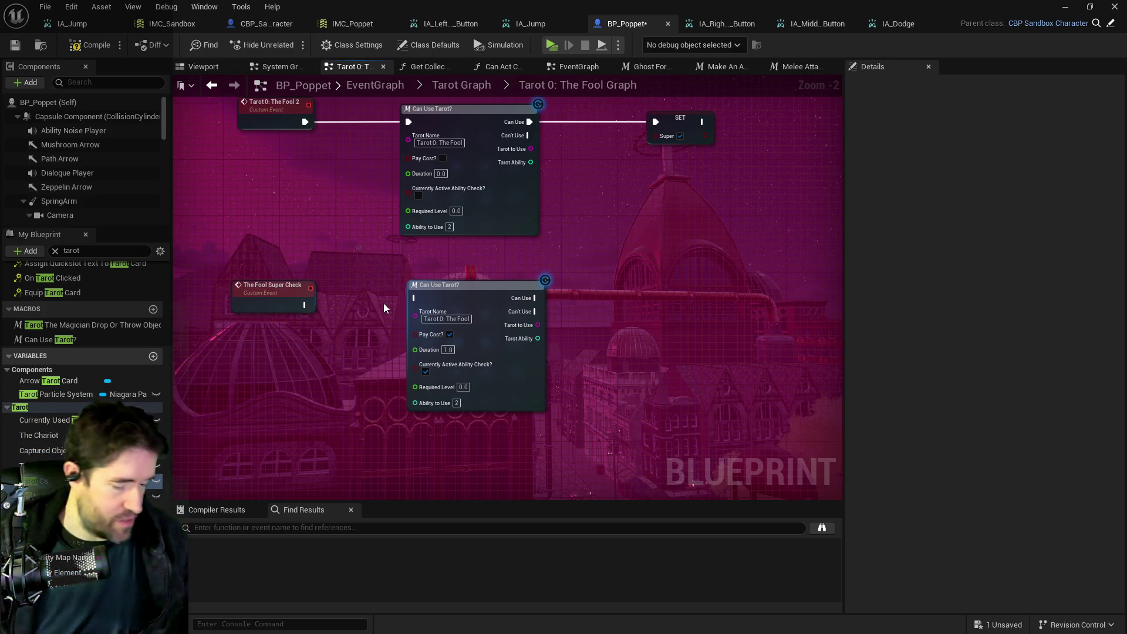
# Step: Wire The Fool Super Check event into the copied Can Use Tarot? check
pyautogui.click(252, 292)
pyautogui.moveTo(258, 294); pyautogui.dragTo(408, 294)
pyautogui.click(558, 126)
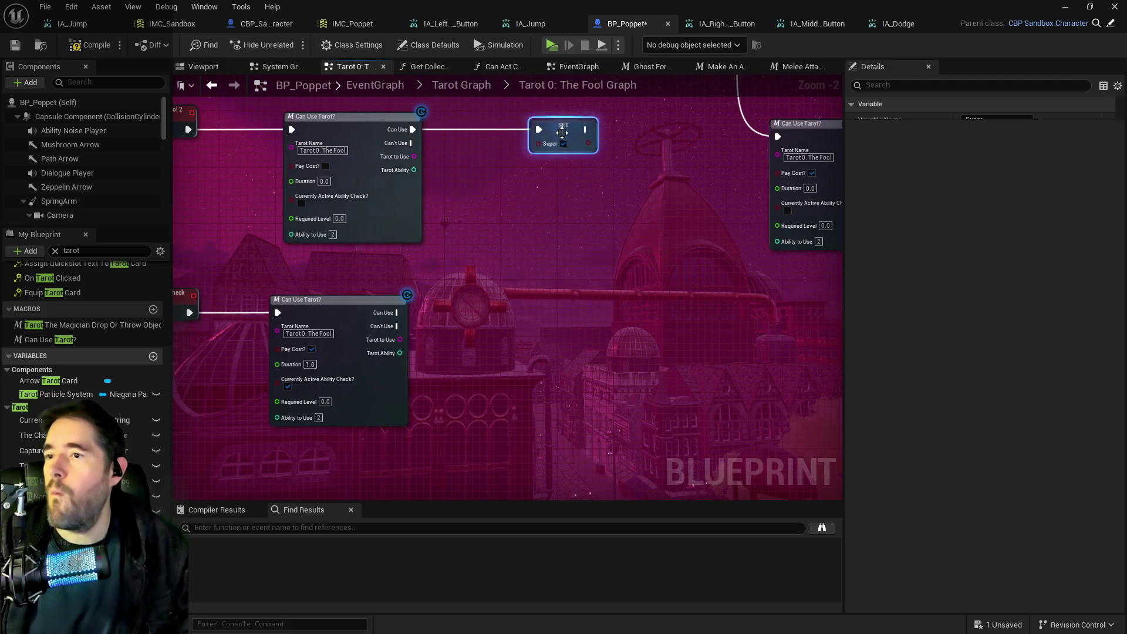
pyautogui.moveTo(609, 286)
pyautogui.mouseDown()
pyautogui.moveTo(712, 269)
pyautogui.moveTo(642, 264)
pyautogui.moveTo(654, 259)
pyautogui.mouseUp()
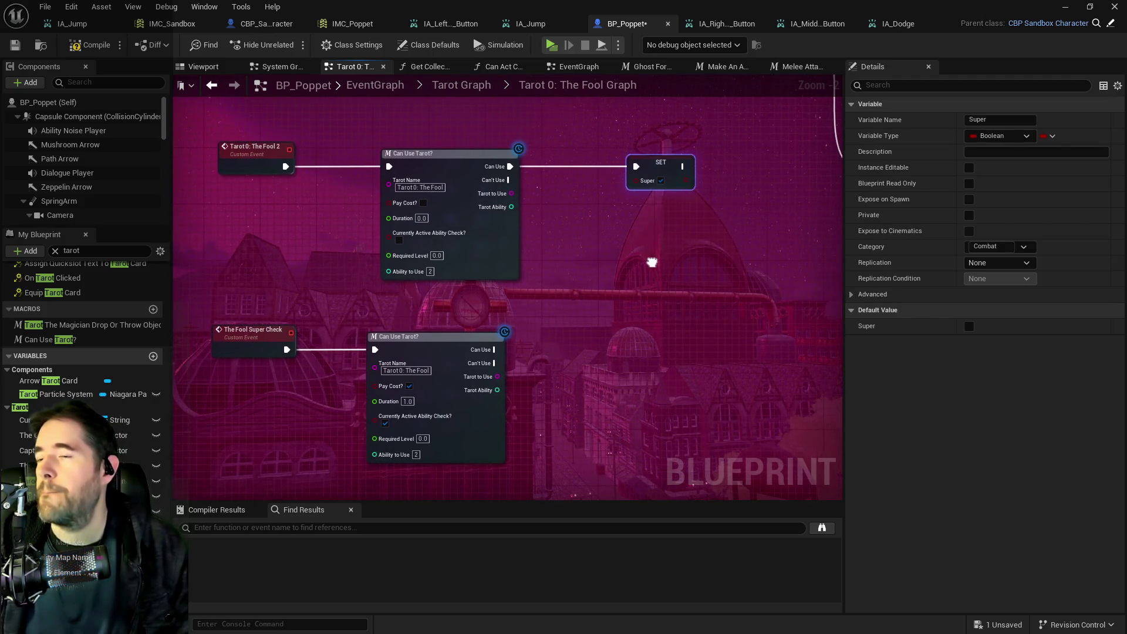
# Step: Add a call to The Fool Super Check and route Tarot 0: The Fool 2 into it
pyautogui.rightClick(630, 228)
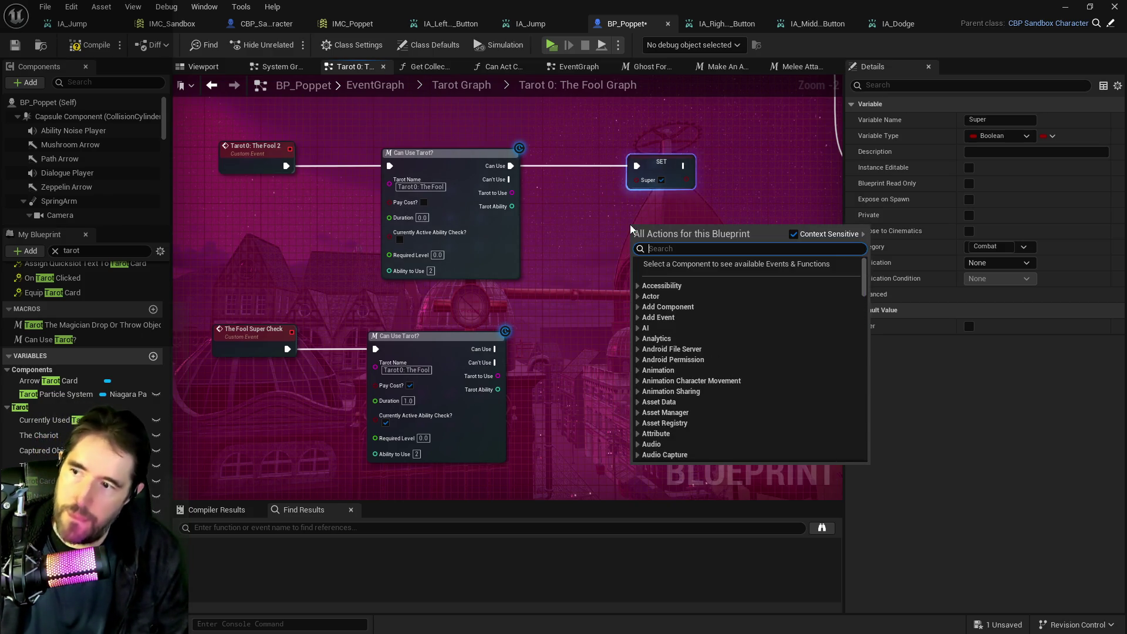
pyautogui.write('the fool')
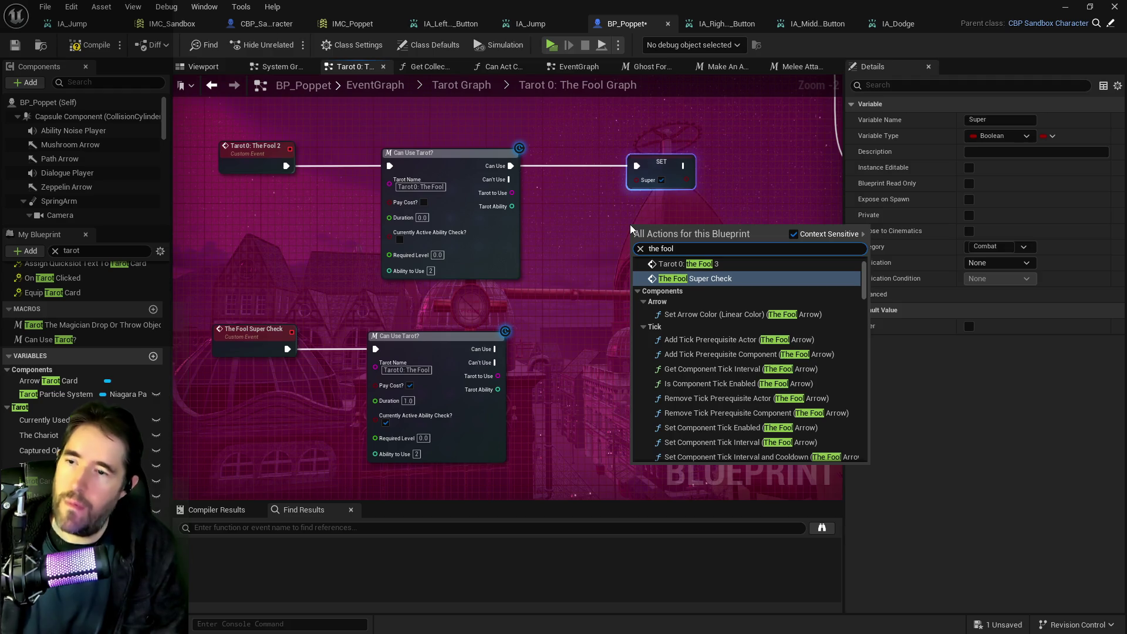
pyautogui.click(692, 279)
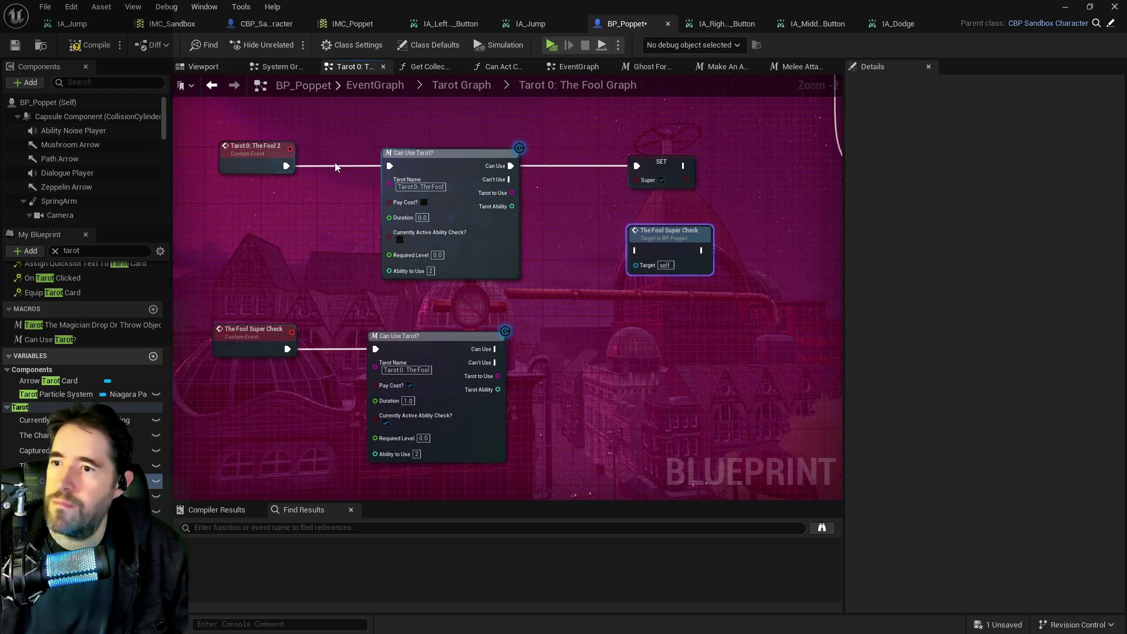
pyautogui.moveTo(389, 166)
pyautogui.mouseDown()
pyautogui.moveTo(647, 255)
pyautogui.moveTo(636, 251)
pyautogui.mouseUp()
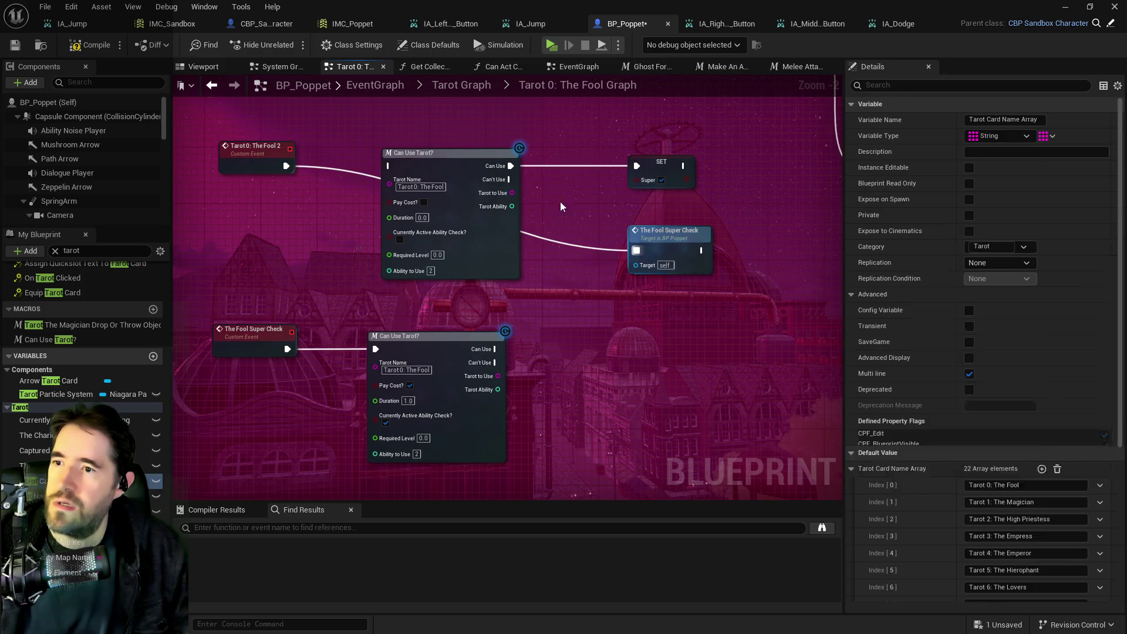
pyautogui.moveTo(621, 167)
pyautogui.mouseDown()
pyautogui.moveTo(539, 233)
pyautogui.moveTo(599, 323)
pyautogui.moveTo(554, 309)
pyautogui.mouseUp()
# Step: Wire Can Use into SET Super true and Can't Use into a duplicated SET Super false
pyautogui.click(589, 254)
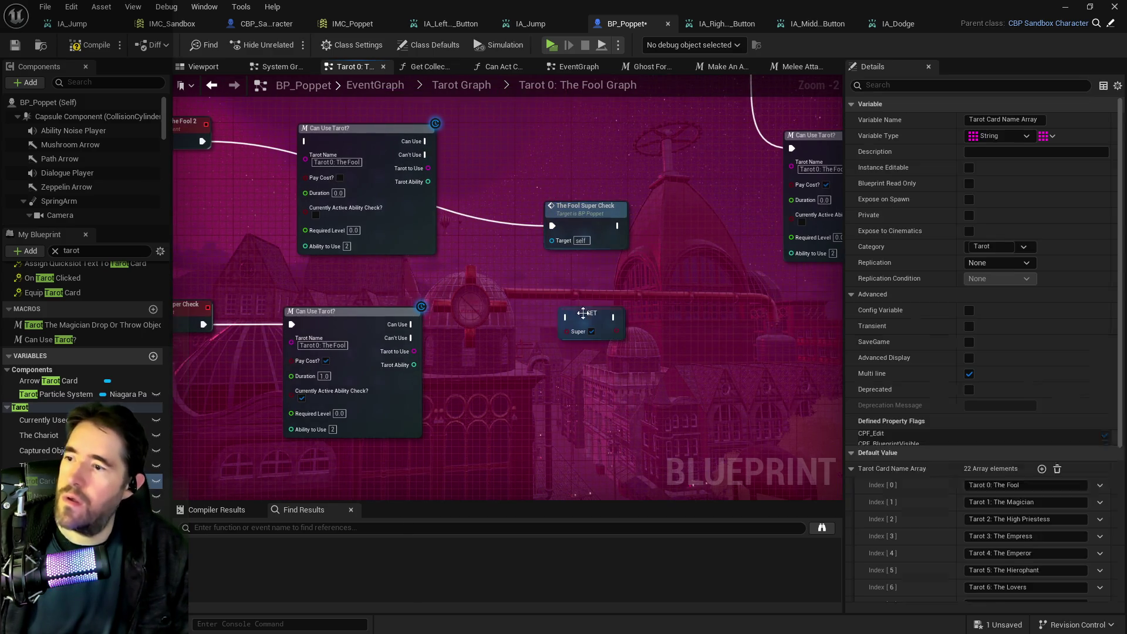
pyautogui.moveTo(410, 324)
pyautogui.mouseDown()
pyautogui.moveTo(565, 317)
pyautogui.moveTo(608, 333)
pyautogui.moveTo(646, 322)
pyautogui.mouseUp()
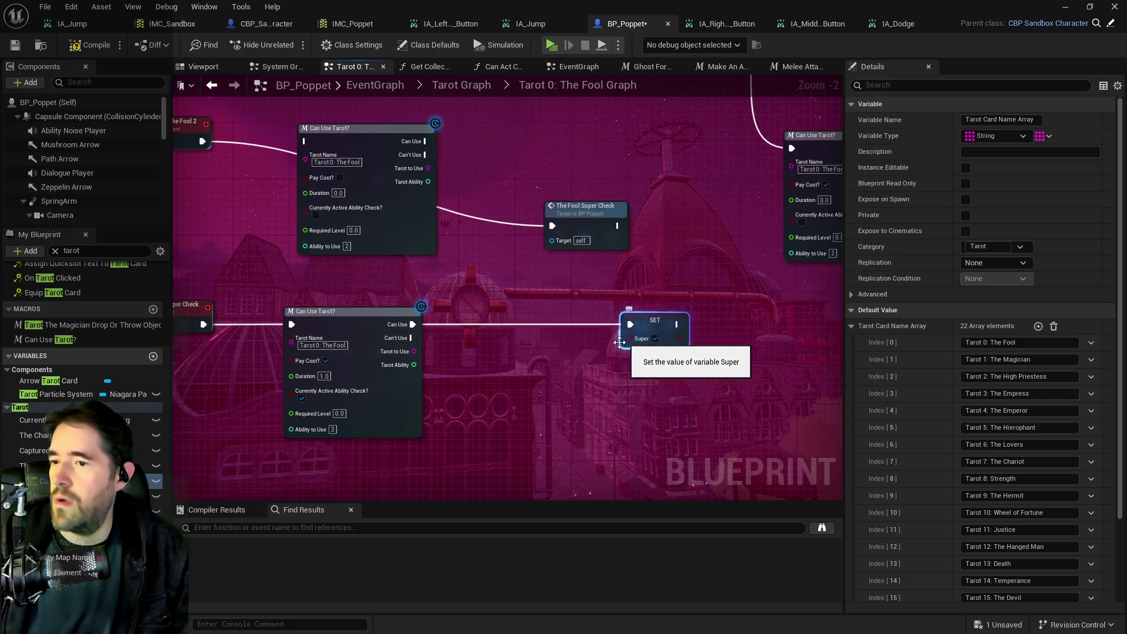
pyautogui.hotkey('ctrl', 'w')
pyautogui.moveTo(612, 375); pyautogui.dragTo(625, 380)
pyautogui.click(648, 387)
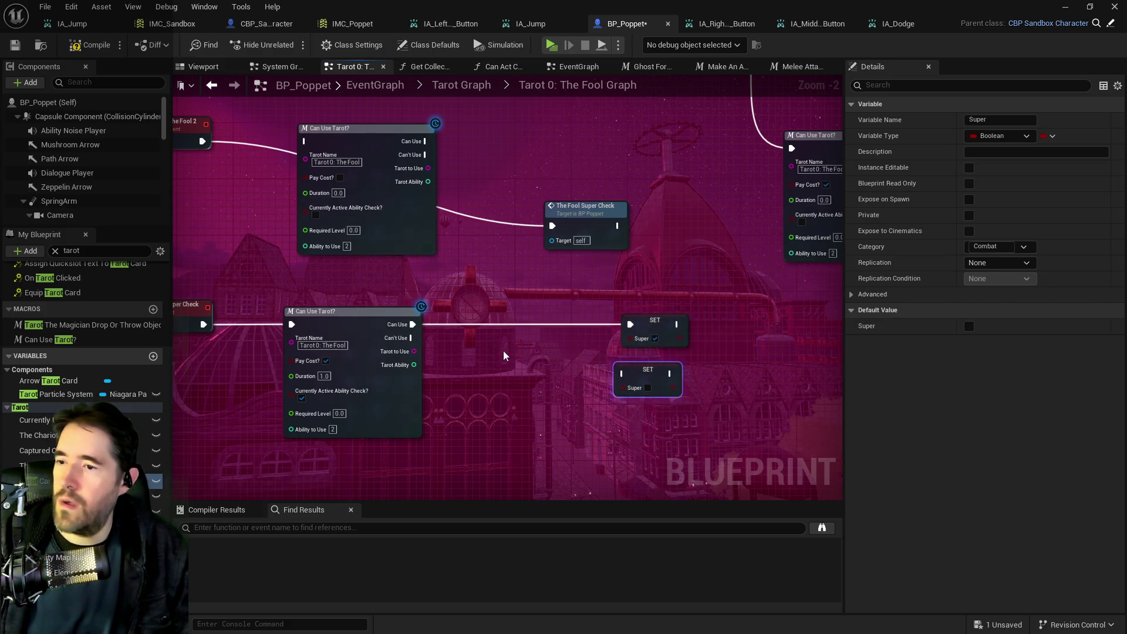
pyautogui.moveTo(413, 337)
pyautogui.mouseDown()
pyautogui.moveTo(567, 376)
pyautogui.moveTo(624, 374)
pyautogui.mouseUp()
# Step: Duplicate The Fool Super Check call, chain the SET node into it, and move it beside the upper check
pyautogui.click(587, 206)
pyautogui.hotkey('ctrl', 'c')
pyautogui.hotkey('ctrl', 'v')
pyautogui.moveTo(619, 298); pyautogui.dragTo(642, 277)
pyautogui.moveTo(544, 292)
pyautogui.mouseDown()
pyautogui.moveTo(637, 298)
pyautogui.moveTo(675, 277)
pyautogui.moveTo(813, 310)
pyautogui.mouseUp()
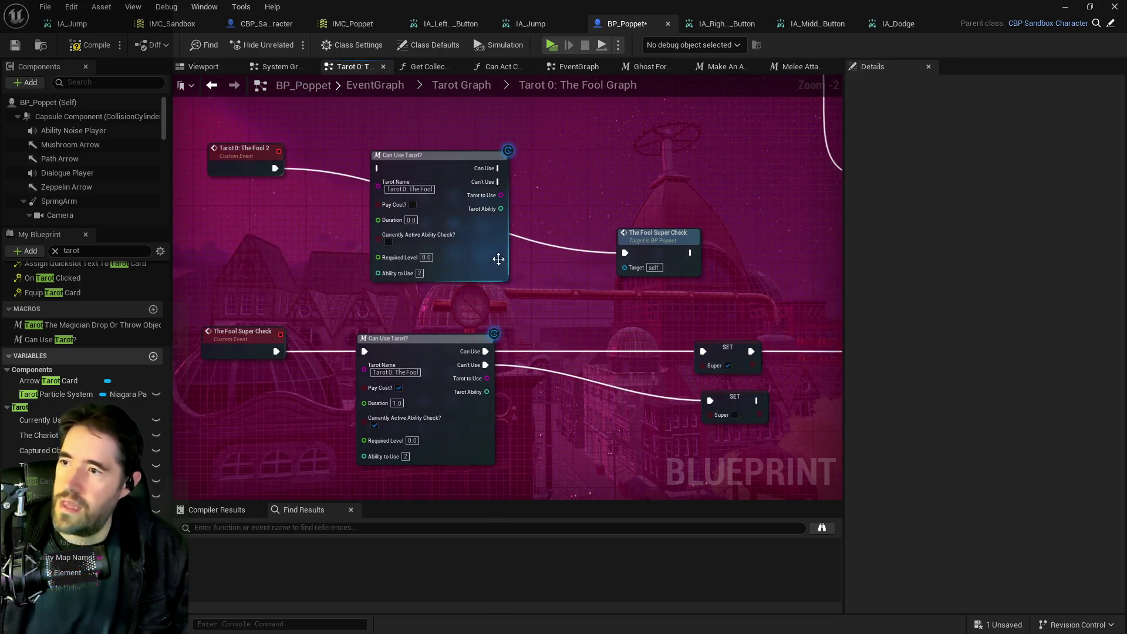
pyautogui.moveTo(649, 250)
pyautogui.mouseDown()
pyautogui.moveTo(612, 188)
pyautogui.moveTo(563, 160)
pyautogui.mouseUp()
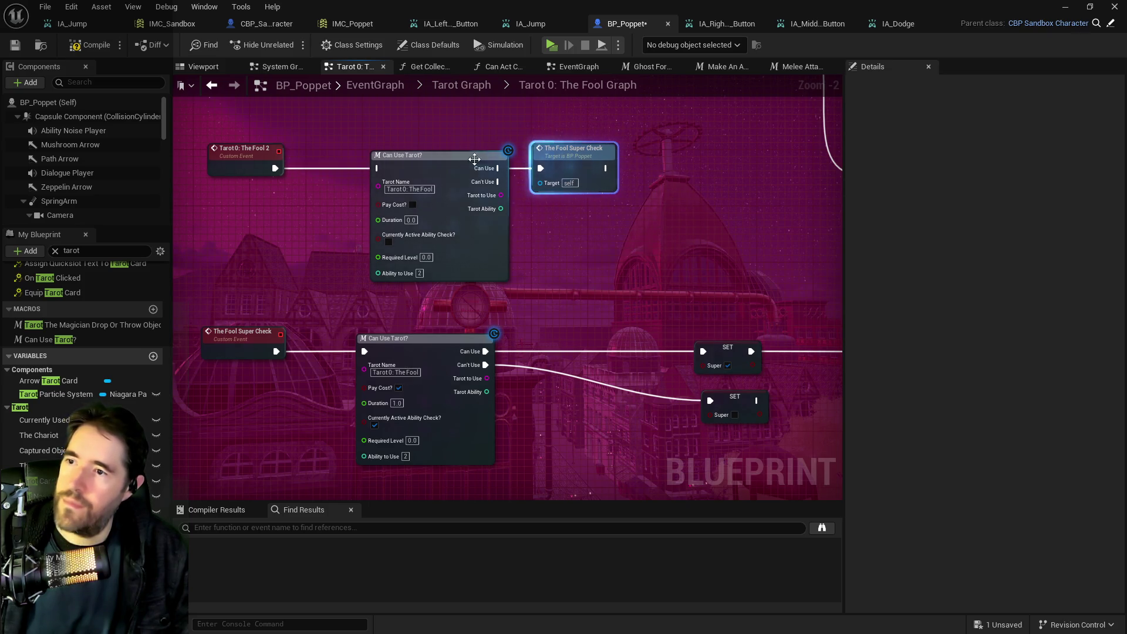
# Step: Delete the upper Can Use Tarot? node, compile and save BP_Poppet, then nudge the remaining check right
pyautogui.click(448, 171)
pyautogui.press('Delete')
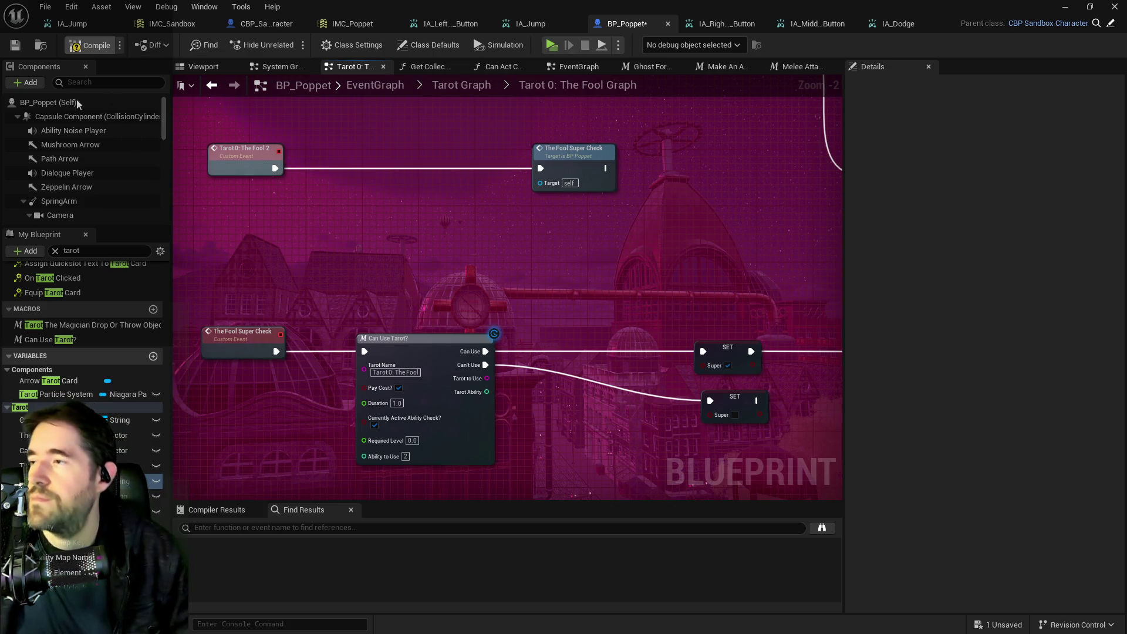
pyautogui.click(11, 53)
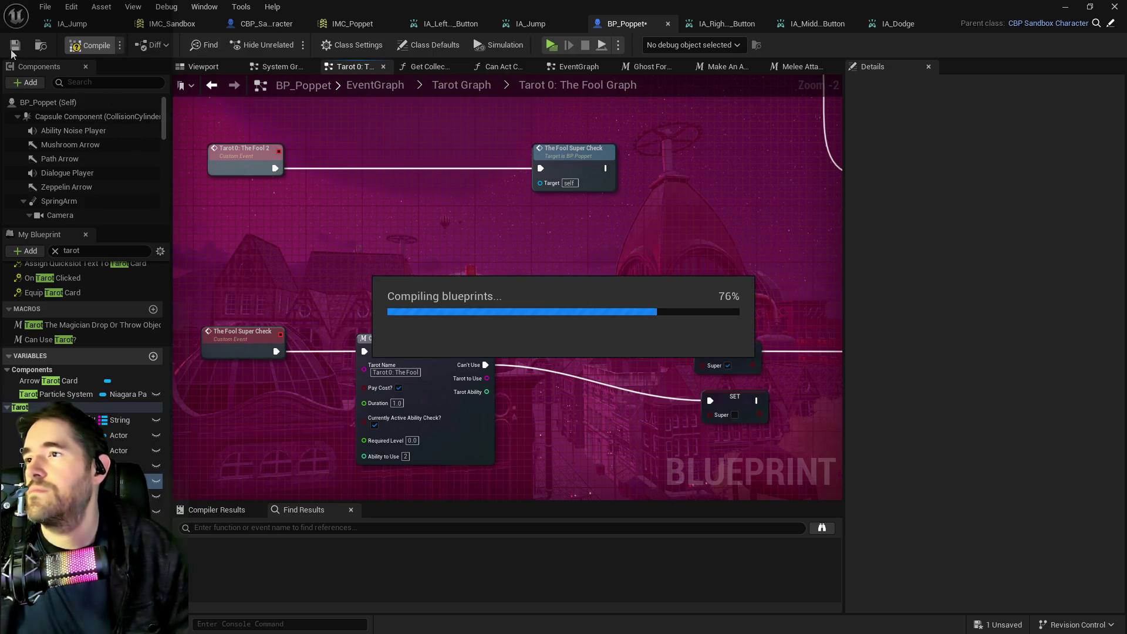
pyautogui.click(12, 53)
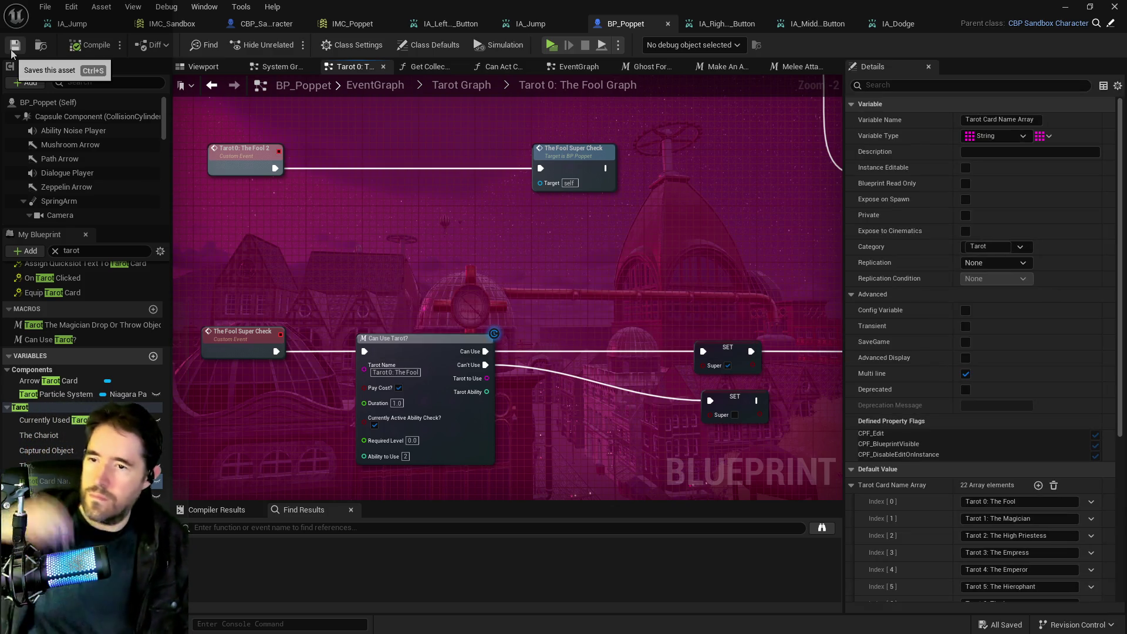
pyautogui.moveTo(586, 267); pyautogui.dragTo(618, 258)
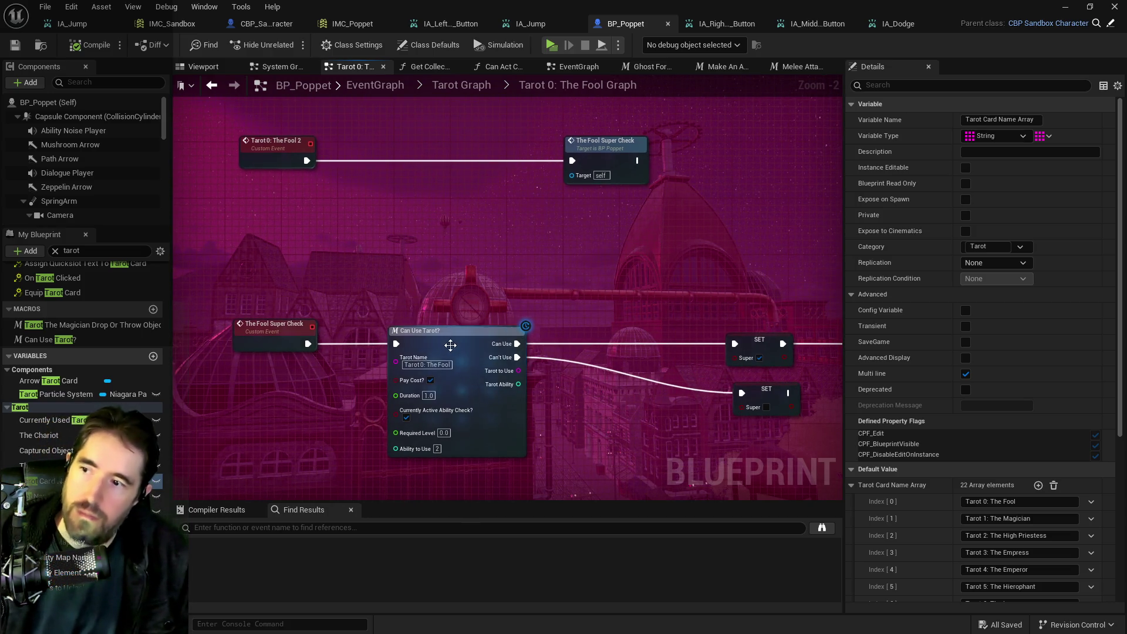
pyautogui.moveTo(455, 336); pyautogui.dragTo(542, 339)
# Step: Place getters for the Super and Gameplay Tags variables near The Fool Super Check
pyautogui.rightClick(328, 401)
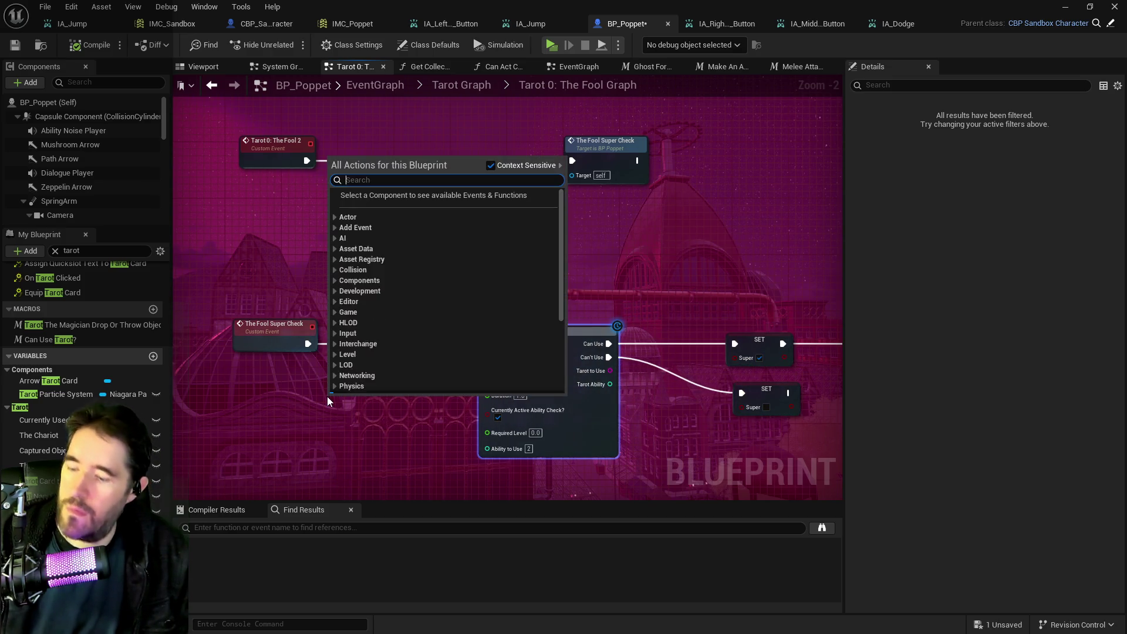
pyautogui.write('get super')
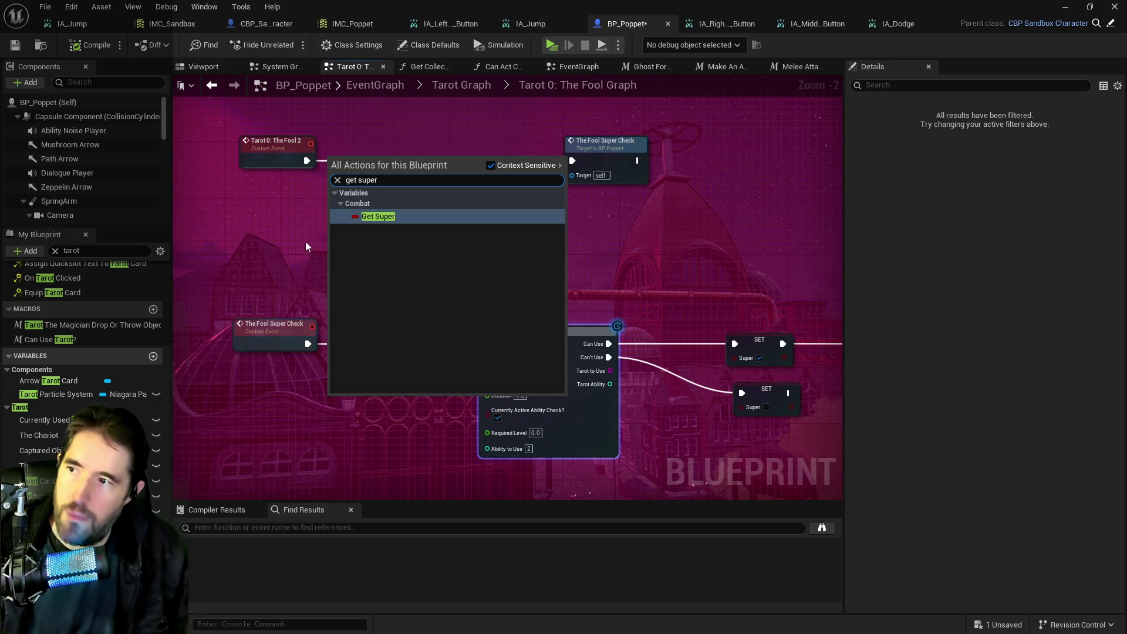
pyautogui.click(379, 216)
pyautogui.moveTo(351, 405); pyautogui.dragTo(382, 353)
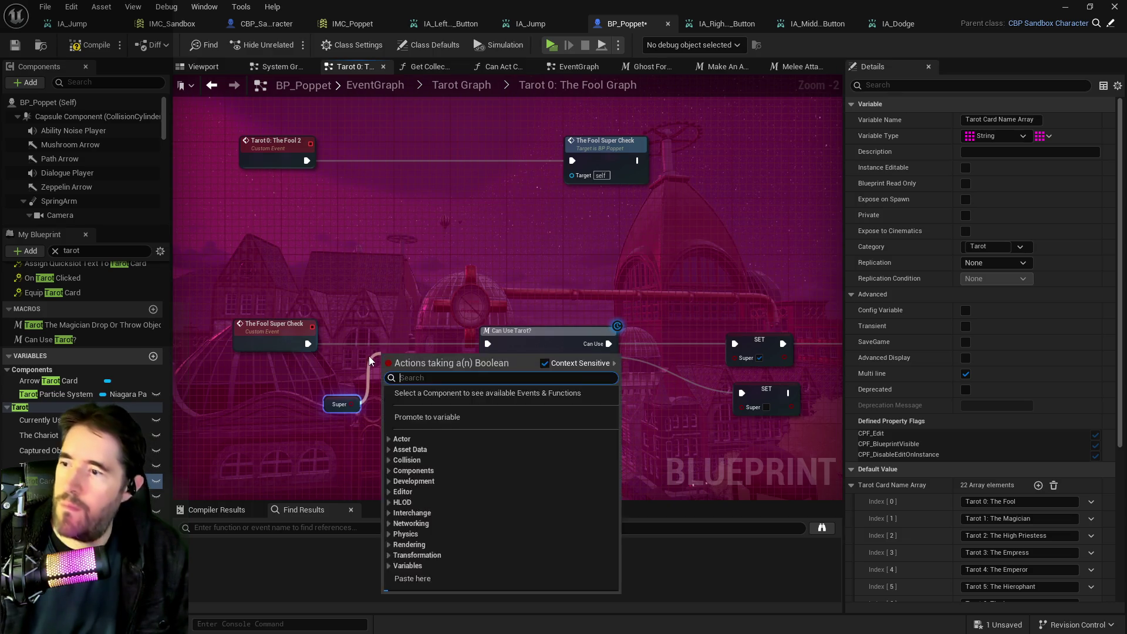
pyautogui.click(283, 393)
pyautogui.rightClick(278, 421)
pyautogui.write('get gameplay tag')
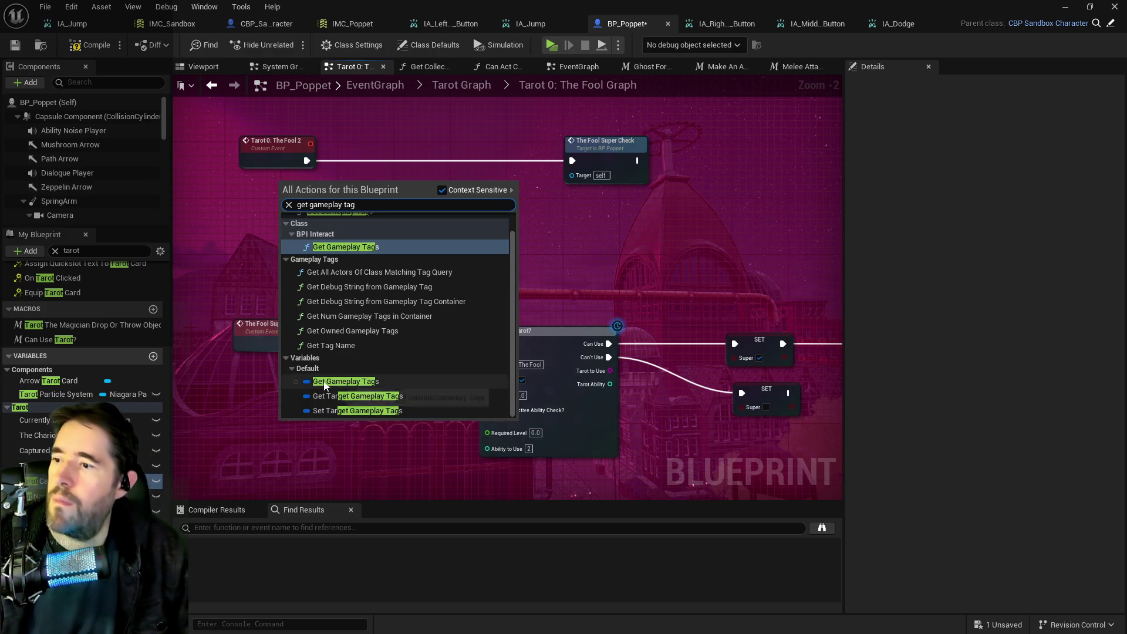
pyautogui.click(345, 392)
# Step: Add a Has Tag node fed by Gameplay Tags and expand the Tarot Card Active? tag group
pyautogui.scroll(2, 345, 392)
pyautogui.moveTo(327, 422); pyautogui.dragTo(393, 417)
pyautogui.write('has tag')
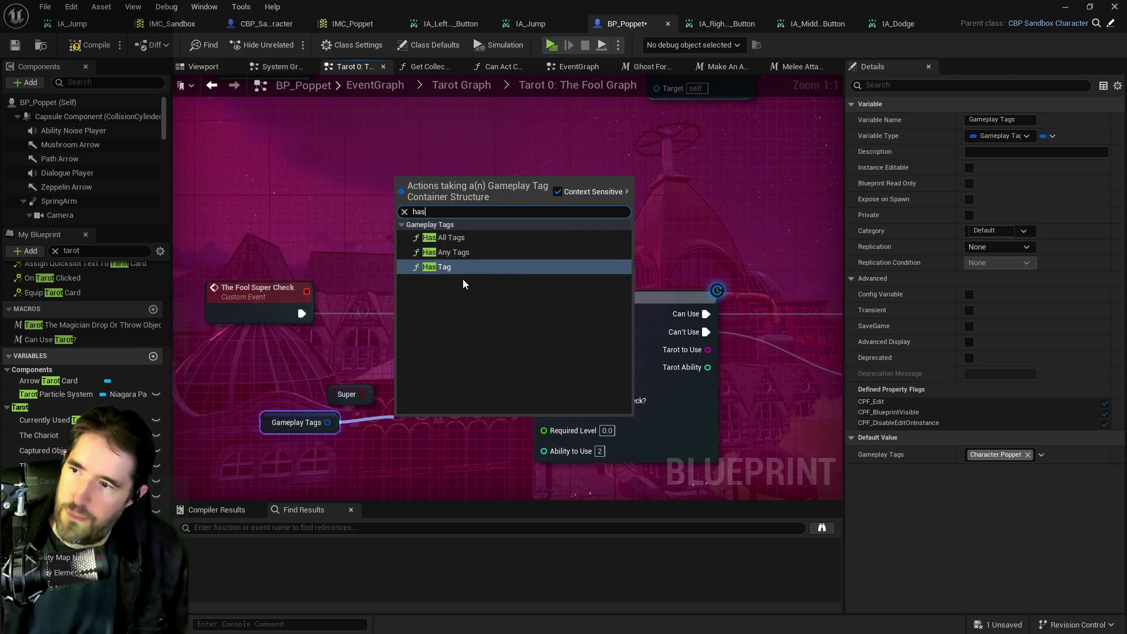
pyautogui.click(463, 279)
pyautogui.click(442, 454)
pyautogui.write('t')
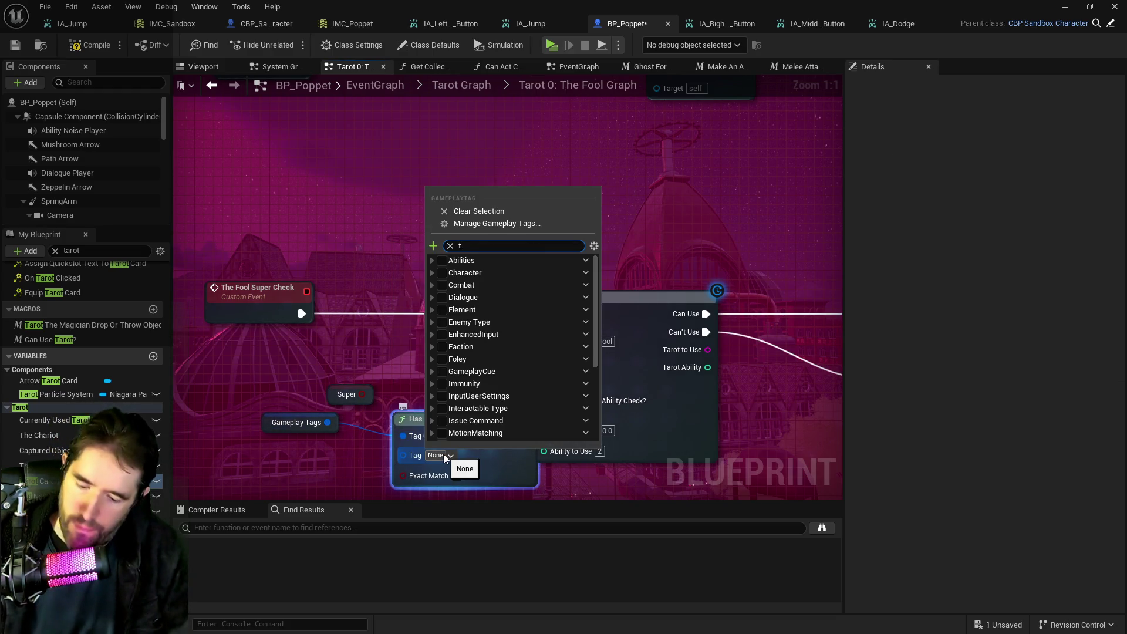
pyautogui.write('he foo')
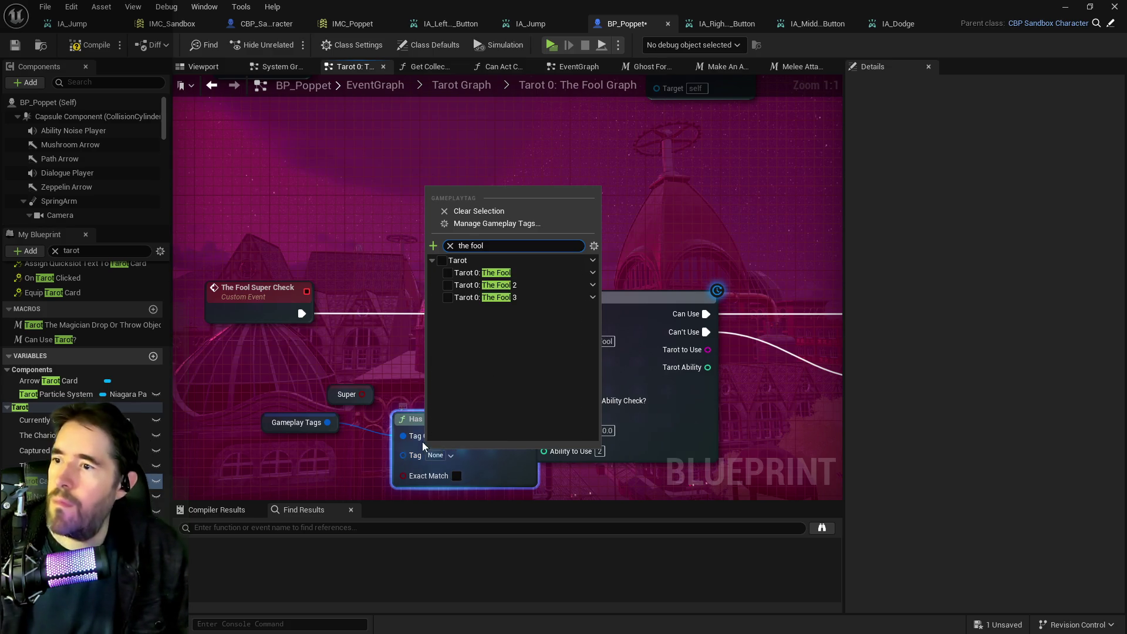
pyautogui.click(362, 427)
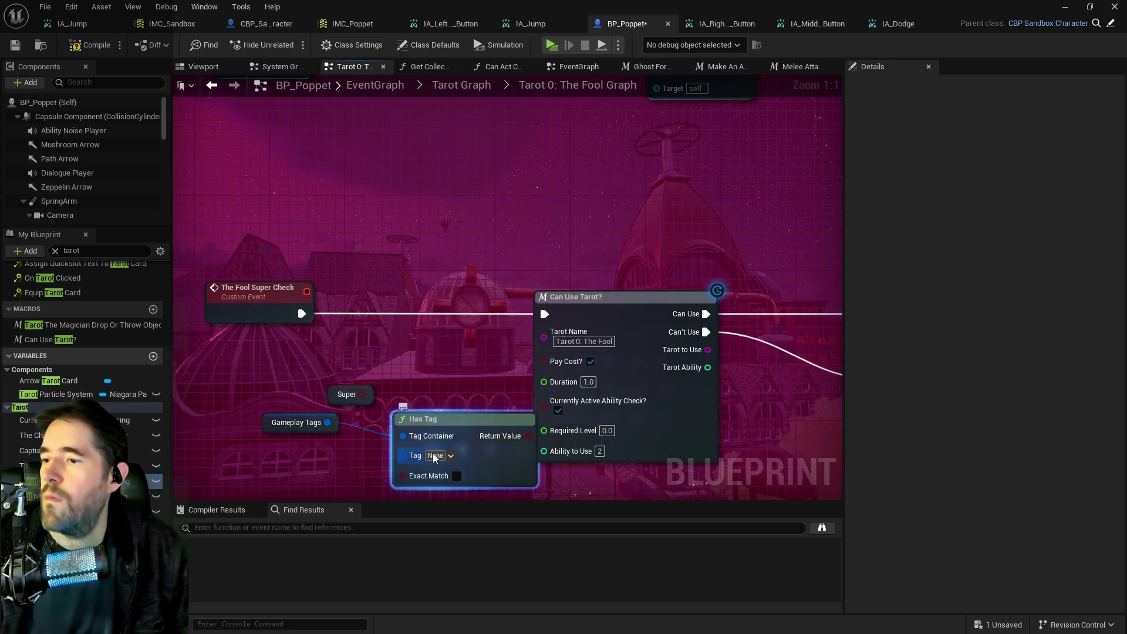
pyautogui.click(434, 456)
pyautogui.scroll(-5, 505, 352)
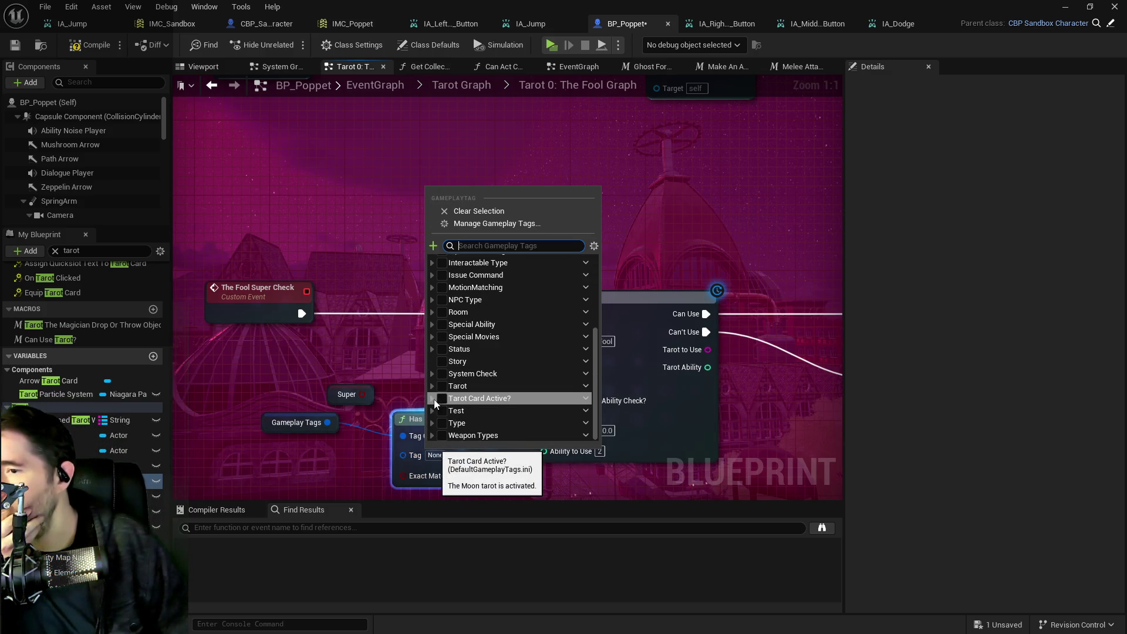
pyautogui.click(434, 400)
pyautogui.scroll(-3, 464, 364)
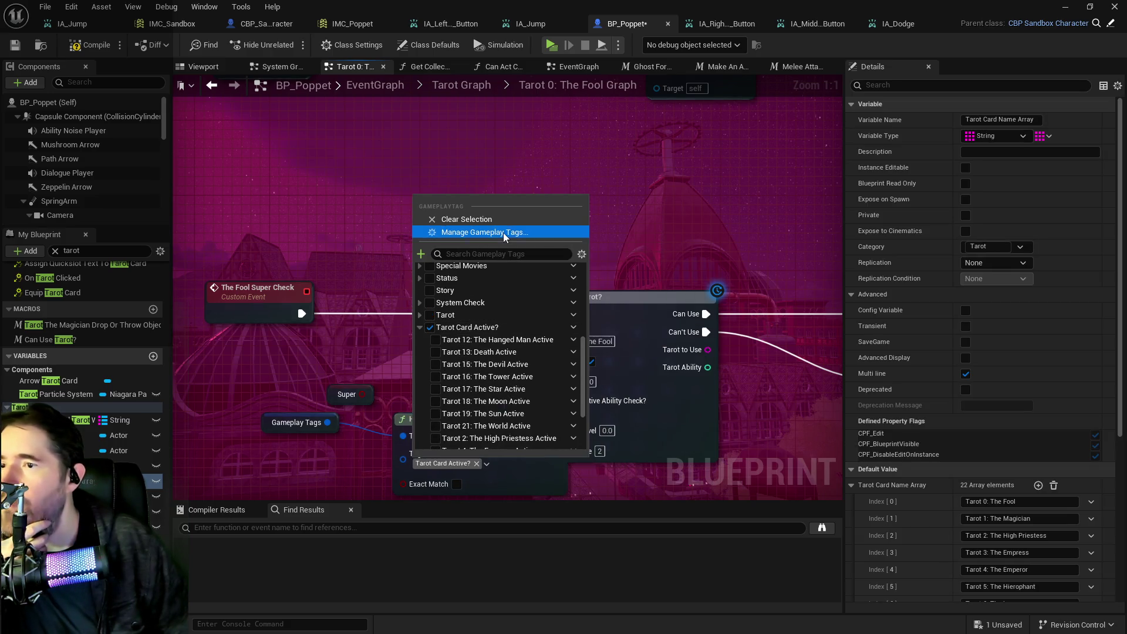
# Step: In the gameplay tag manager, add the sub tag 'Tarot 0: The Fool' under Tarot Card Active?
pyautogui.click(502, 231)
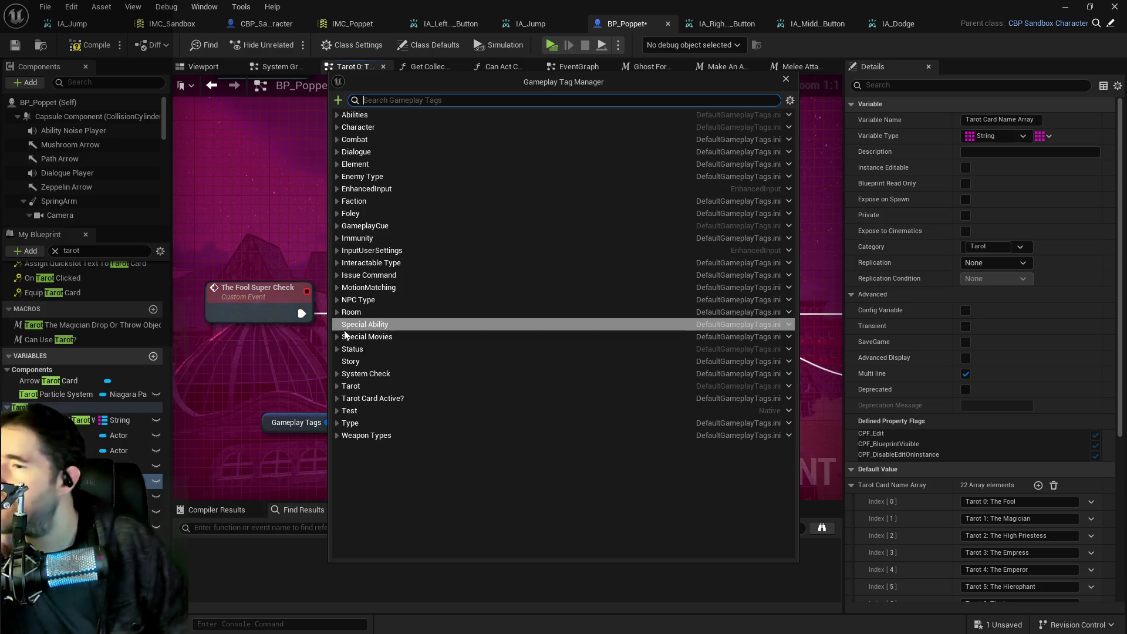
pyautogui.click(336, 398)
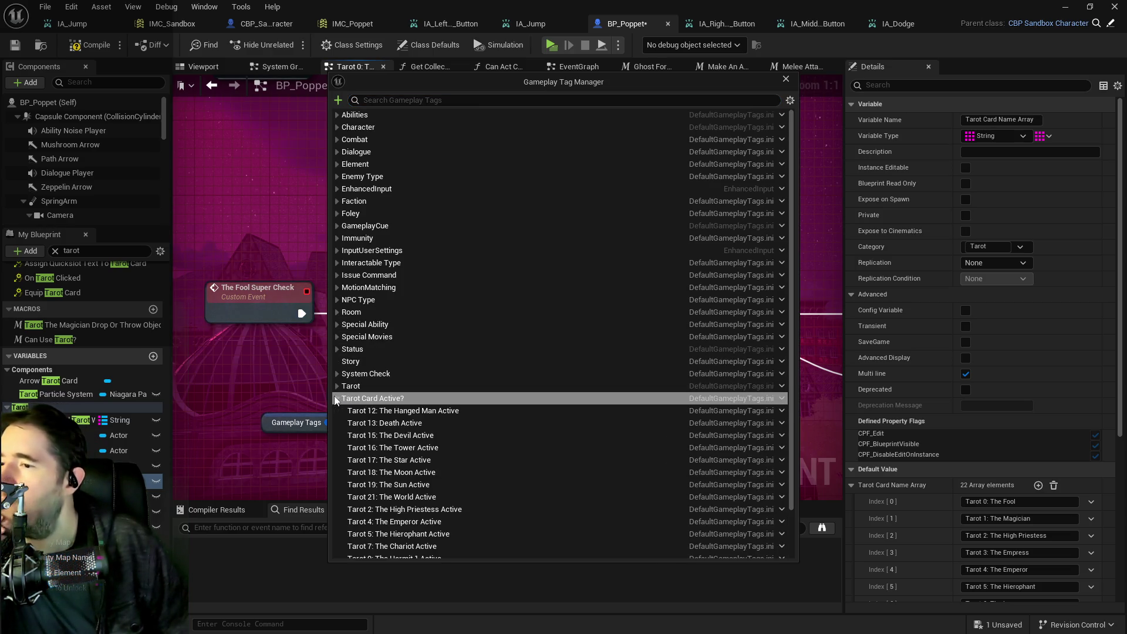
pyautogui.scroll(-1, 387, 421)
pyautogui.scroll(-2, 387, 422)
pyautogui.click(411, 342)
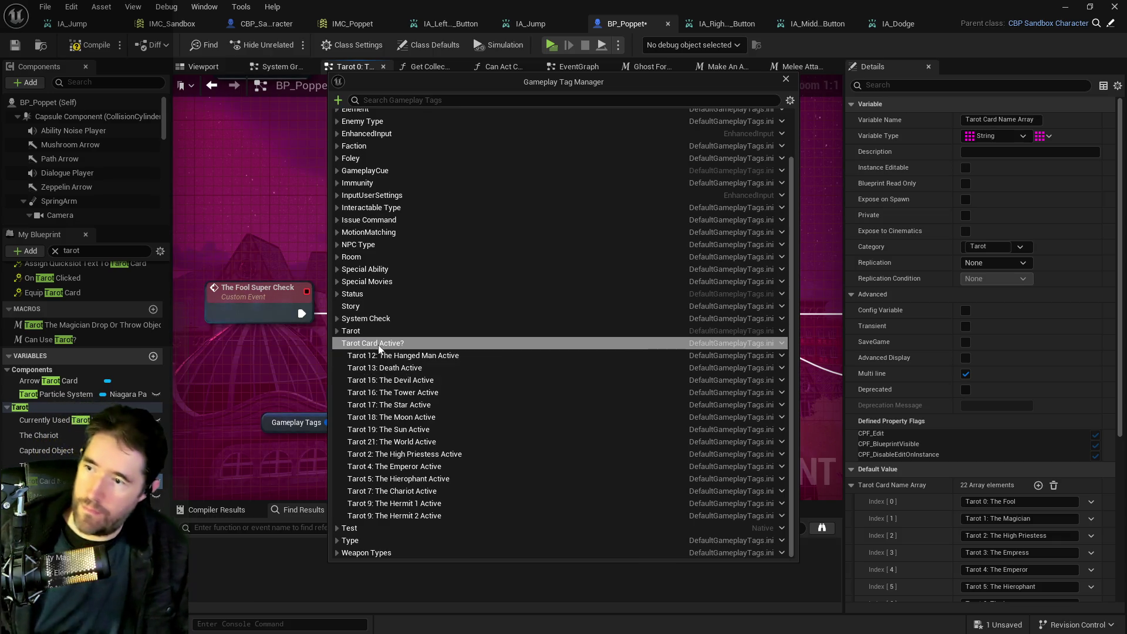
pyautogui.rightClick(361, 345)
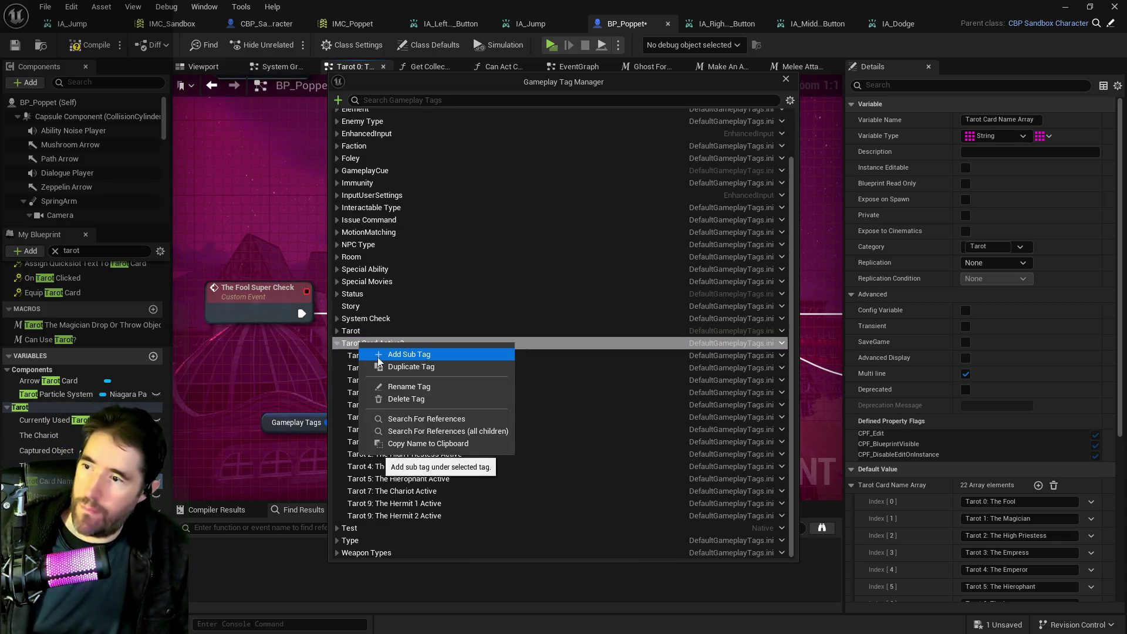
pyautogui.click(389, 356)
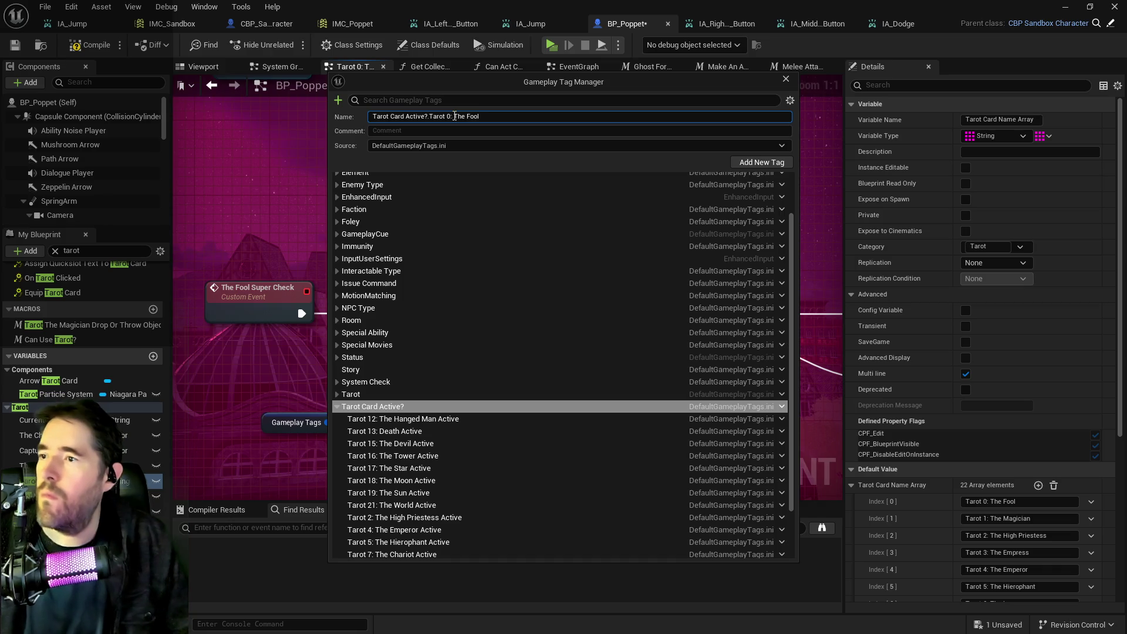
pyautogui.click(761, 164)
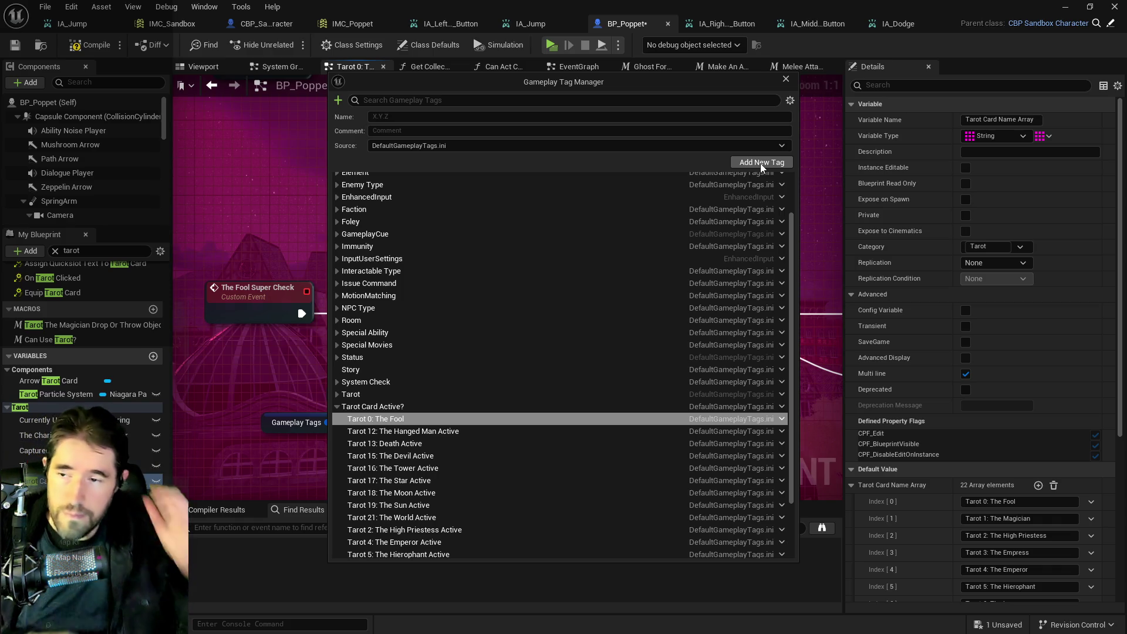
pyautogui.moveTo(579, 86); pyautogui.dragTo(1126, 97)
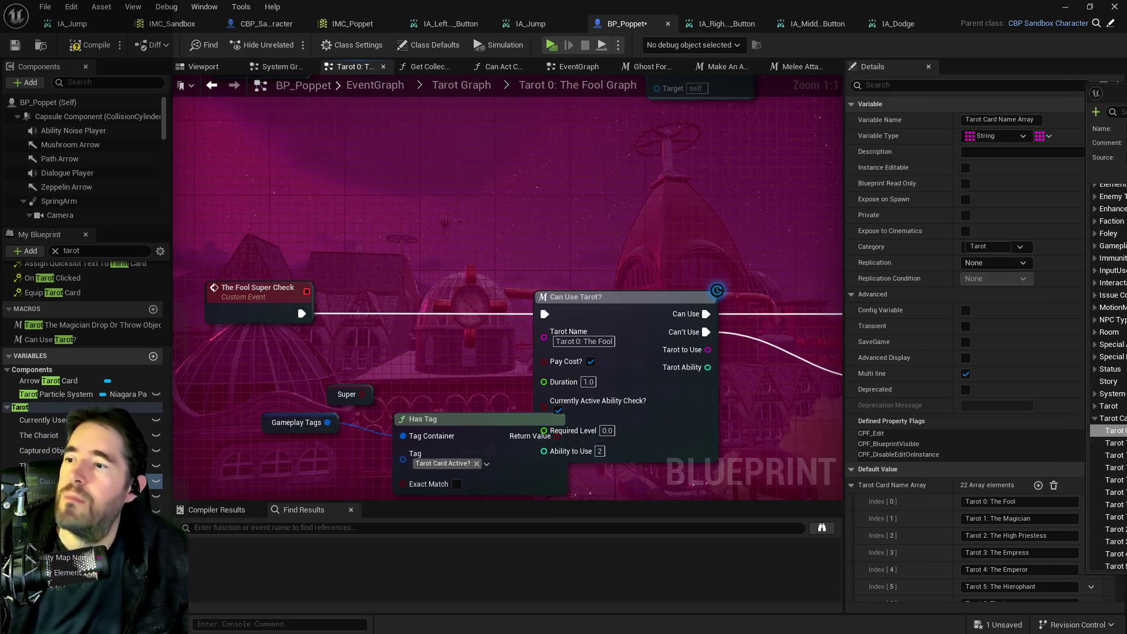
# Step: Set Has Tag to Tarot Card Active?.Tarot 0: The Fool, delete the Super getter, and shift the nodes left
pyautogui.click(460, 464)
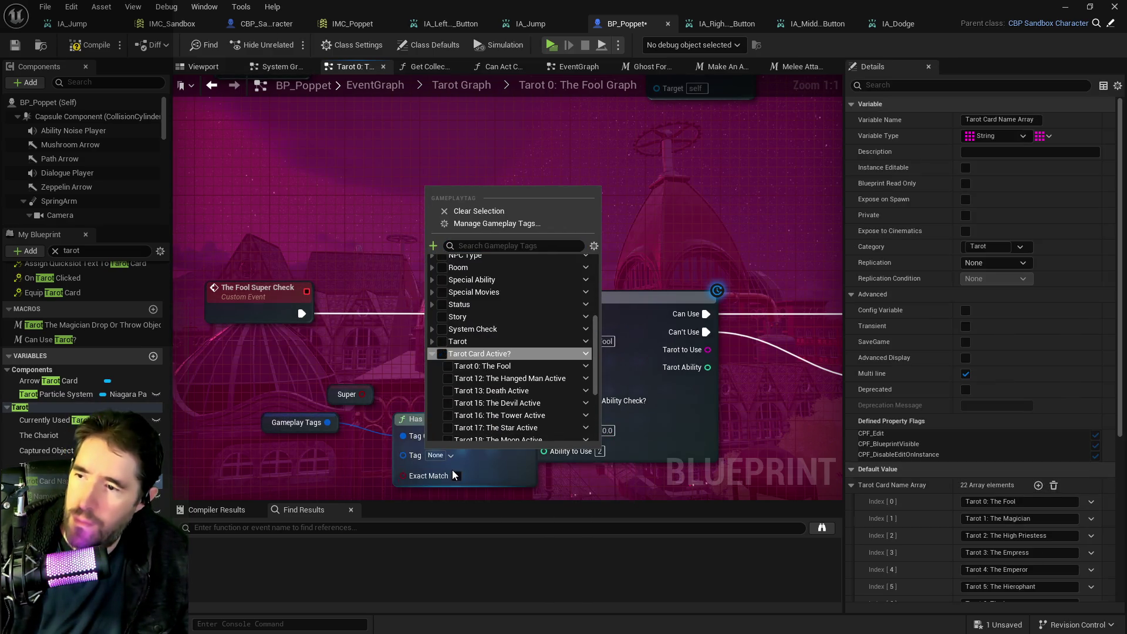
pyautogui.click(461, 484)
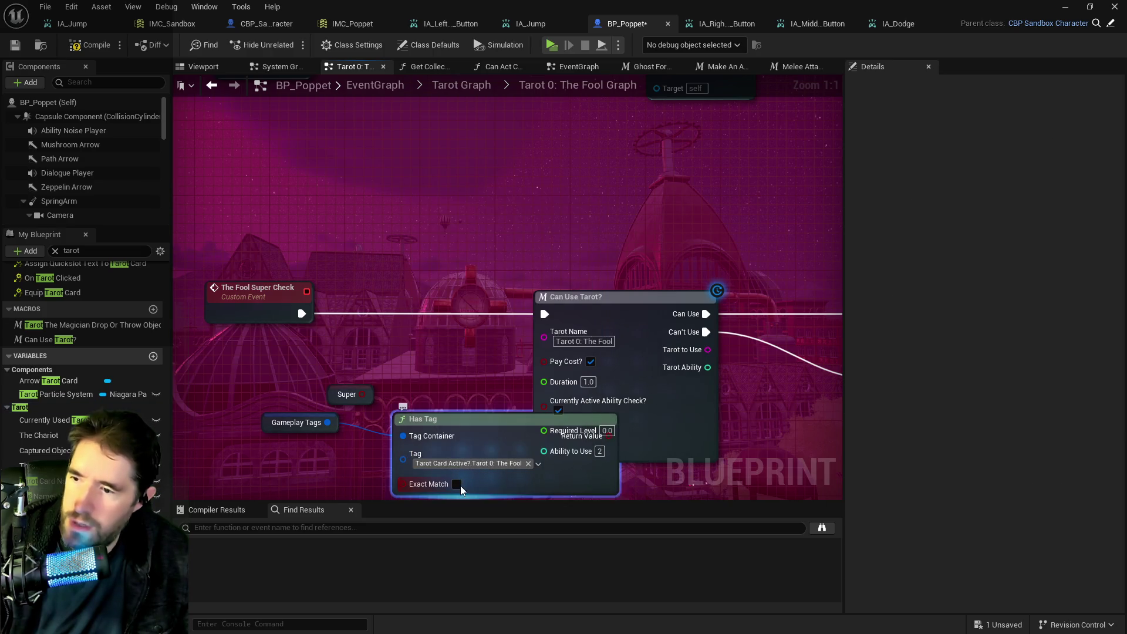
pyautogui.moveTo(500, 319); pyautogui.dragTo(549, 354)
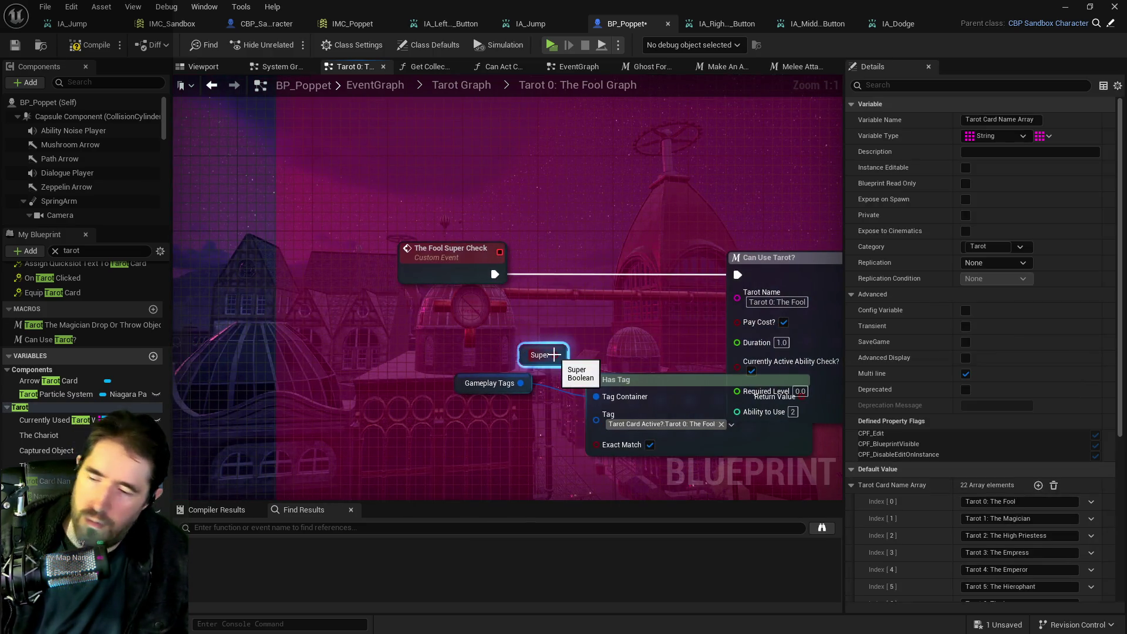
pyautogui.press('Delete')
pyautogui.moveTo(467, 331); pyautogui.dragTo(651, 395)
pyautogui.moveTo(667, 379)
pyautogui.mouseDown()
pyautogui.moveTo(510, 347)
pyautogui.moveTo(464, 283)
pyautogui.moveTo(476, 346)
pyautogui.moveTo(477, 275)
pyautogui.moveTo(490, 262)
pyautogui.moveTo(528, 325)
pyautogui.moveTo(472, 277)
pyautogui.mouseUp()
# Step: Connect The Fool Super Check to a Branch whose False output feeds Can Use Tarot?, and move that chain right
pyautogui.moveTo(332, 267); pyautogui.dragTo(436, 266)
pyautogui.moveTo(513, 284)
pyautogui.mouseDown()
pyautogui.moveTo(573, 267)
pyautogui.moveTo(614, 273)
pyautogui.moveTo(599, 259)
pyautogui.mouseUp()
pyautogui.scroll(-2, 481, 271)
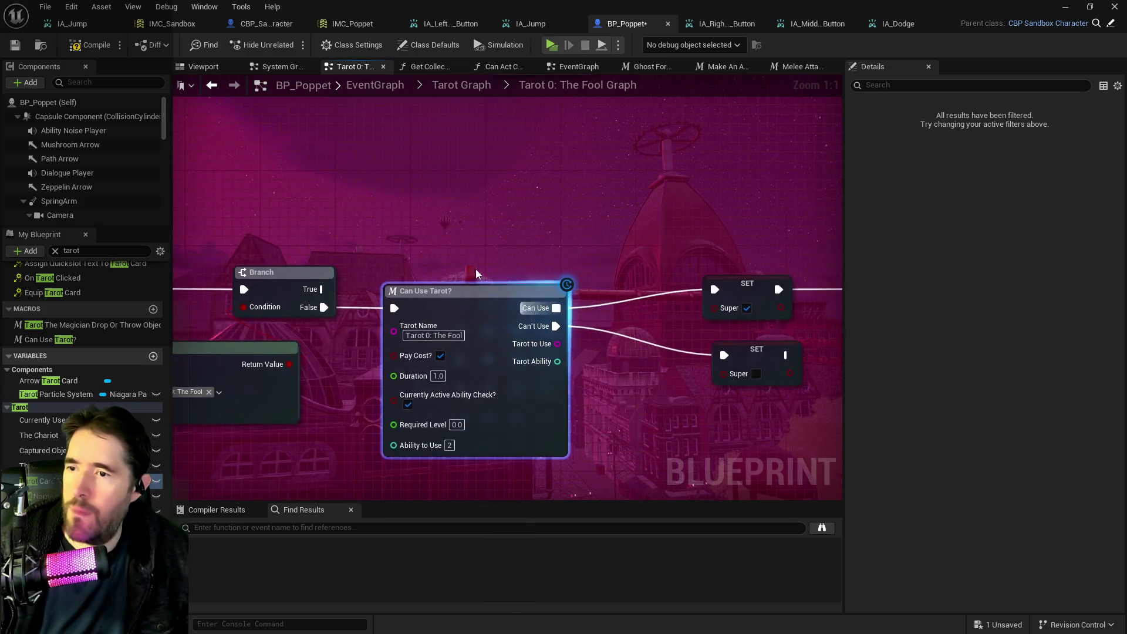
pyautogui.moveTo(464, 259)
pyautogui.mouseDown()
pyautogui.moveTo(563, 277)
pyautogui.moveTo(788, 369)
pyautogui.mouseUp()
pyautogui.moveTo(425, 284); pyautogui.dragTo(439, 331)
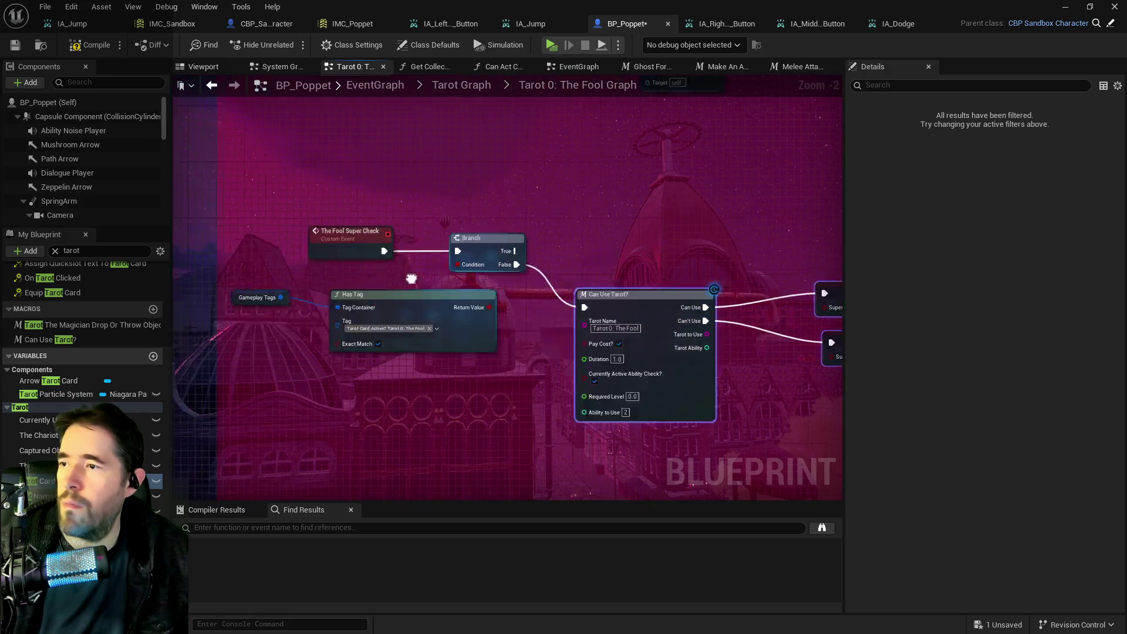
pyautogui.scroll(-1, 517, 261)
pyautogui.scroll(-1, 518, 262)
pyautogui.moveTo(491, 245); pyautogui.dragTo(770, 319)
pyautogui.moveTo(488, 268); pyautogui.dragTo(545, 267)
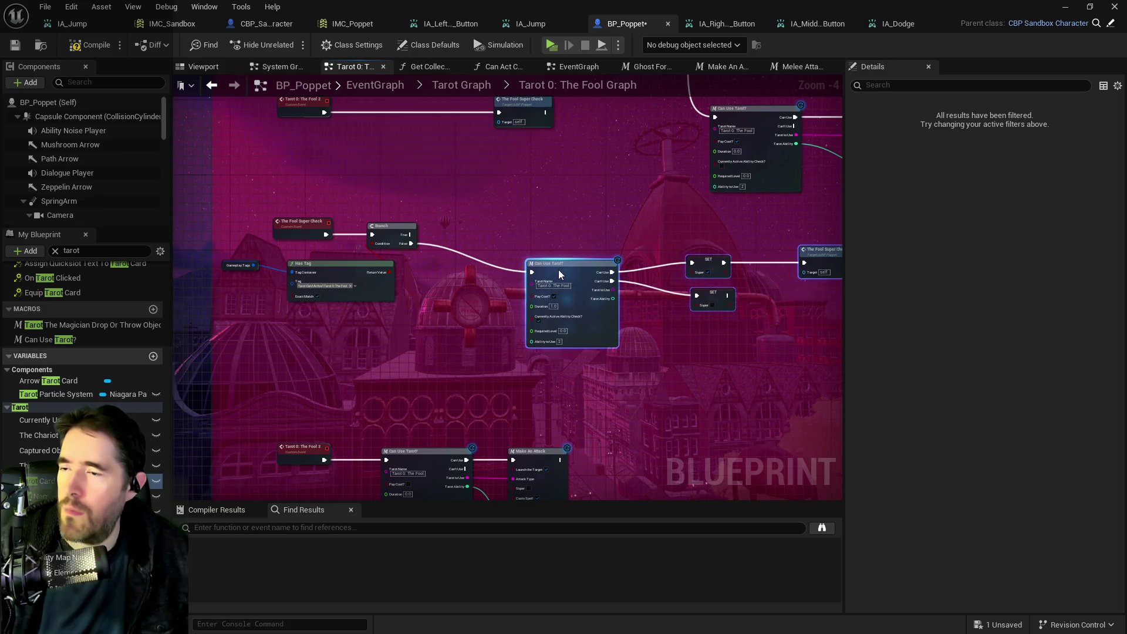
pyautogui.scroll(2, 463, 291)
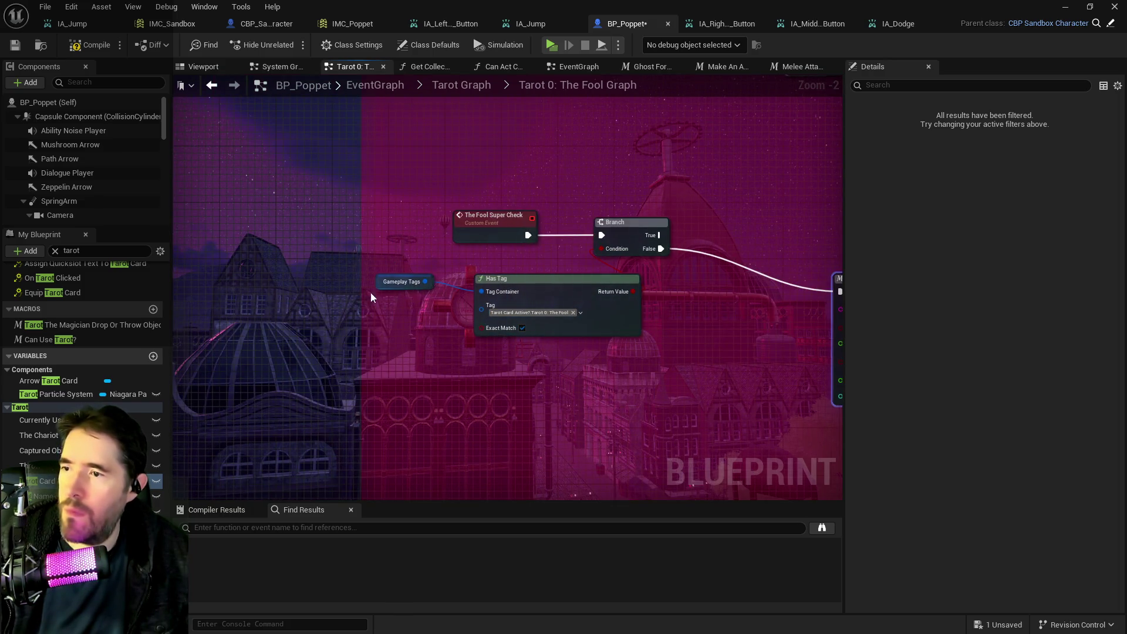
# Step: Duplicate the Gameplay Tags getter and add an Add Gameplay Tag node from it beside Has Tag
pyautogui.click(401, 281)
pyautogui.hotkey('ctrl', 'w')
pyautogui.moveTo(405, 283)
pyautogui.mouseDown()
pyautogui.moveTo(653, 291)
pyautogui.moveTo(679, 302)
pyautogui.moveTo(742, 294)
pyautogui.mouseUp()
pyautogui.write('add tag')
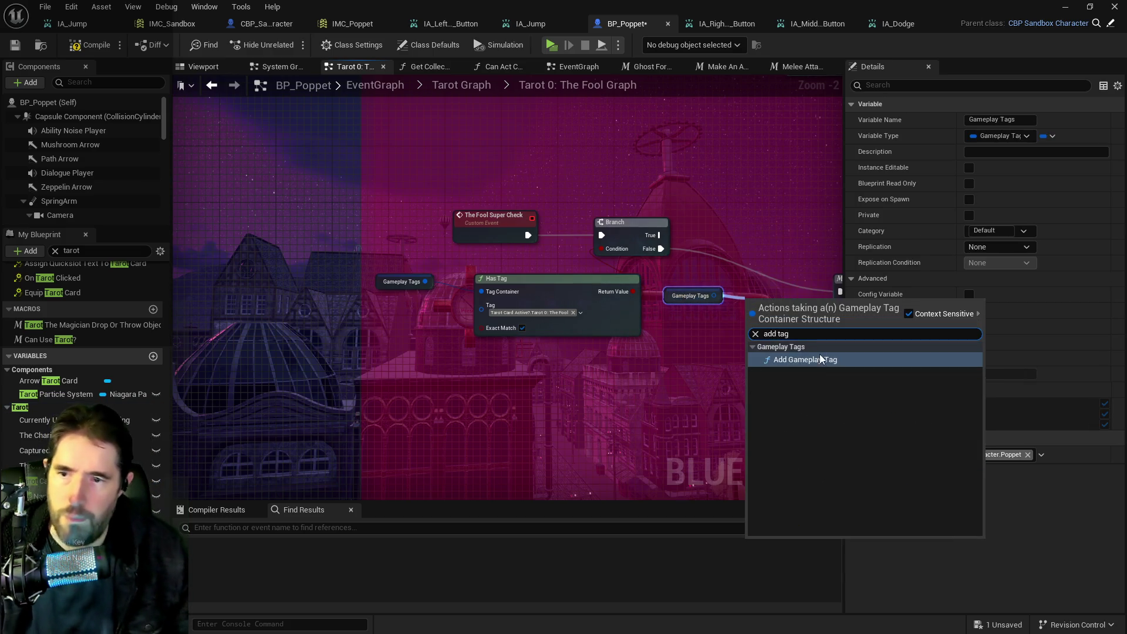
pyautogui.press('Return')
# Step: Set Add Gameplay Tag's tag to Tarot Card Active? Tarot 0: The Fool
pyautogui.click(774, 341)
pyautogui.write('the fool a')
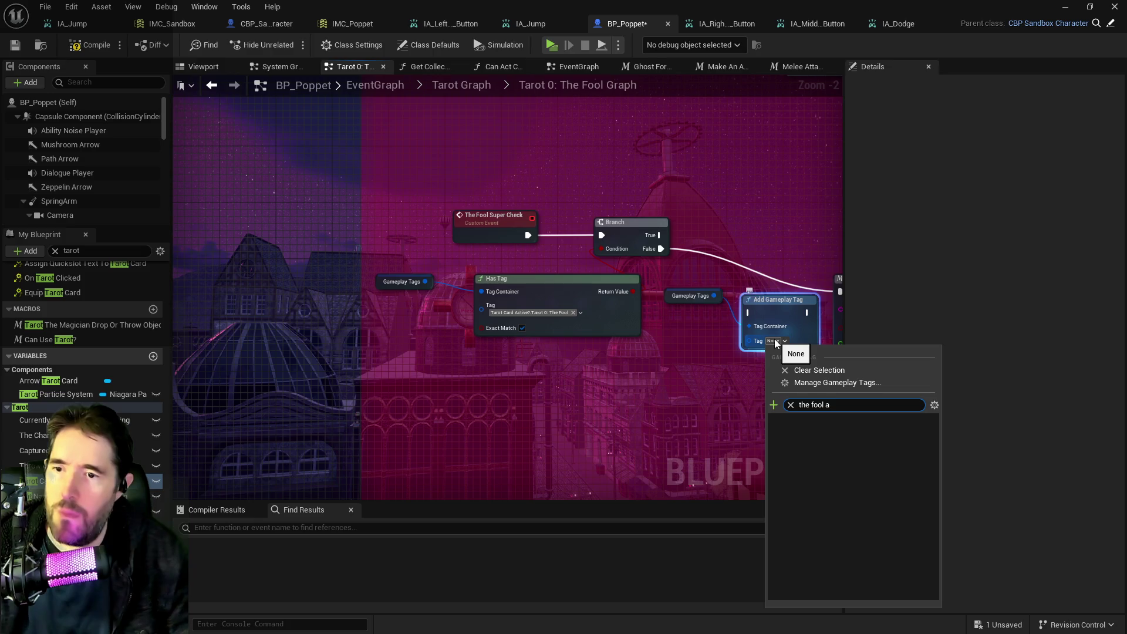
pyautogui.press('BackSpace')
pyautogui.press('BackSpace')
pyautogui.press('BackSpace')
pyautogui.press('BackSpace')
pyautogui.press('BackSpace')
pyautogui.write('tar')
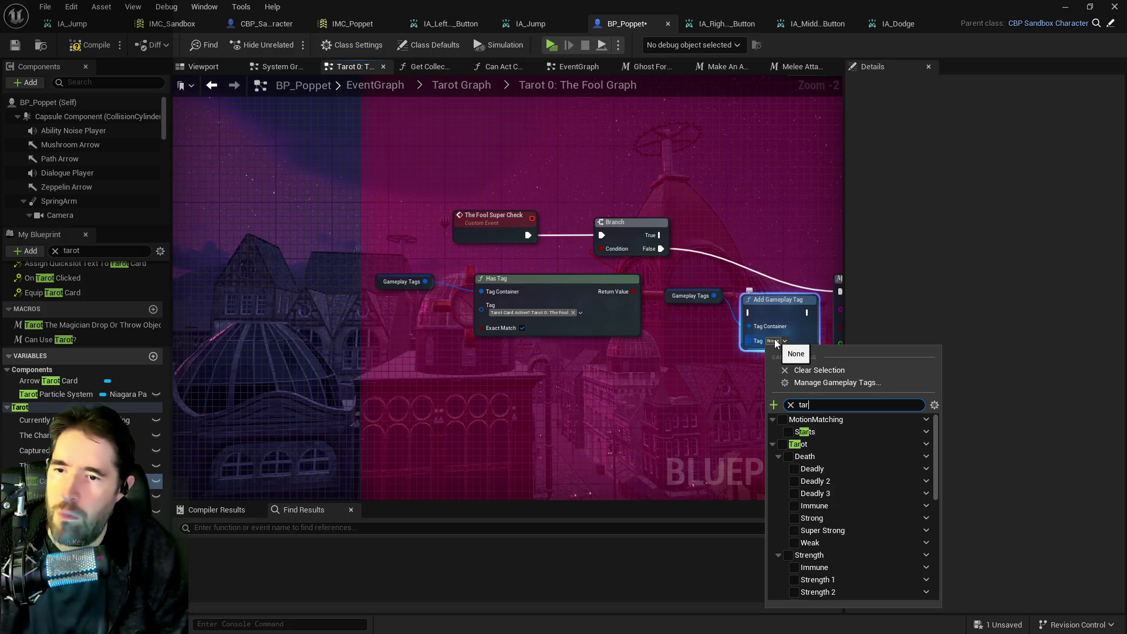
pyautogui.press('BackSpace')
pyautogui.press('BackSpace')
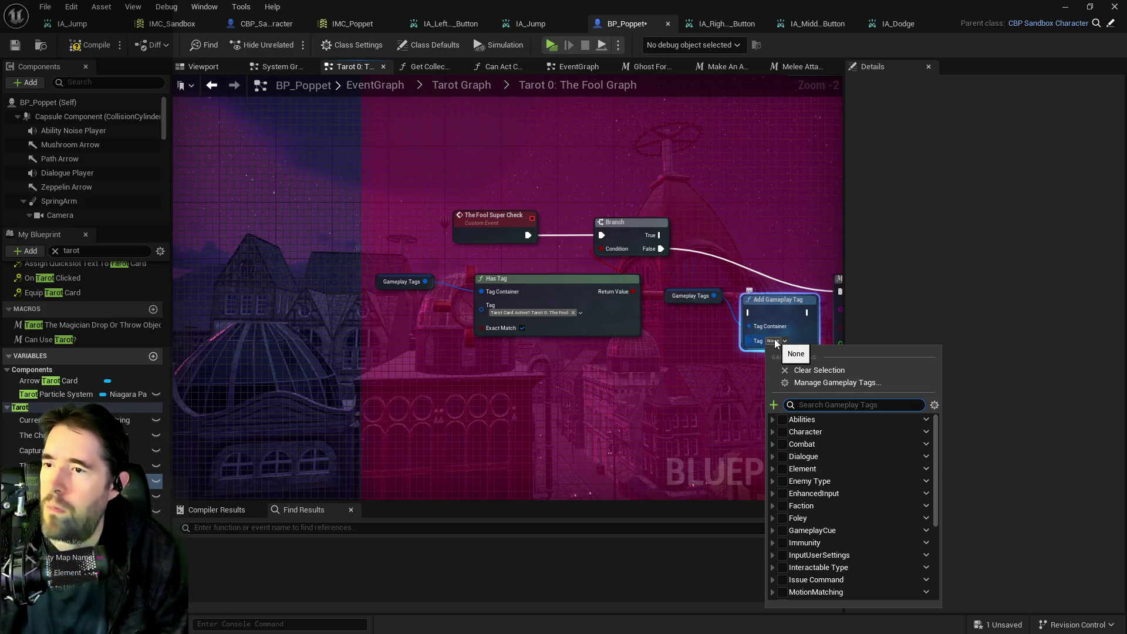
pyautogui.write('the fol')
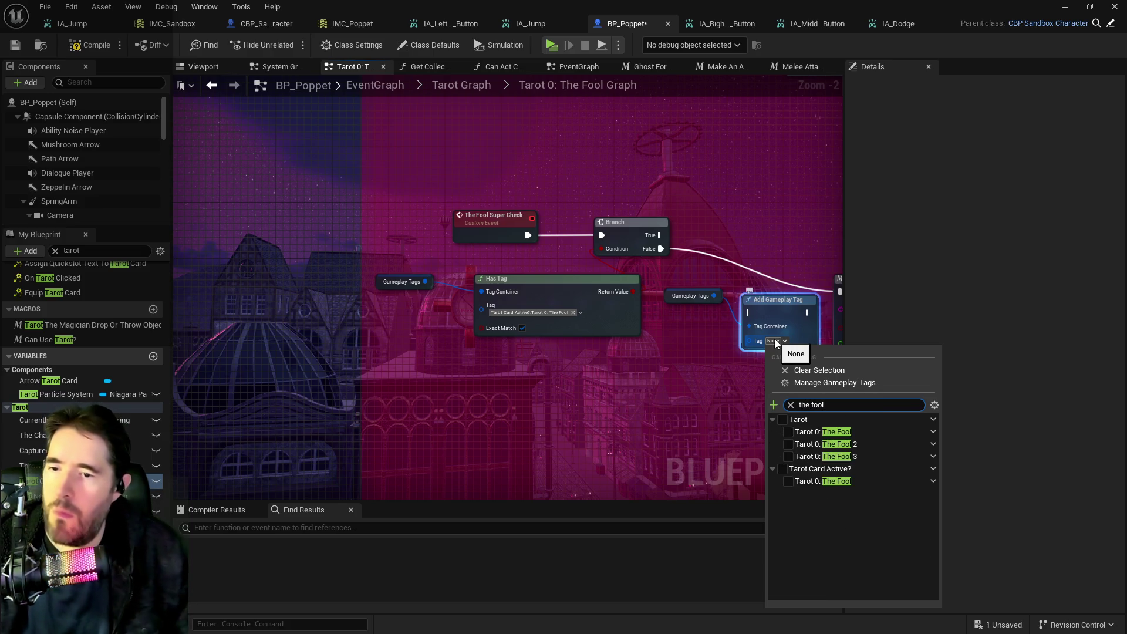
pyautogui.click(788, 481)
pyautogui.click(646, 413)
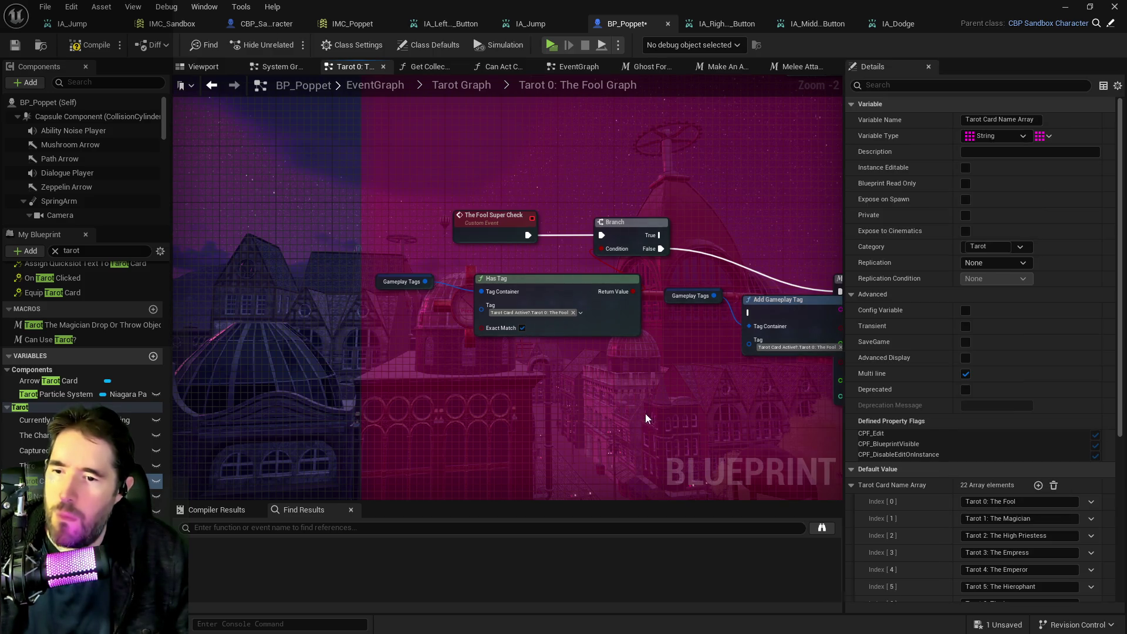
# Step: Wire the Branch's False output into Add Gameplay Tag and its output into Can Use Tarot?
pyautogui.moveTo(540, 286); pyautogui.dragTo(498, 339)
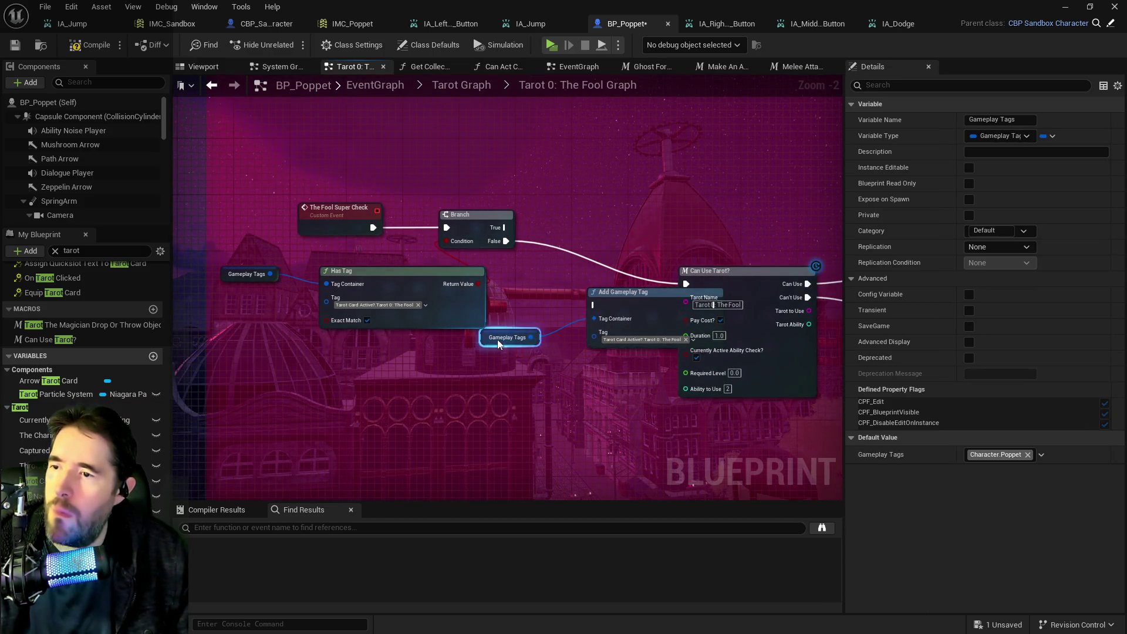
pyautogui.moveTo(506, 240)
pyautogui.mouseDown()
pyautogui.moveTo(572, 302)
pyautogui.moveTo(601, 304)
pyautogui.mouseUp()
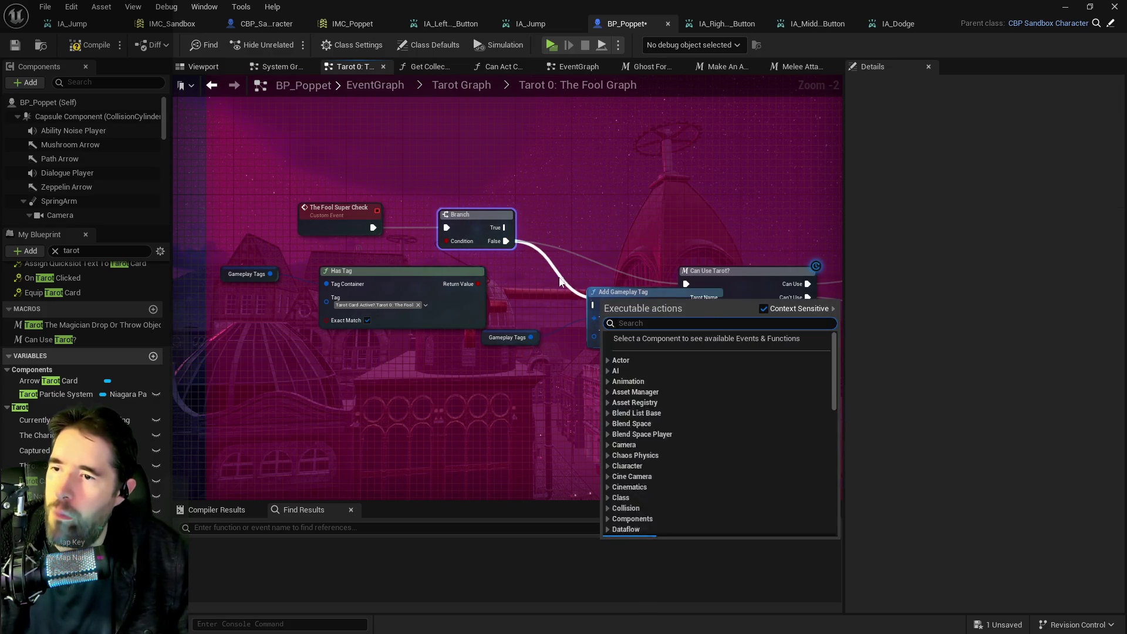
pyautogui.press('Escape')
pyautogui.moveTo(506, 240)
pyautogui.mouseDown()
pyautogui.moveTo(594, 305)
pyautogui.moveTo(569, 305)
pyautogui.mouseUp()
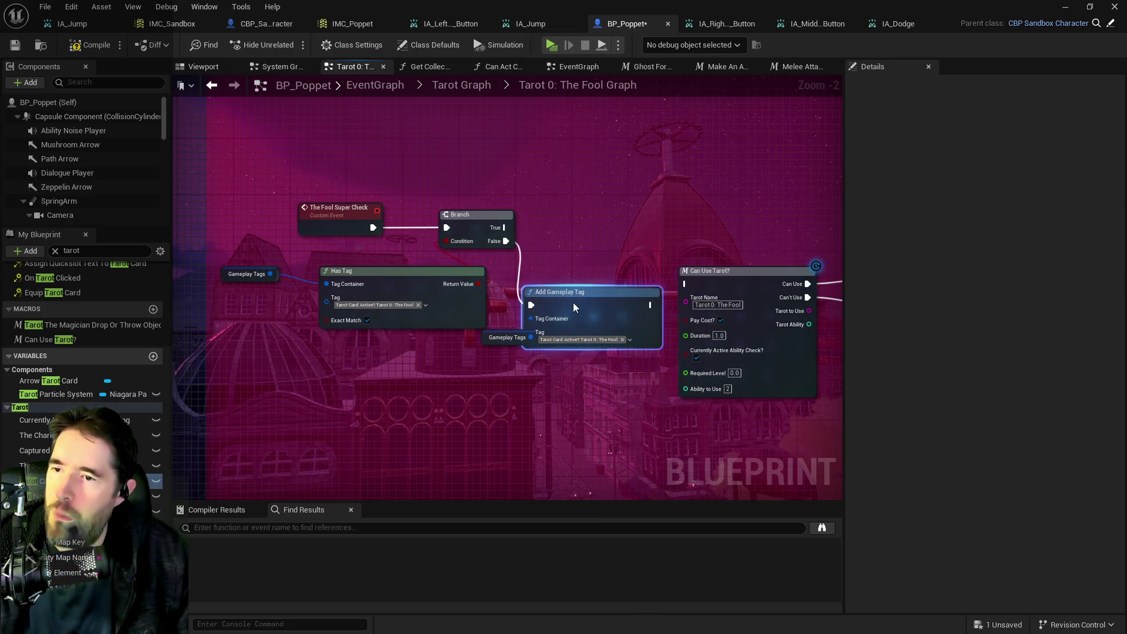
pyautogui.moveTo(650, 305)
pyautogui.mouseDown()
pyautogui.moveTo(700, 284)
pyautogui.moveTo(685, 284)
pyautogui.mouseUp()
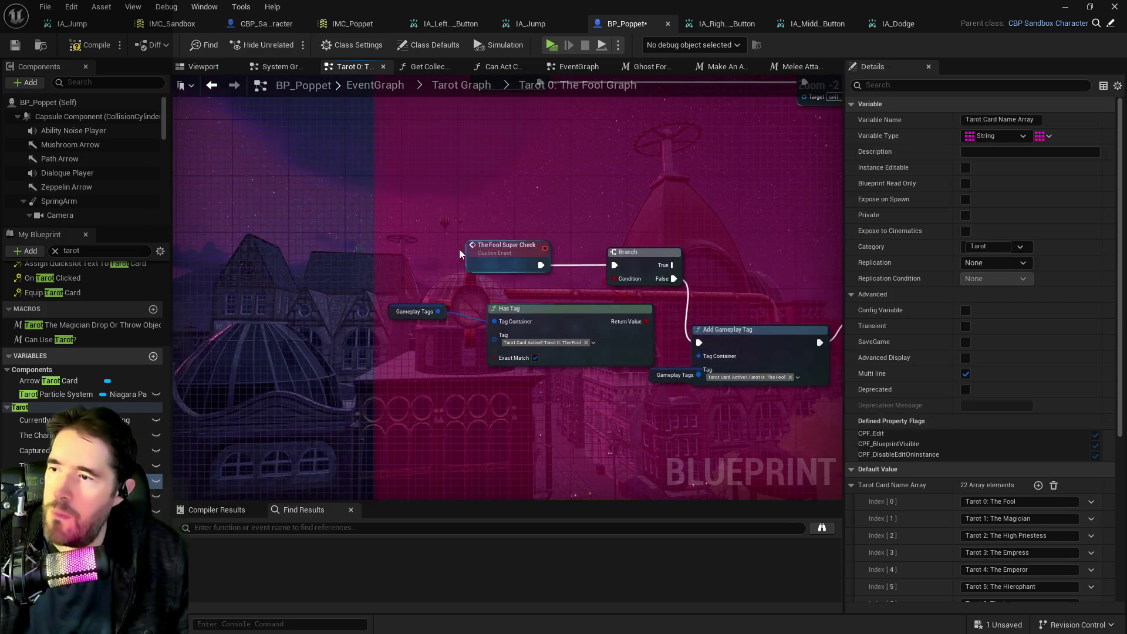
# Step: Rearrange The Fool Super Check event, its node group and the Gameplay Tags getter
pyautogui.moveTo(481, 245)
pyautogui.mouseDown()
pyautogui.moveTo(397, 245)
pyautogui.moveTo(563, 352)
pyautogui.moveTo(587, 352)
pyautogui.mouseUp()
pyautogui.scroll(-4, 249, 251)
pyautogui.moveTo(438, 281); pyautogui.dragTo(481, 259)
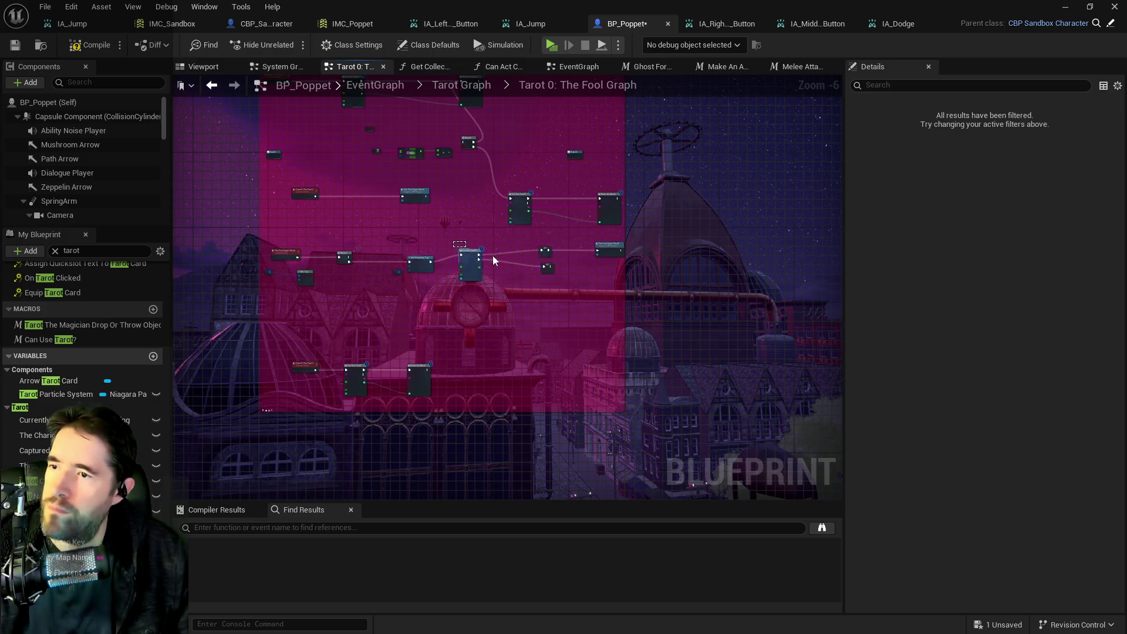
pyautogui.moveTo(610, 249); pyautogui.dragTo(618, 259)
pyautogui.scroll(2, 555, 275)
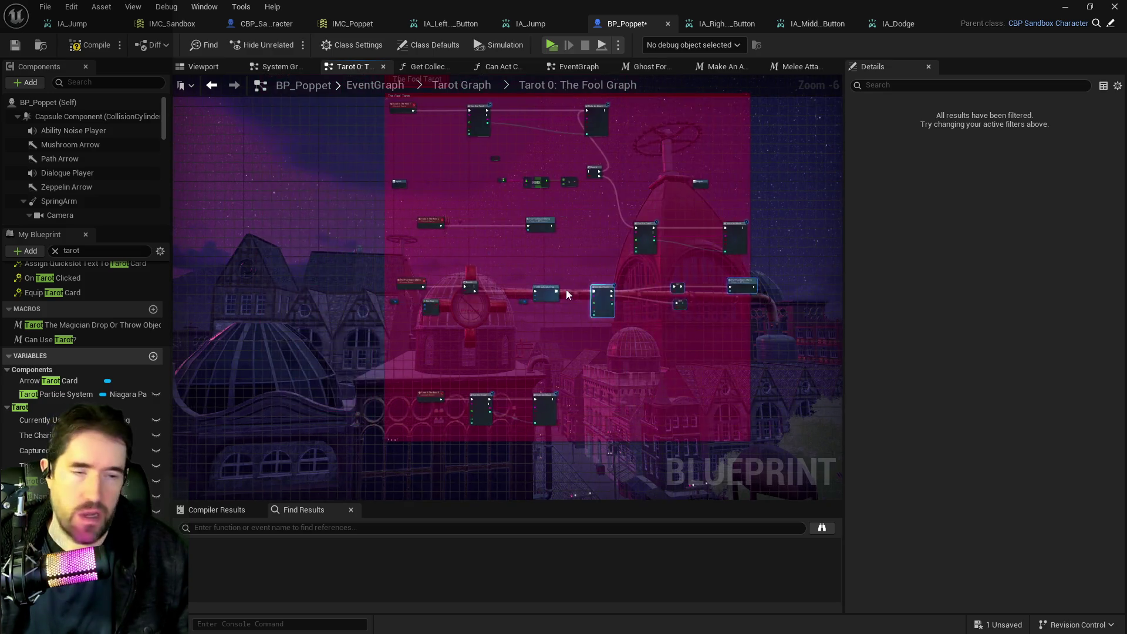
pyautogui.moveTo(567, 324); pyautogui.dragTo(532, 319)
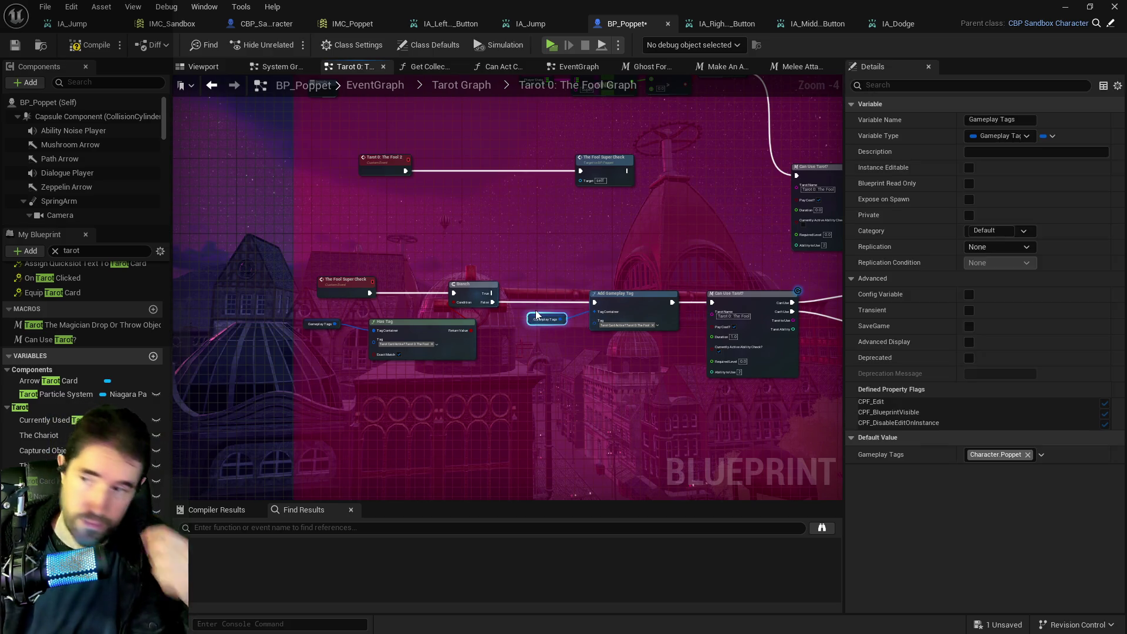
pyautogui.scroll(2, 395, 347)
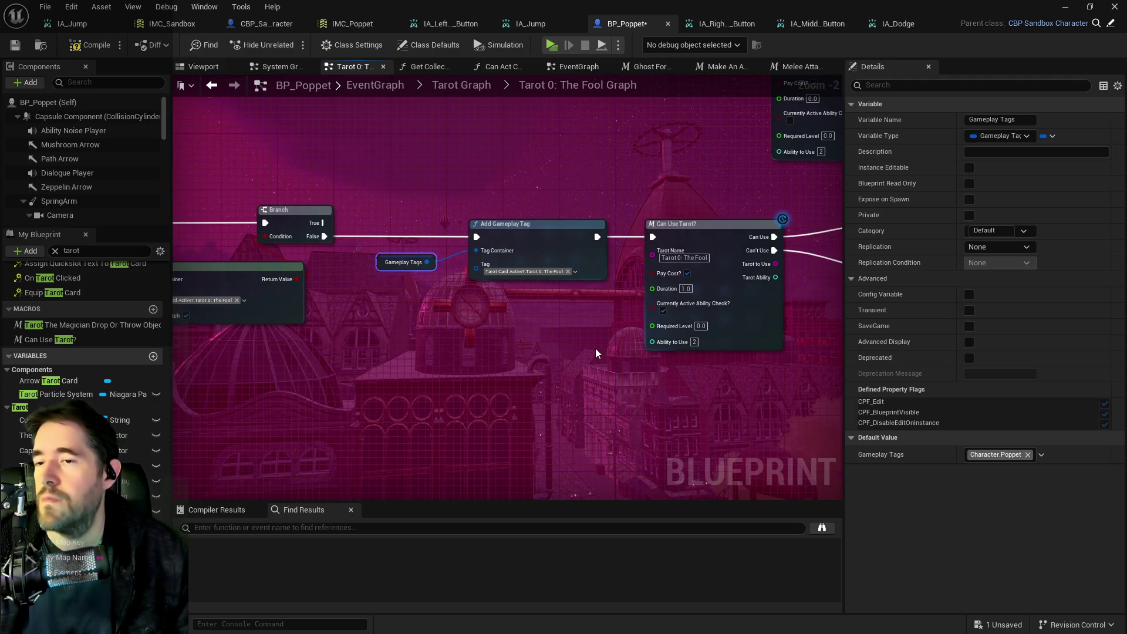
# Step: Tidy the graph by moving the Branch node right and the Has Tag node up
pyautogui.moveTo(519, 349); pyautogui.dragTo(640, 353)
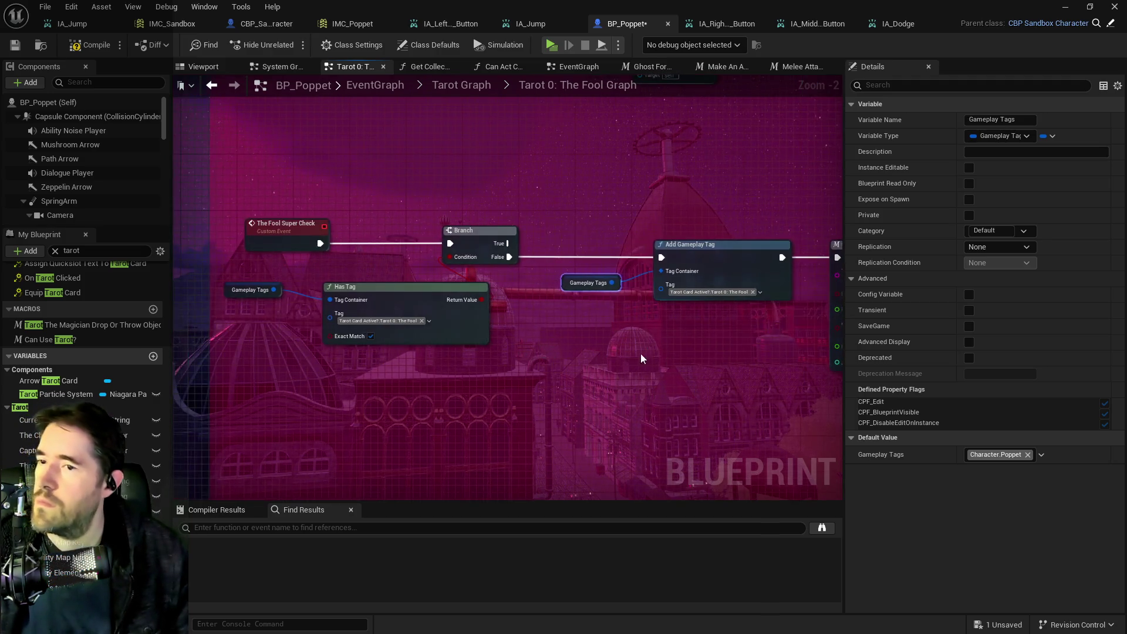
pyautogui.moveTo(267, 238); pyautogui.dragTo(336, 219)
pyautogui.click(336, 220)
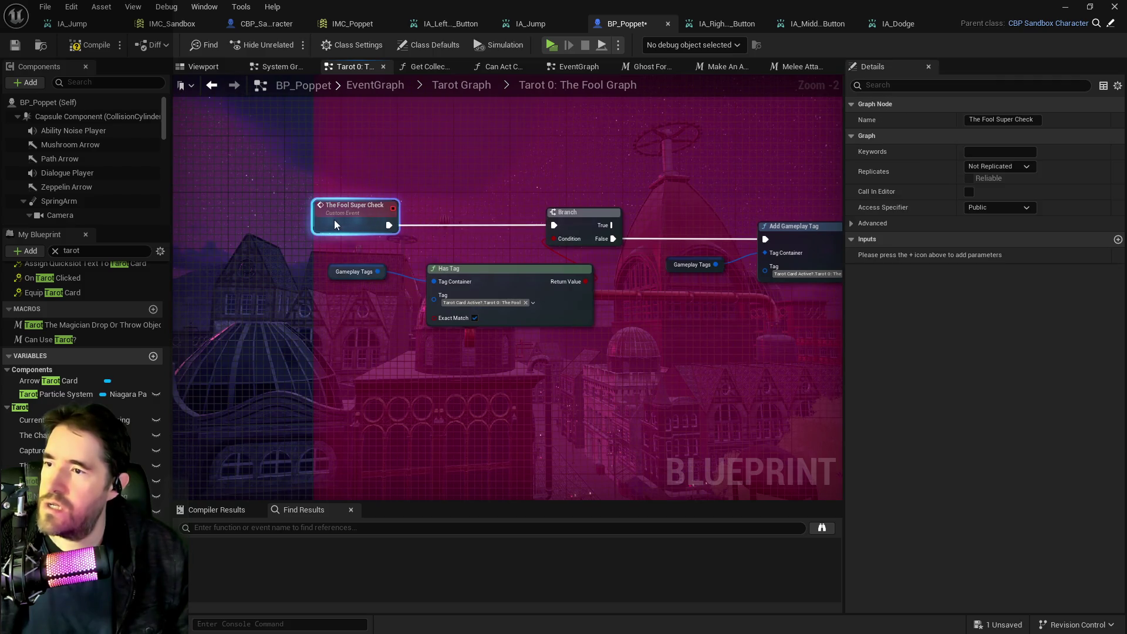
pyautogui.moveTo(590, 225); pyautogui.dragTo(647, 223)
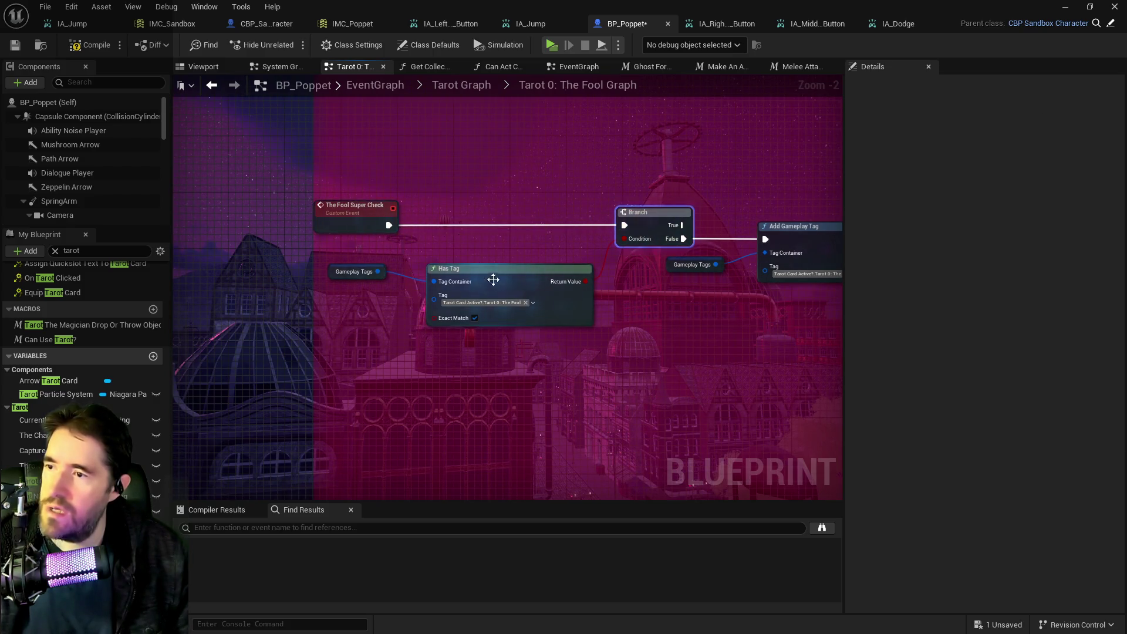
pyautogui.moveTo(494, 279); pyautogui.dragTo(495, 257)
pyautogui.click(350, 271)
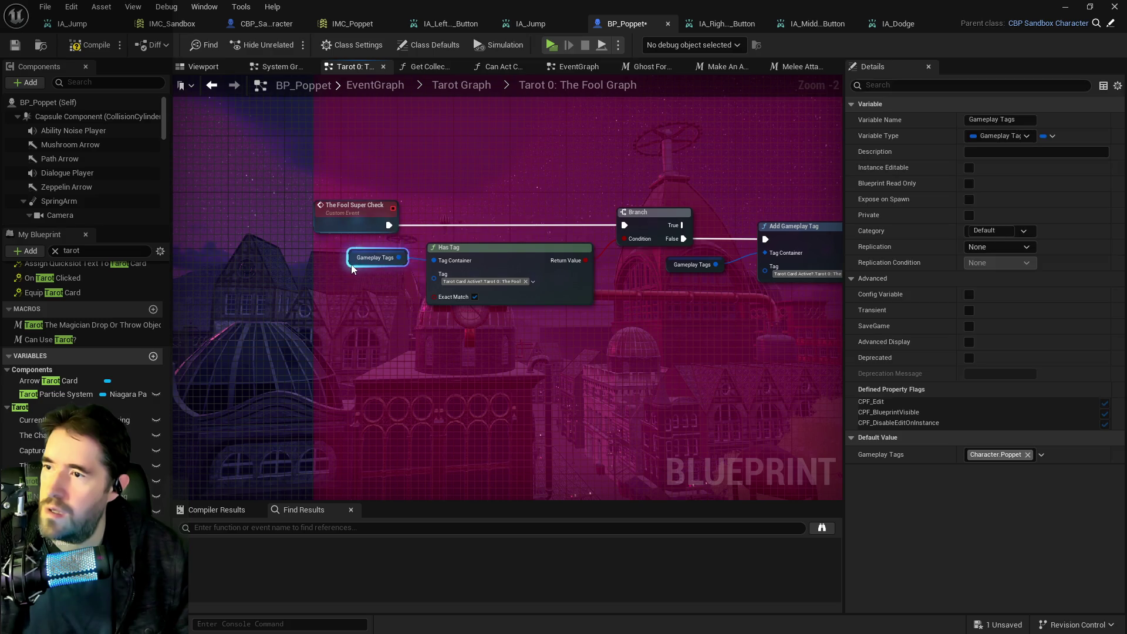
pyautogui.moveTo(354, 269)
pyautogui.mouseDown()
pyautogui.moveTo(238, 297)
pyautogui.moveTo(464, 320)
pyautogui.mouseUp()
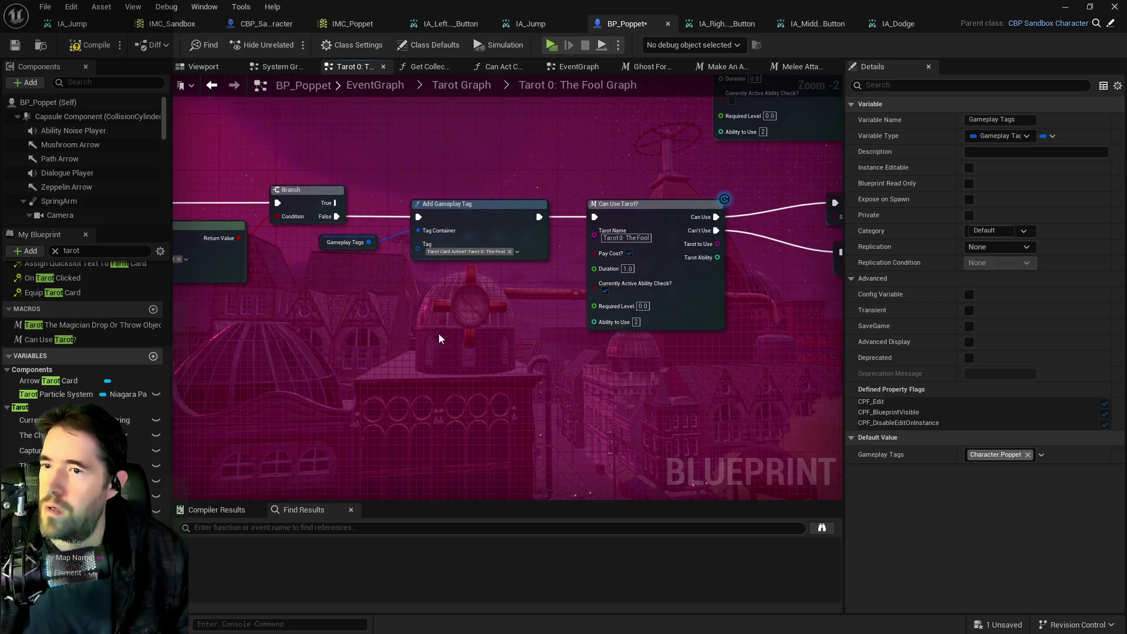
pyautogui.scroll(-1, 445, 332)
pyautogui.scroll(-1, 611, 308)
pyautogui.moveTo(611, 308); pyautogui.dragTo(604, 373)
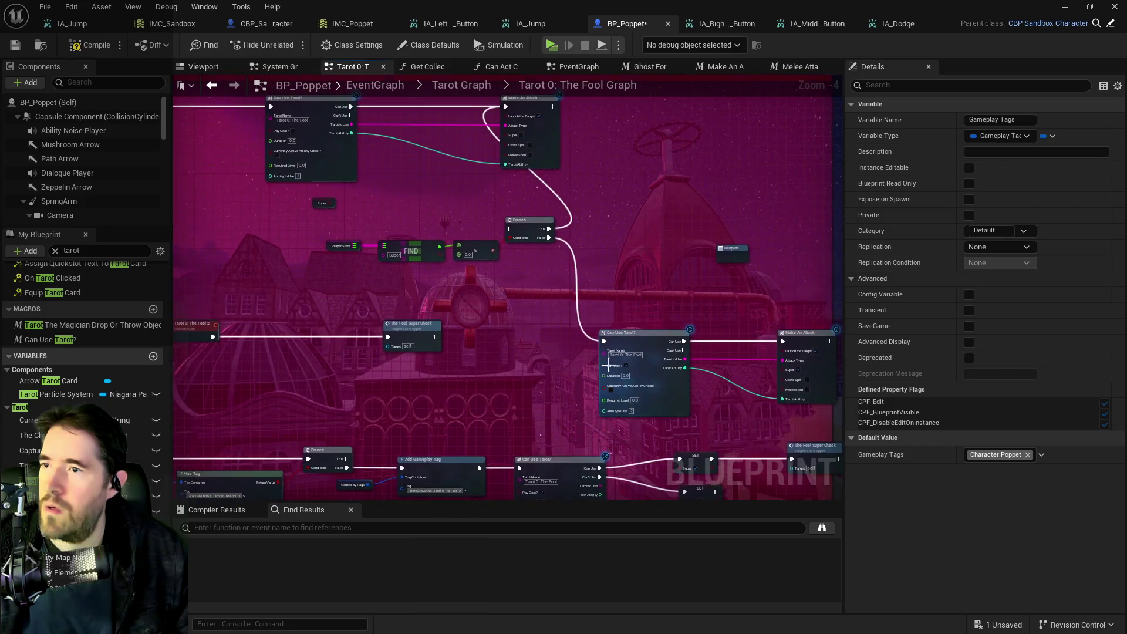
# Step: Add a Super getter node via 'getsuper' and position it near the Add Gameplay Tag chain
pyautogui.rightClick(481, 192)
pyautogui.write('get')
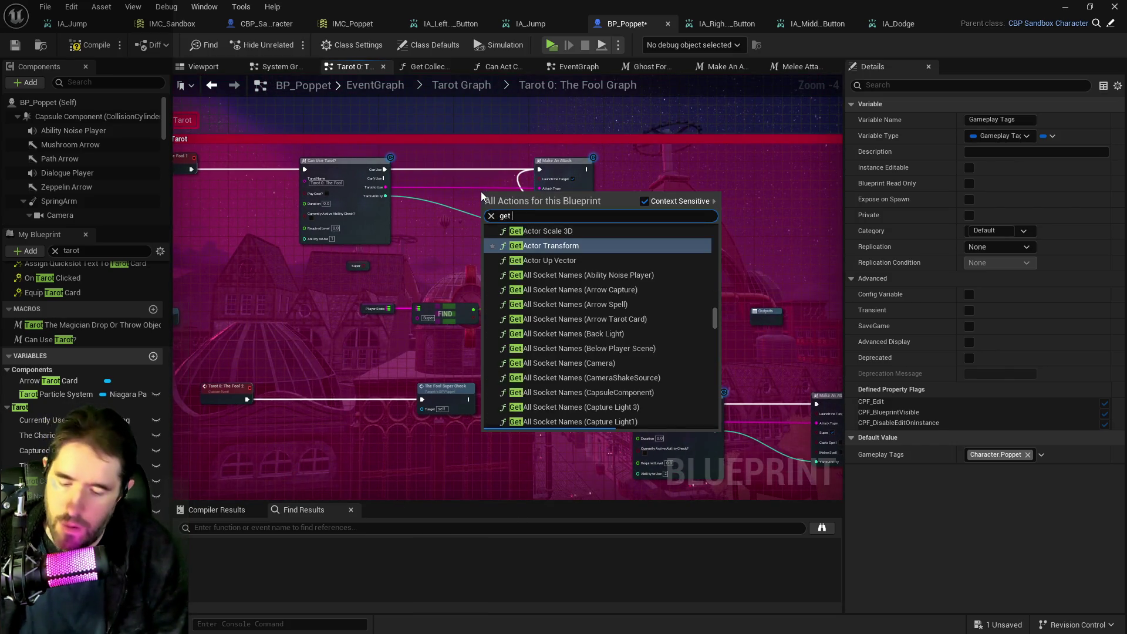
pyautogui.write('super')
pyautogui.press('Return')
pyautogui.scroll(2, 514, 222)
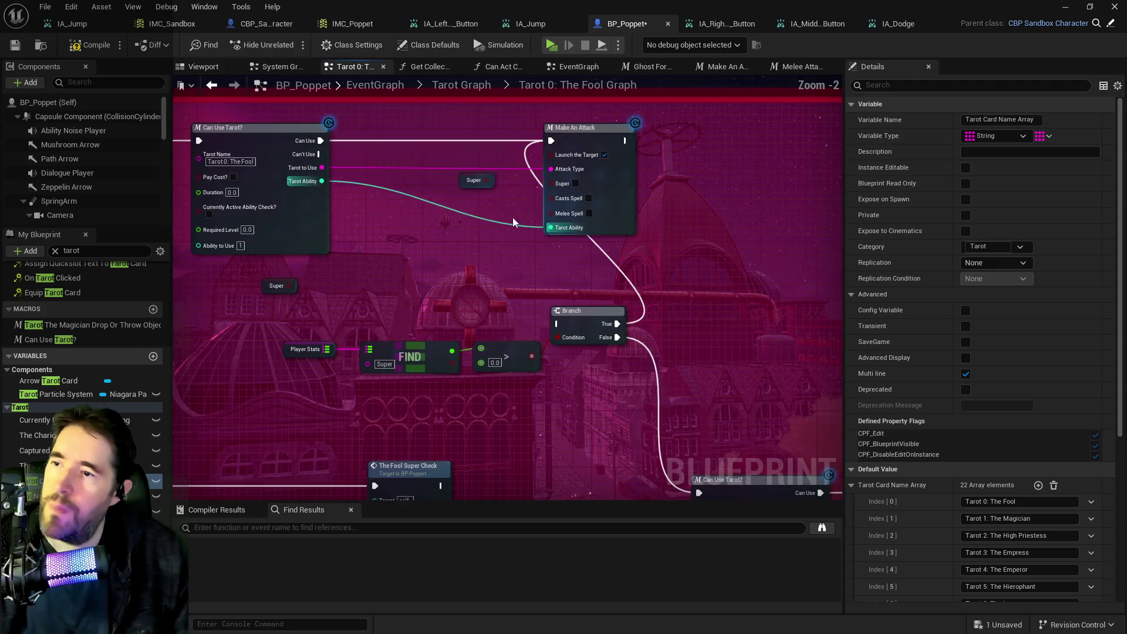
pyautogui.moveTo(476, 180); pyautogui.dragTo(552, 183)
pyautogui.scroll(-2, 548, 251)
pyautogui.scroll(2, 561, 302)
pyautogui.moveTo(608, 326); pyautogui.dragTo(773, 268)
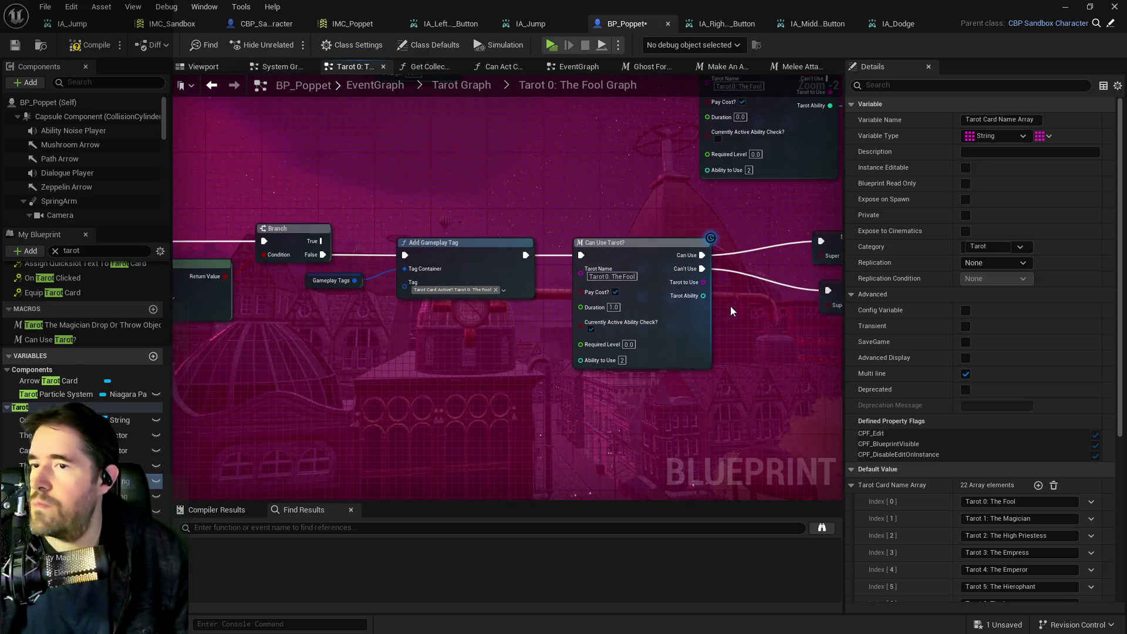
pyautogui.moveTo(730, 311); pyautogui.dragTo(800, 299)
pyautogui.click(389, 274)
# Step: Paste a second Gameplay Tags getter and add a Remove Gameplay Tag node set to The Fool tag
pyautogui.hotkey('ctrl', 'c')
pyautogui.hotkey('ctrl', 'v')
pyautogui.moveTo(462, 194); pyautogui.dragTo(505, 174)
pyautogui.write('remove tag')
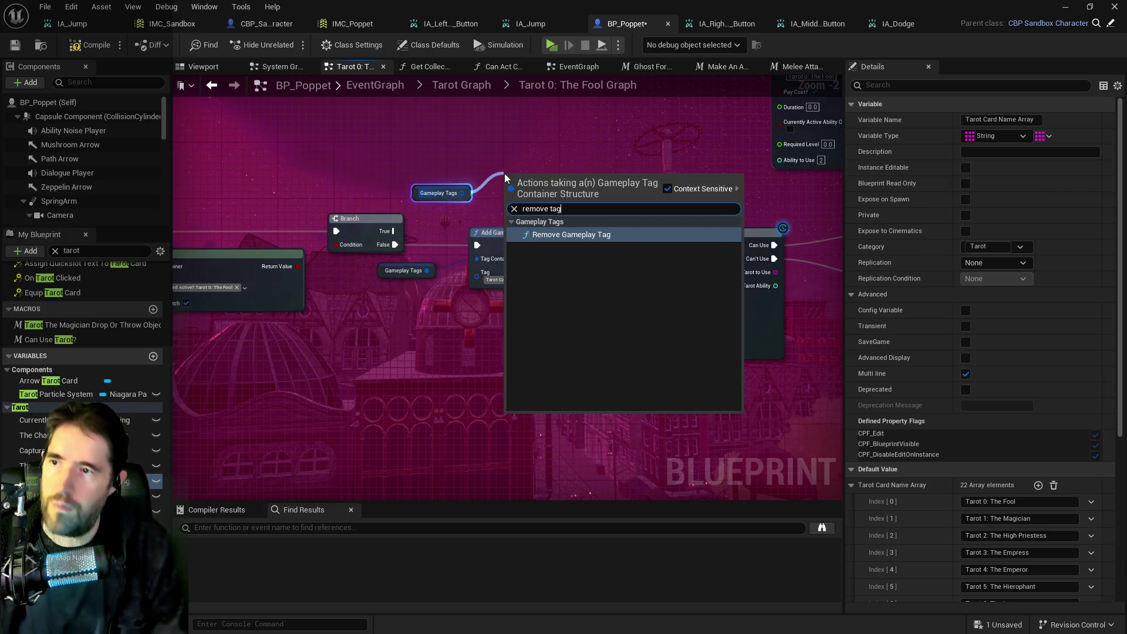
pyautogui.click(571, 234)
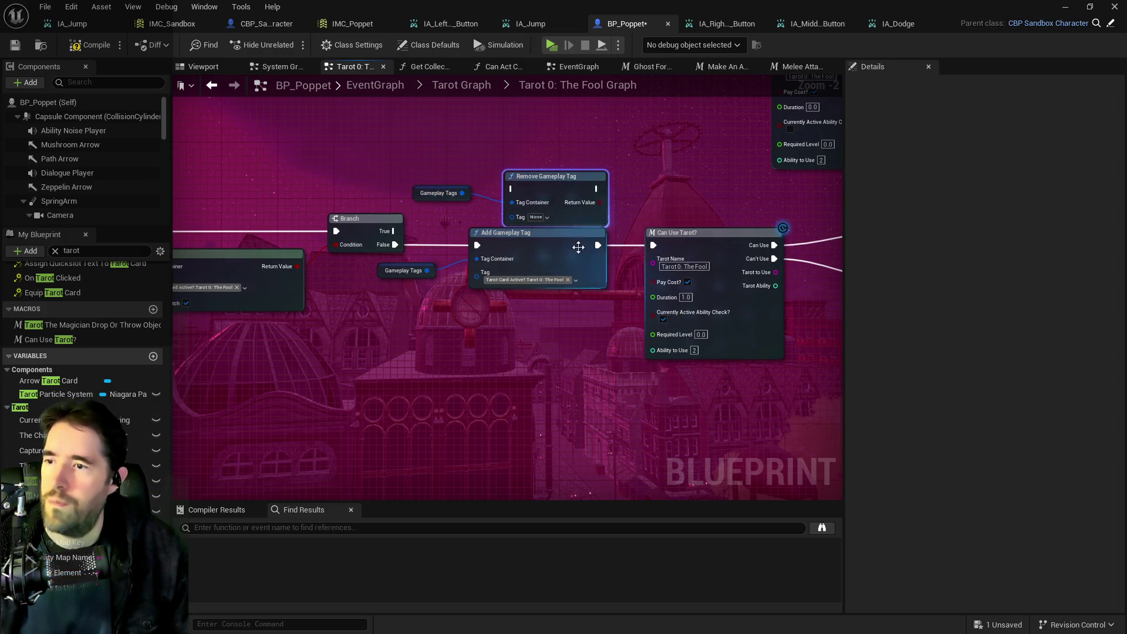
pyautogui.click(534, 219)
pyautogui.write('the fool')
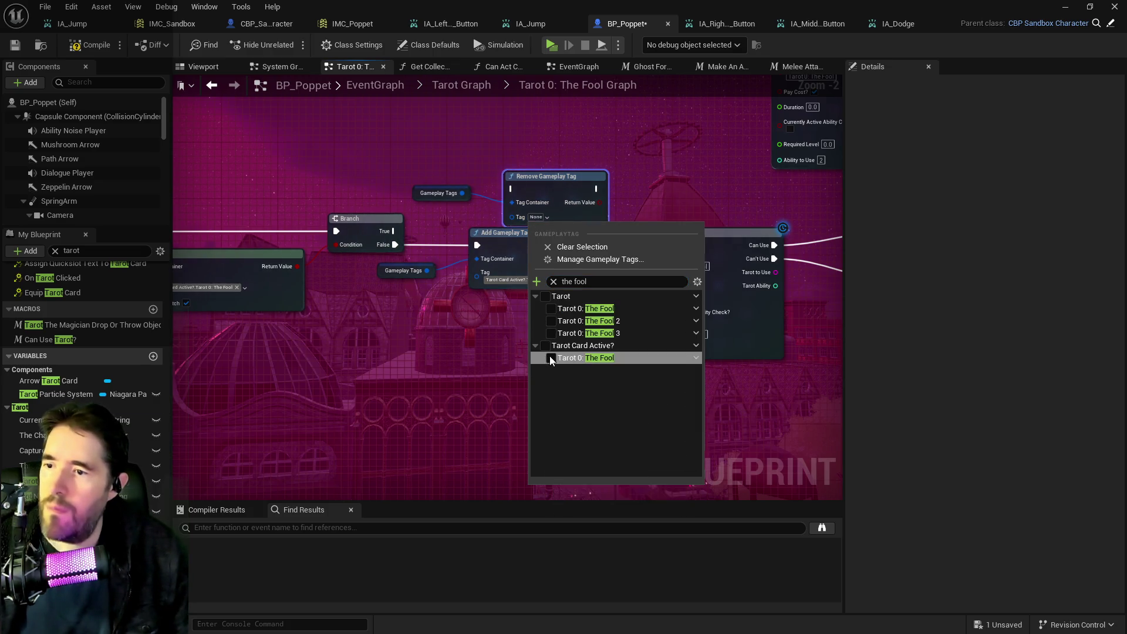
pyautogui.click(549, 356)
# Step: Connect Branch True to Remove Gameplay Tag and Remove Gameplay Tag to the SET Super node
pyautogui.moveTo(563, 193); pyautogui.dragTo(562, 169)
pyautogui.moveTo(393, 231); pyautogui.dragTo(512, 169)
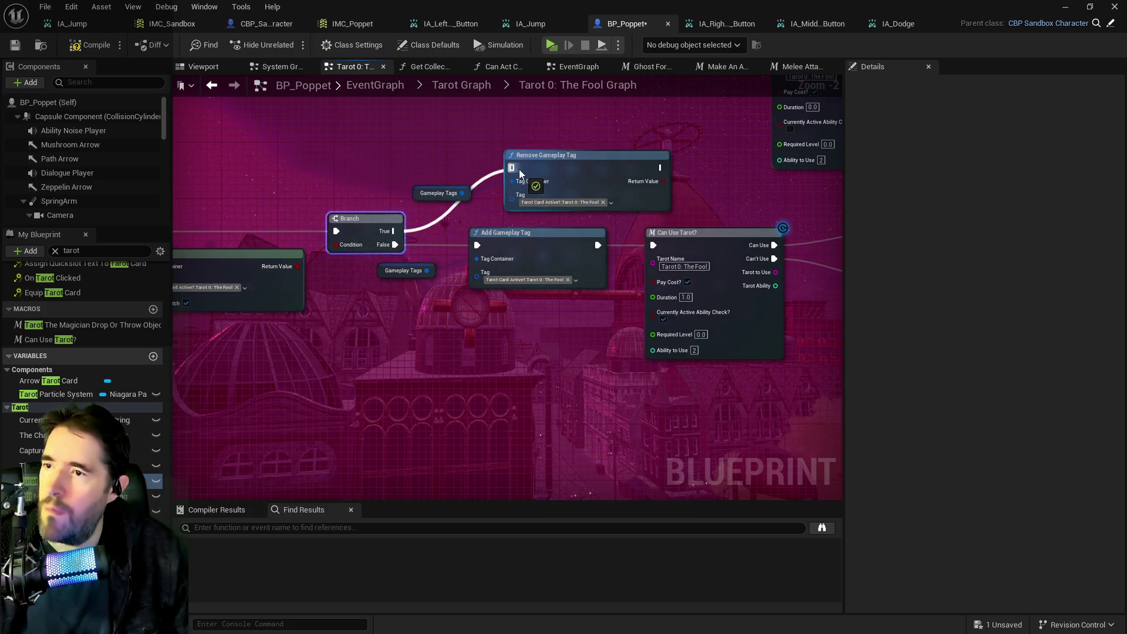
pyautogui.moveTo(585, 188)
pyautogui.mouseDown()
pyautogui.moveTo(380, 171)
pyautogui.moveTo(417, 170)
pyautogui.moveTo(394, 170)
pyautogui.mouseUp()
pyautogui.moveTo(696, 274); pyautogui.dragTo(483, 210)
pyautogui.moveTo(427, 173); pyautogui.dragTo(476, 194)
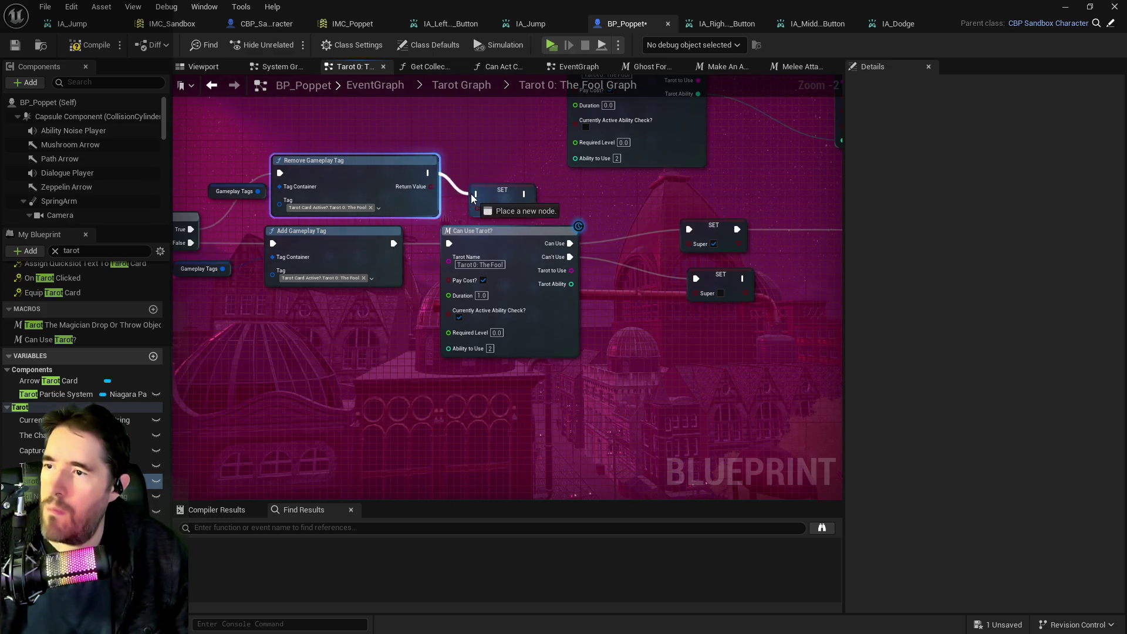
# Step: Shift the Fool Super Check node row down and select the Tarot Cards variable
pyautogui.scroll(-4, 547, 255)
pyautogui.moveTo(301, 219); pyautogui.dragTo(524, 252)
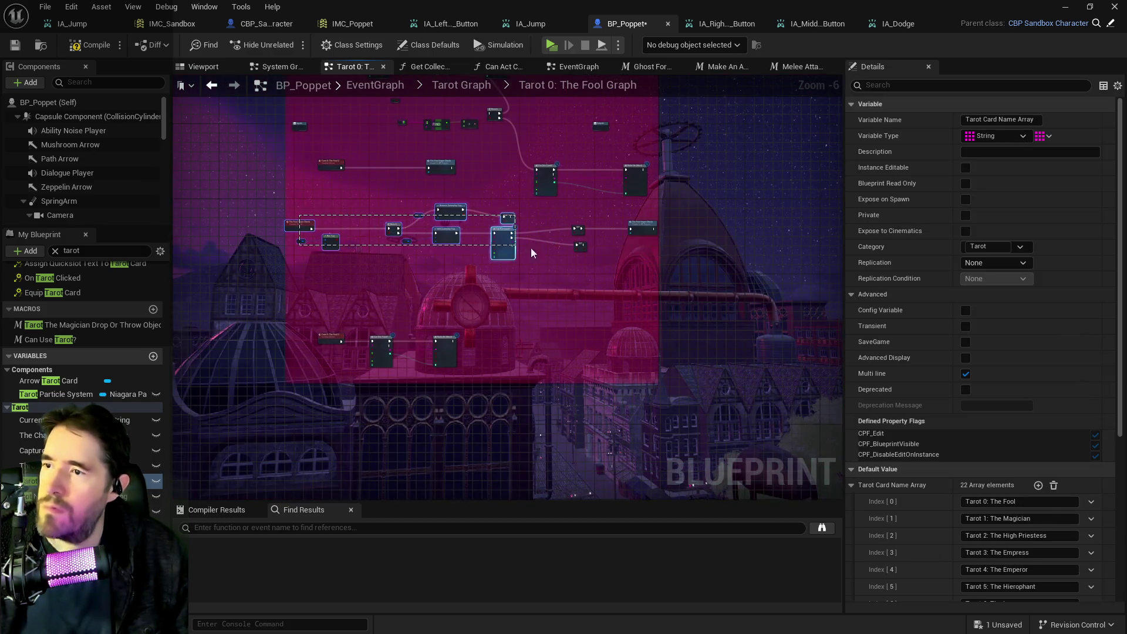
pyautogui.moveTo(656, 273); pyautogui.dragTo(656, 273)
pyautogui.moveTo(480, 201); pyautogui.dragTo(485, 220)
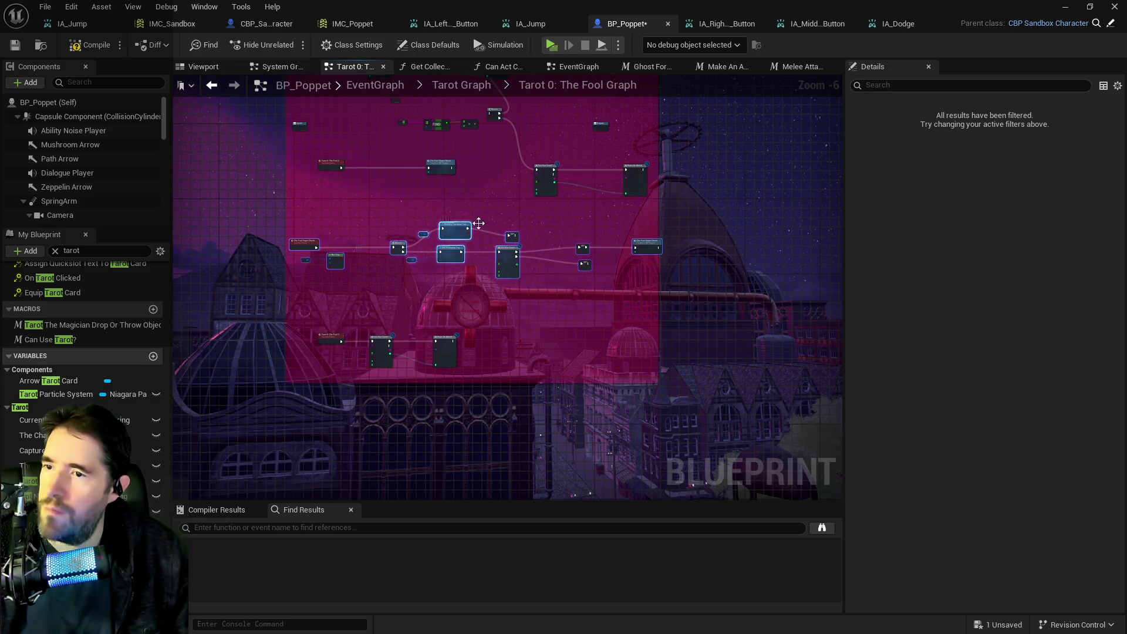
pyautogui.scroll(5, 360, 244)
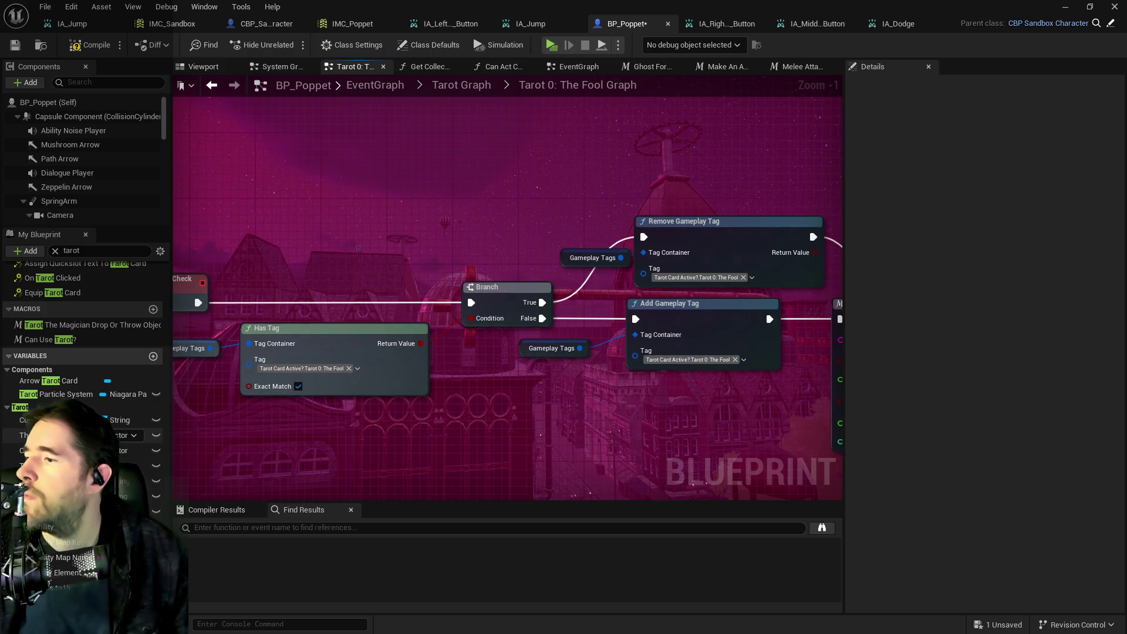
pyautogui.click(59, 511)
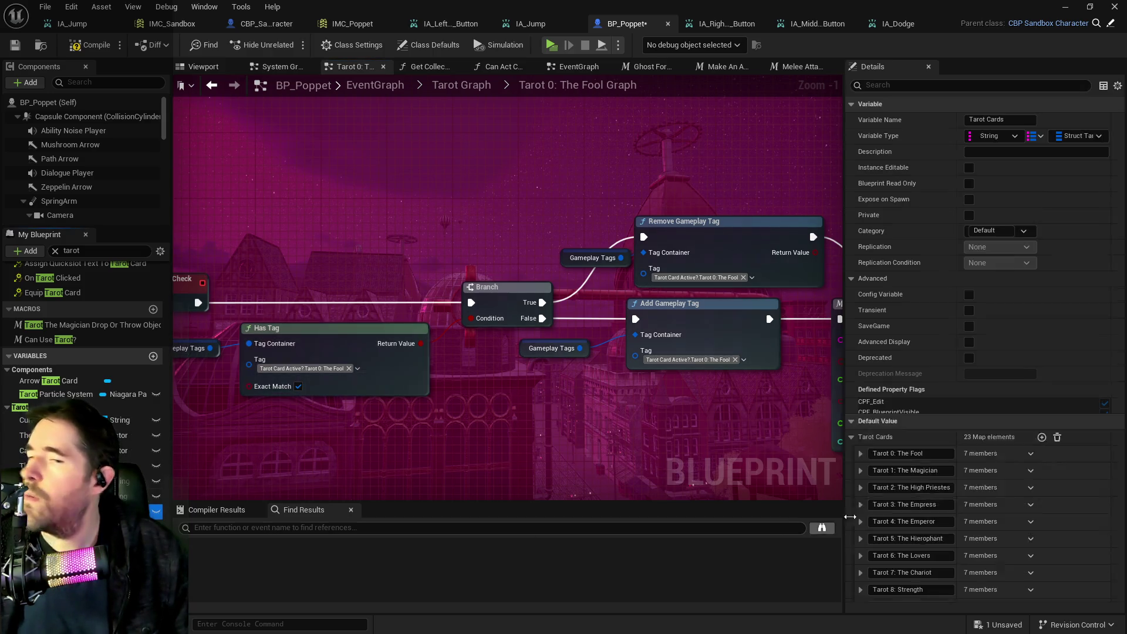
# Step: In Details, expand Tarot 0: The Fool, its Tarot Card map, and entry 2
pyautogui.click(861, 471)
pyautogui.scroll(-2, 882, 493)
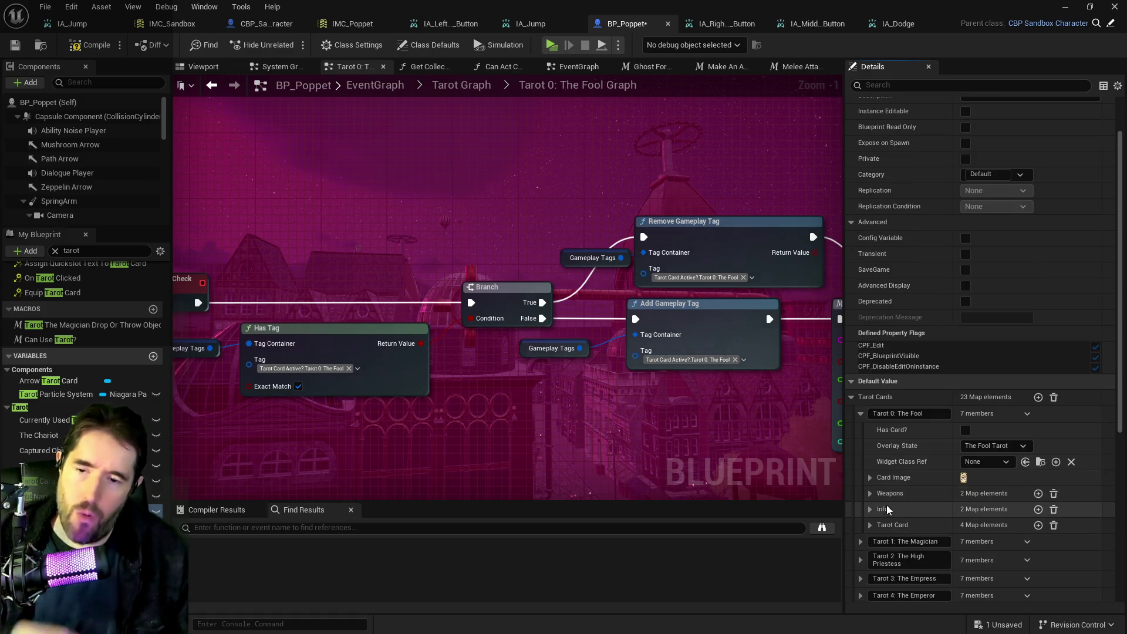
pyautogui.click(870, 525)
pyautogui.scroll(-3, 902, 541)
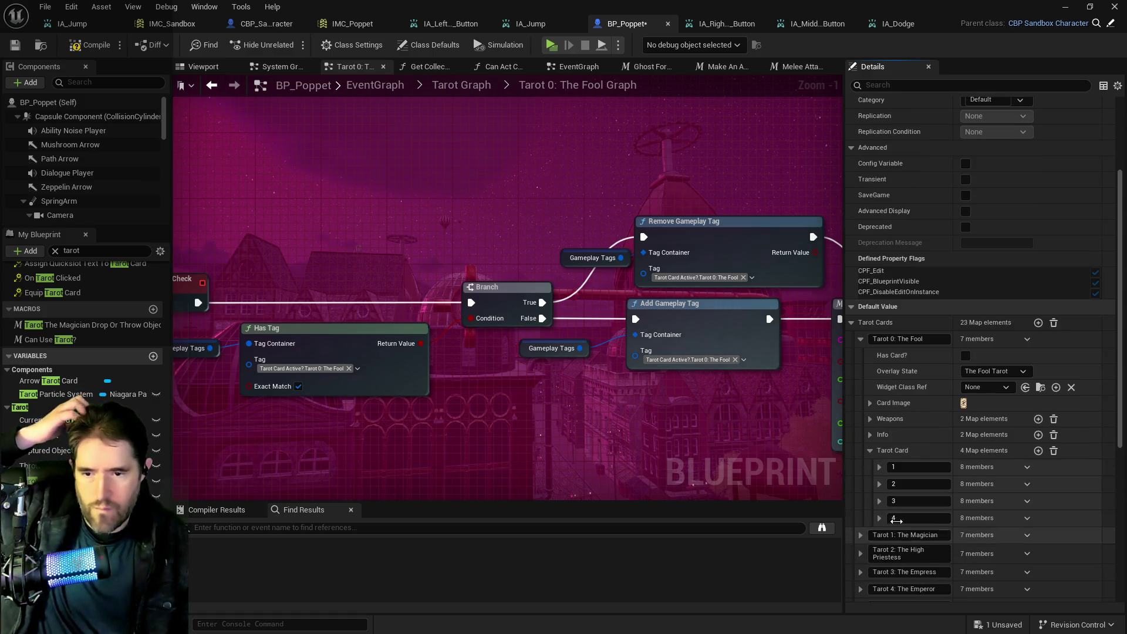
pyautogui.click(878, 485)
pyautogui.scroll(-2, 882, 497)
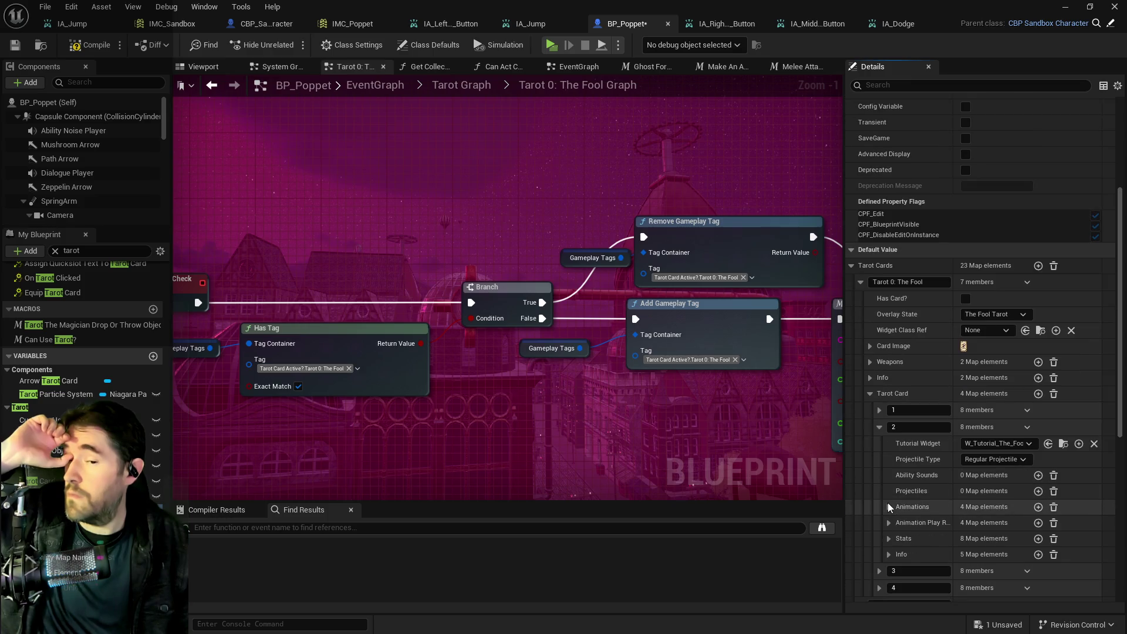
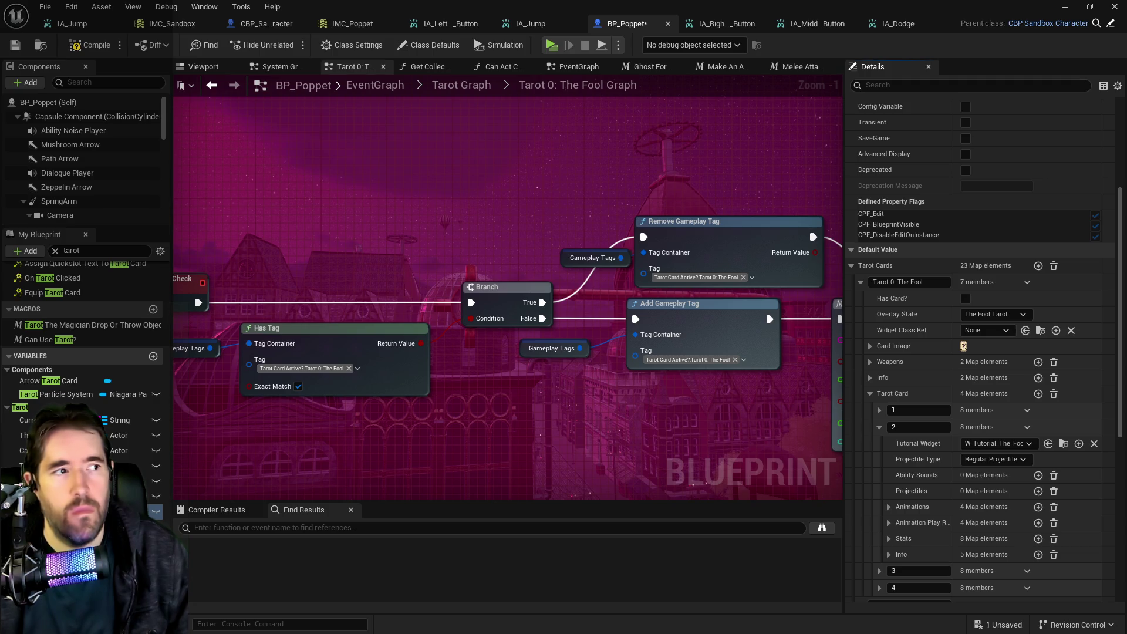
# Step: Expand Tarot Cards > Tarot 0: The Fool > Tarot Card > 2 > Stats to reveal its -5.0 Card Cost
pyautogui.moveTo(390, 264)
pyautogui.mouseDown()
pyautogui.moveTo(363, 261)
pyautogui.moveTo(558, 217)
pyautogui.moveTo(529, 187)
pyautogui.moveTo(674, 261)
pyautogui.mouseUp()
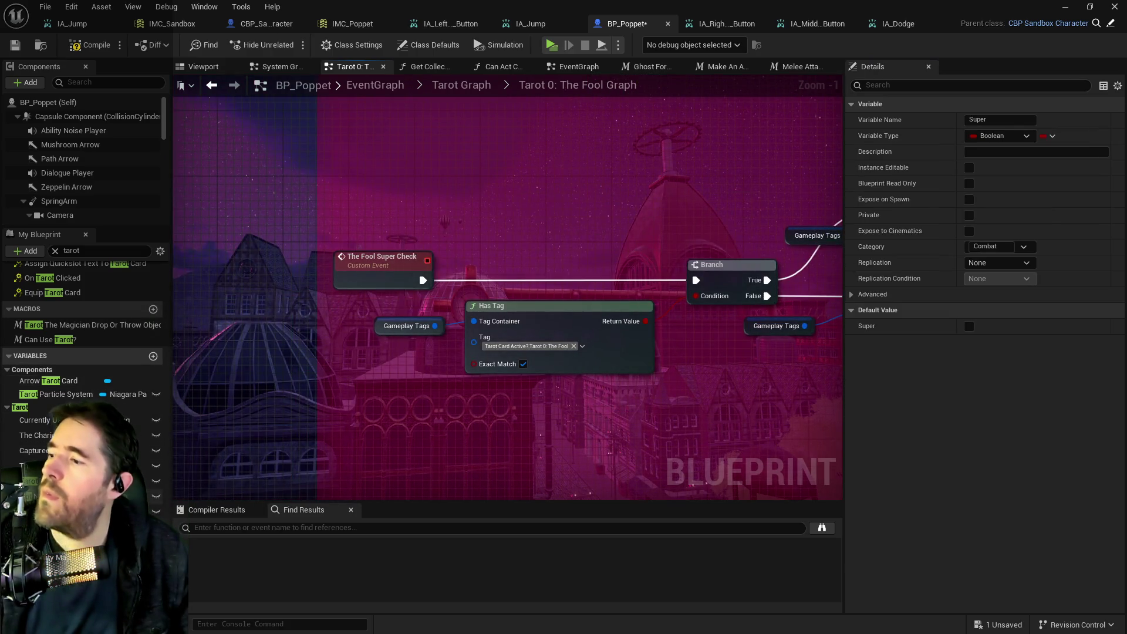
pyautogui.click(35, 480)
pyautogui.click(861, 469)
pyautogui.scroll(-3, 886, 496)
pyautogui.click(870, 492)
pyautogui.scroll(-3, 879, 487)
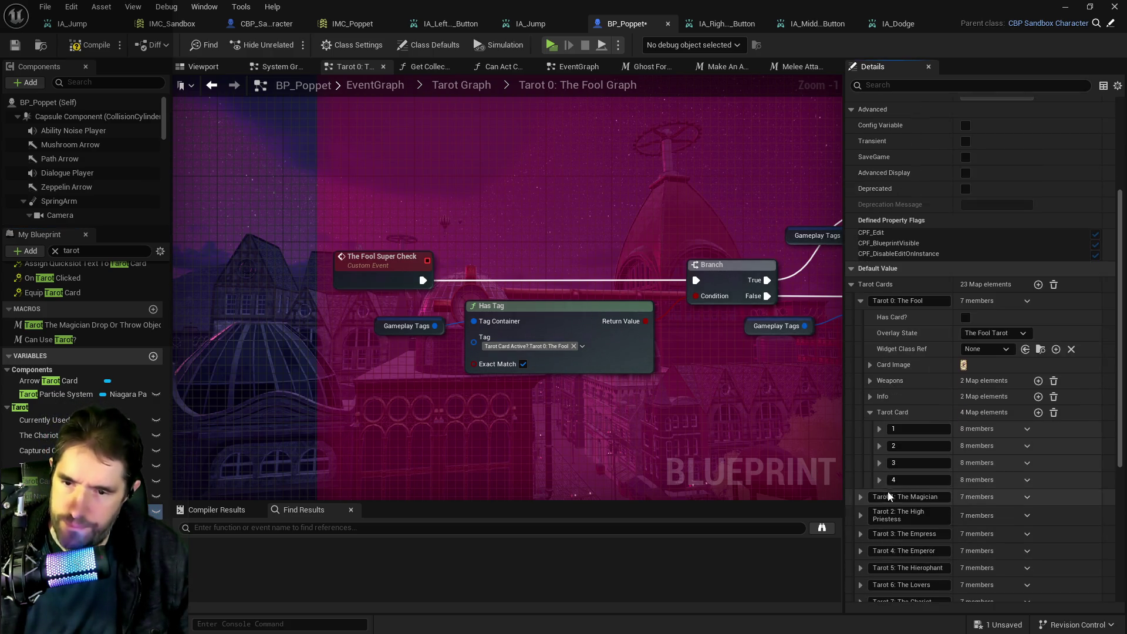
pyautogui.click(879, 446)
pyautogui.scroll(-1, 884, 463)
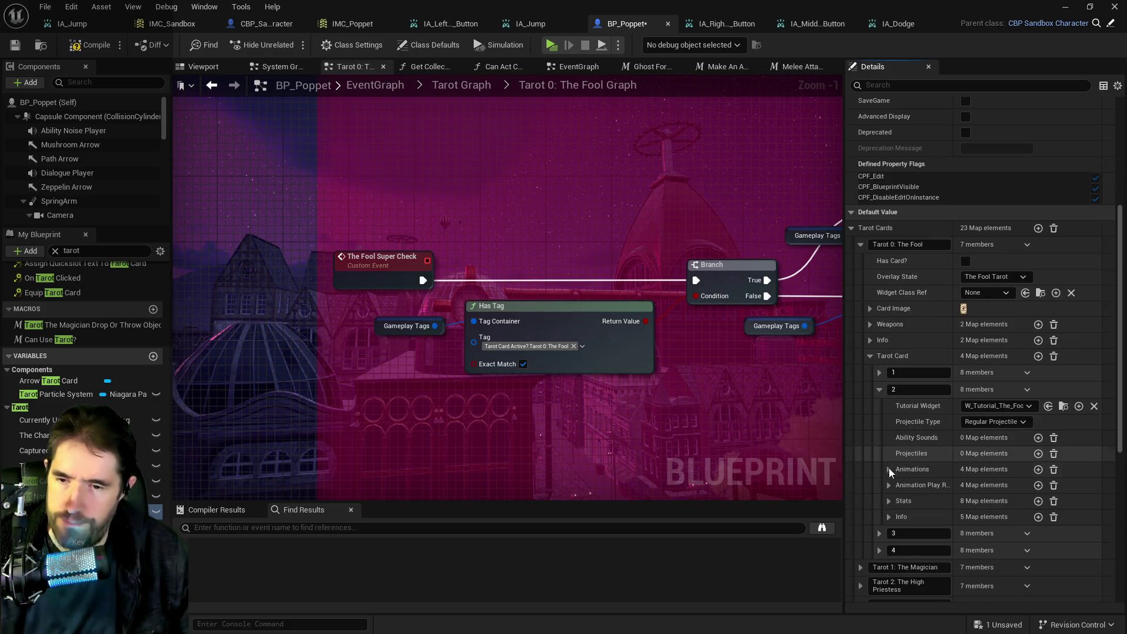
pyautogui.click(888, 502)
pyautogui.scroll(-2, 916, 493)
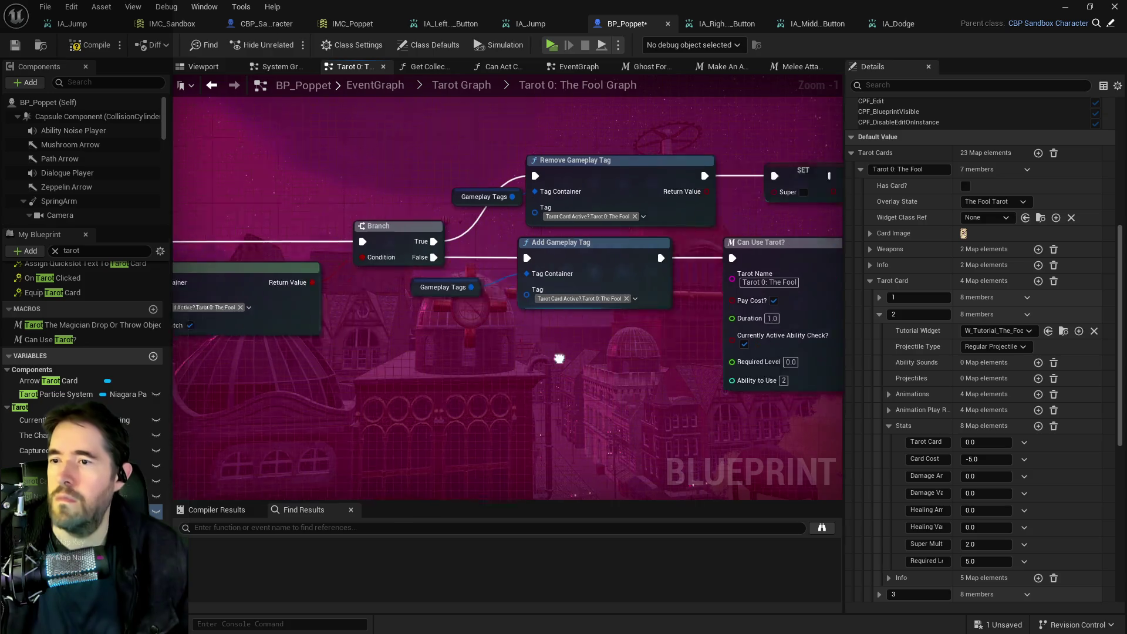
# Step: Enter -3.0 as The Fool's second-ability Card Cost, then compile and save BP_Poppet
pyautogui.rightClick(458, 354)
pyautogui.moveTo(462, 334)
pyautogui.mouseDown()
pyautogui.moveTo(580, 333)
pyautogui.moveTo(590, 350)
pyautogui.moveTo(352, 290)
pyautogui.mouseUp()
pyautogui.scroll(-1, 392, 311)
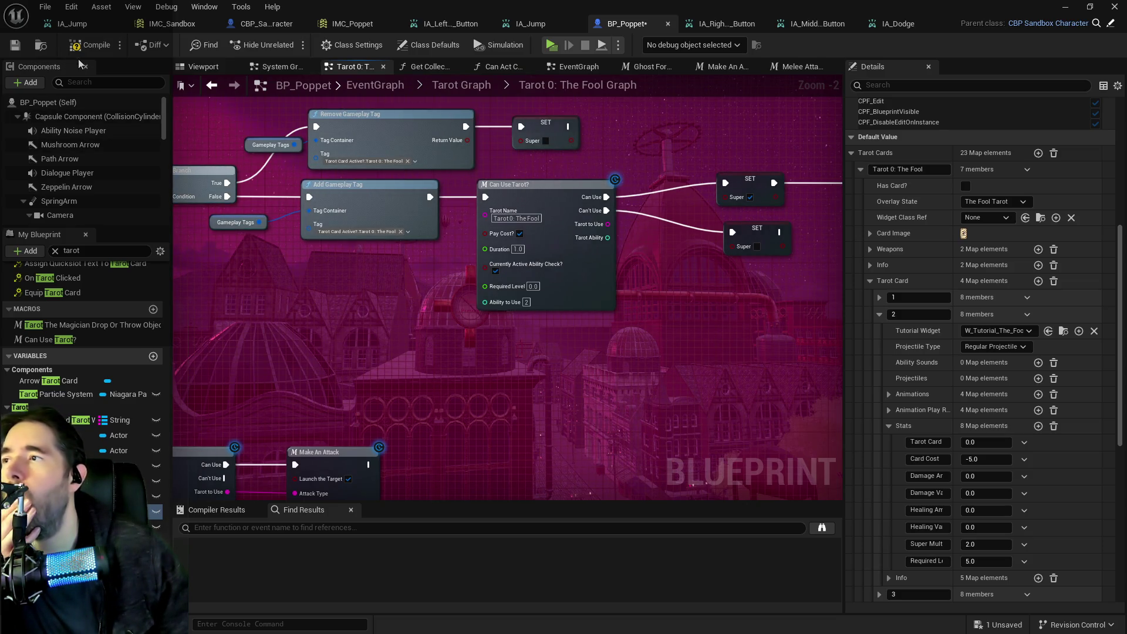
pyautogui.click(983, 460)
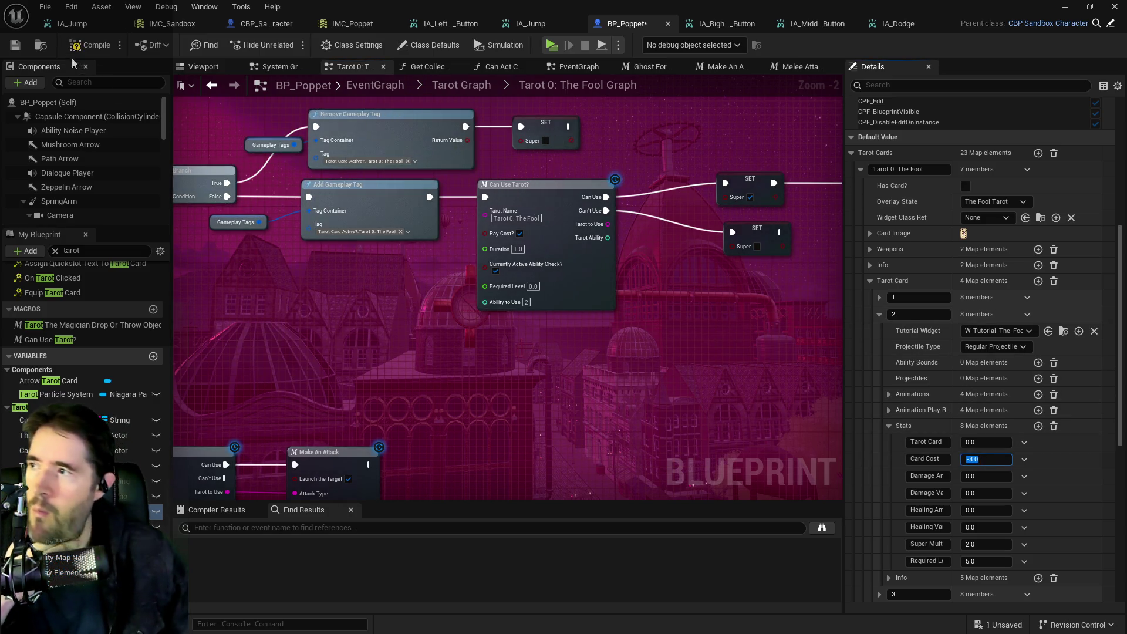
pyautogui.press('Return')
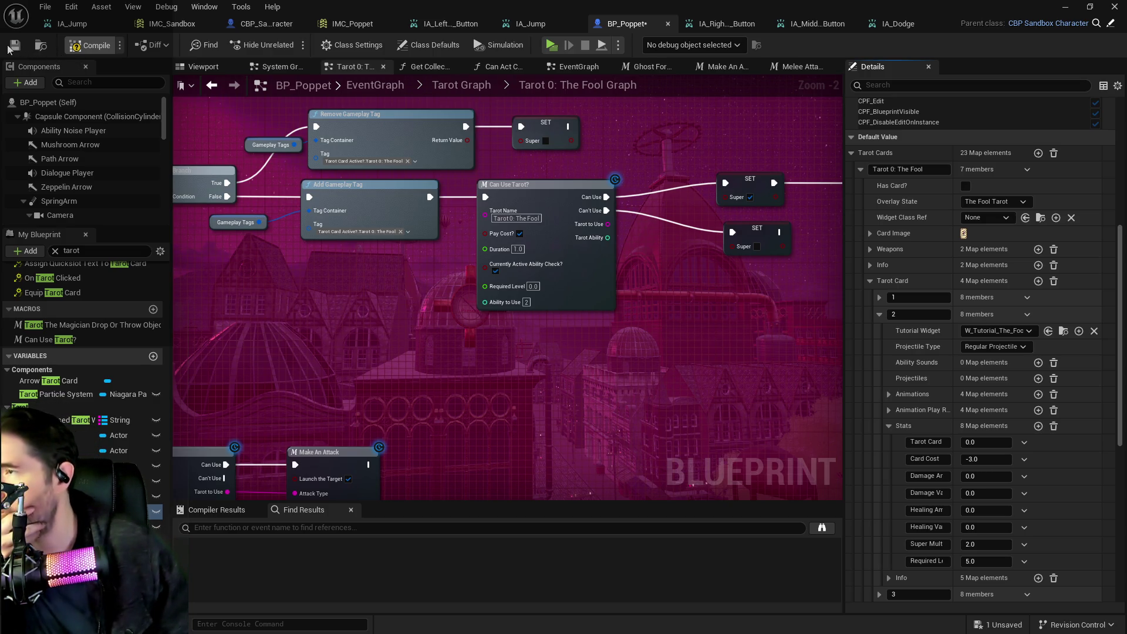
pyautogui.click(8, 49)
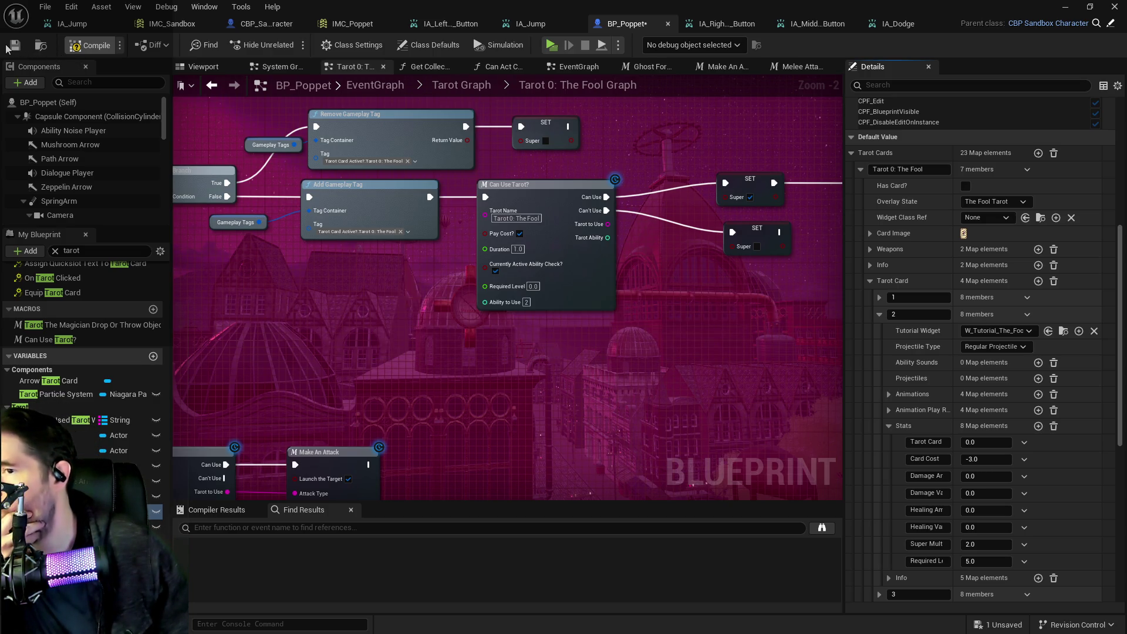
pyautogui.click(9, 48)
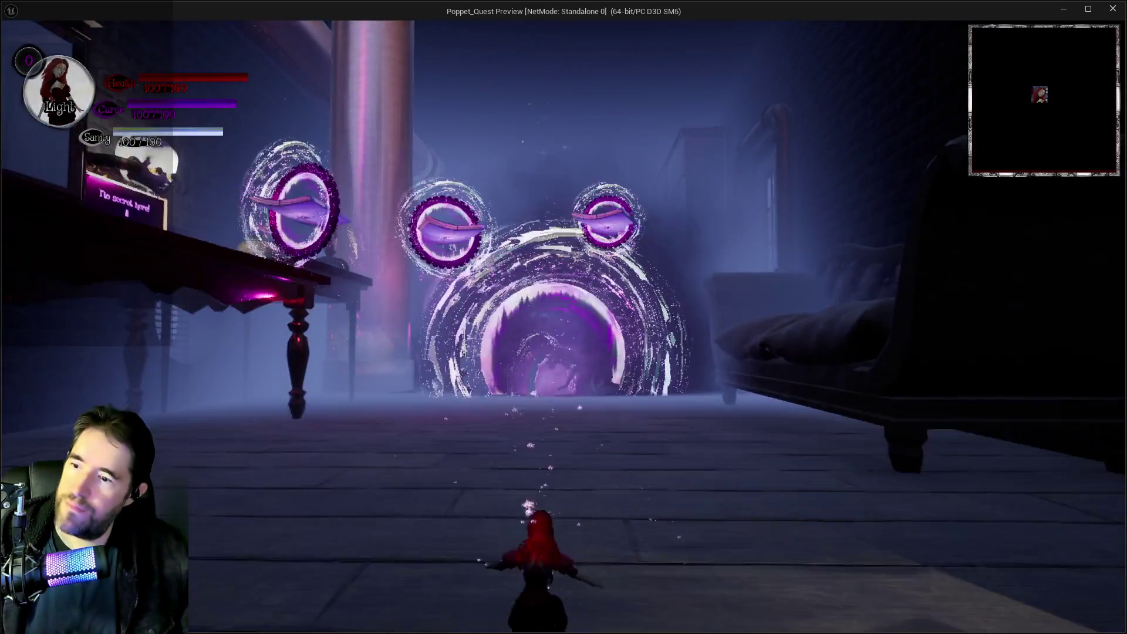
# Step: Open and close the card-slot menu, run the character around the room, then exit the preview
pyautogui.press('Tab')
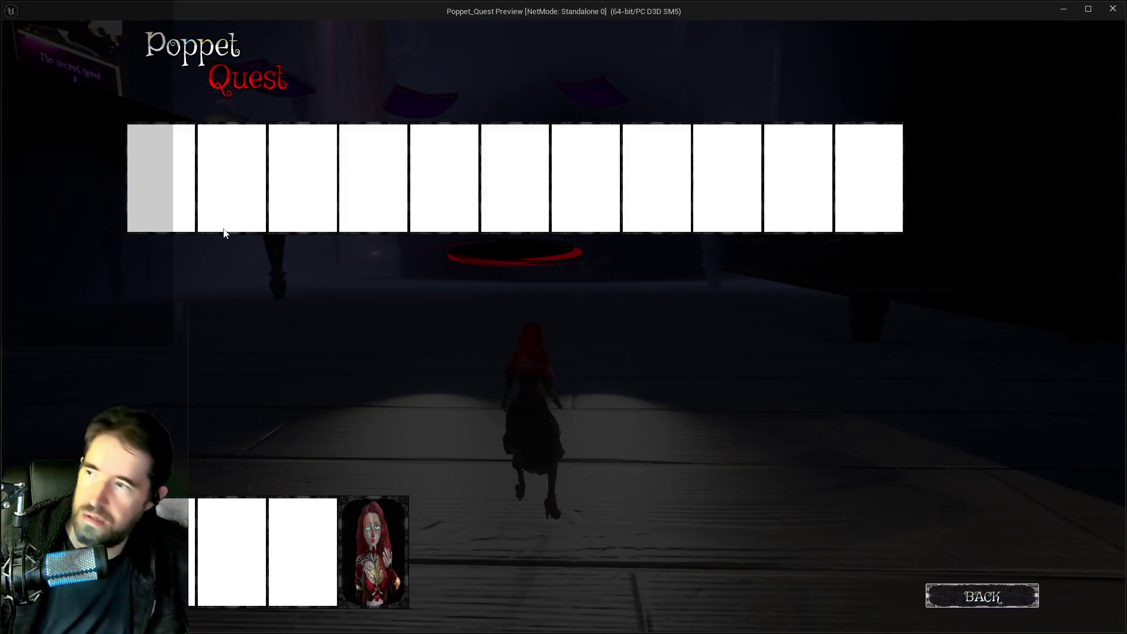
pyautogui.press('Tab')
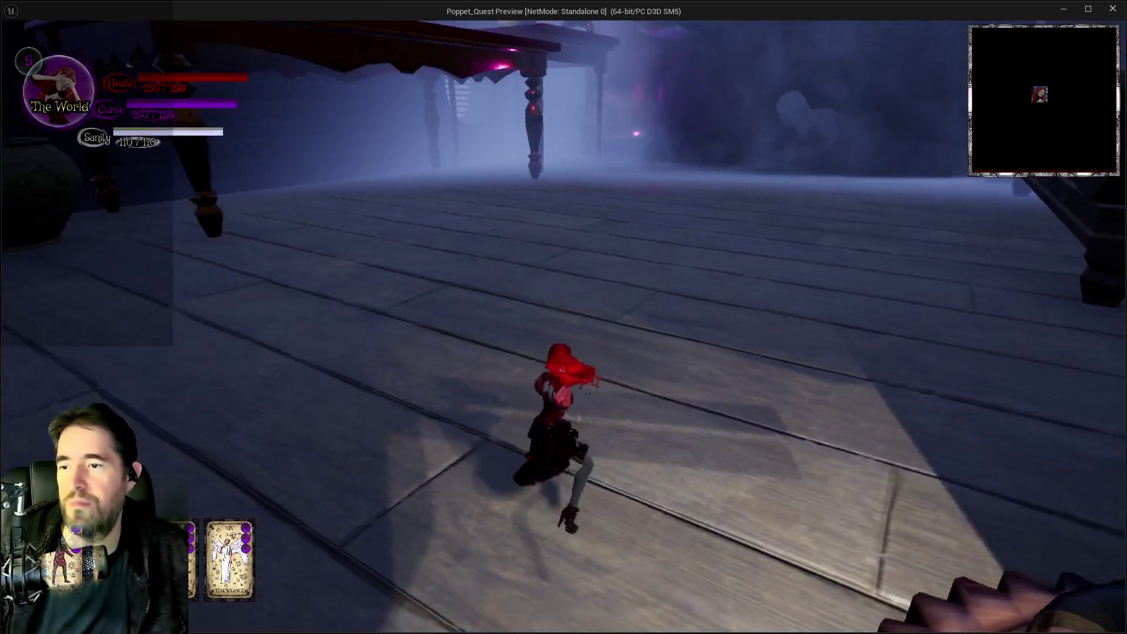
pyautogui.press('w')
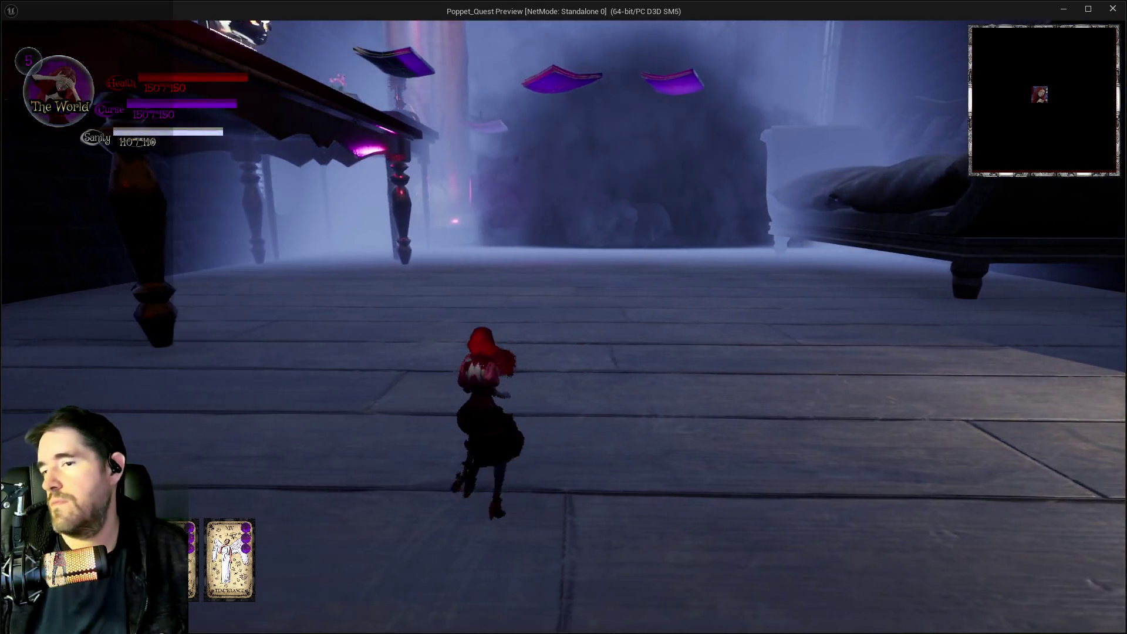
pyautogui.press('w')
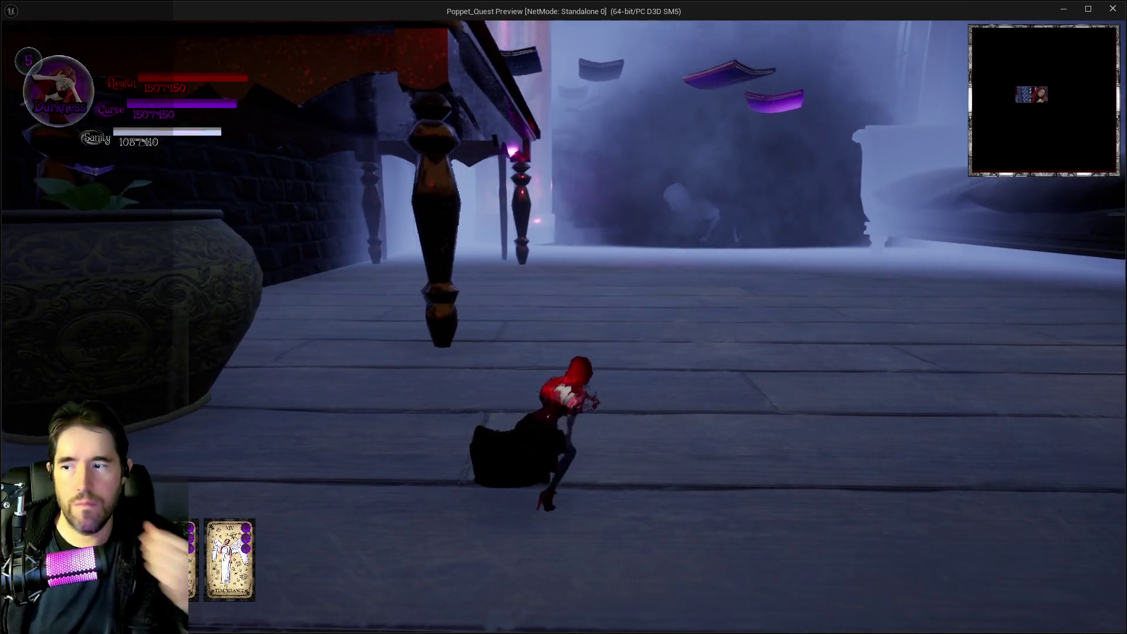
pyautogui.press('w')
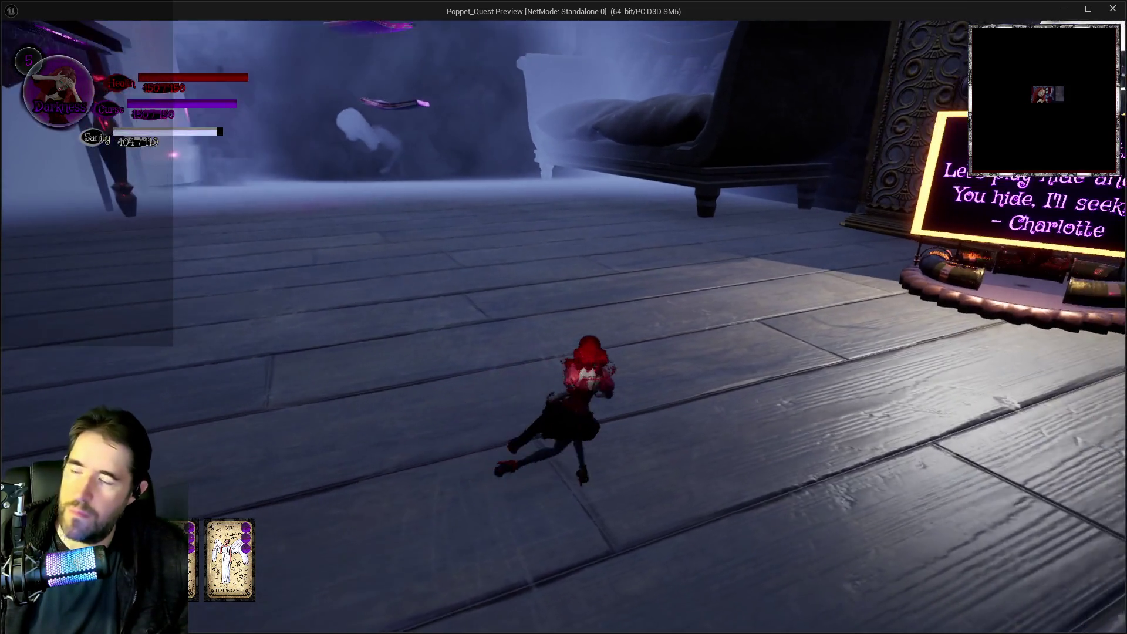
pyautogui.press('w')
pyautogui.press('Escape')
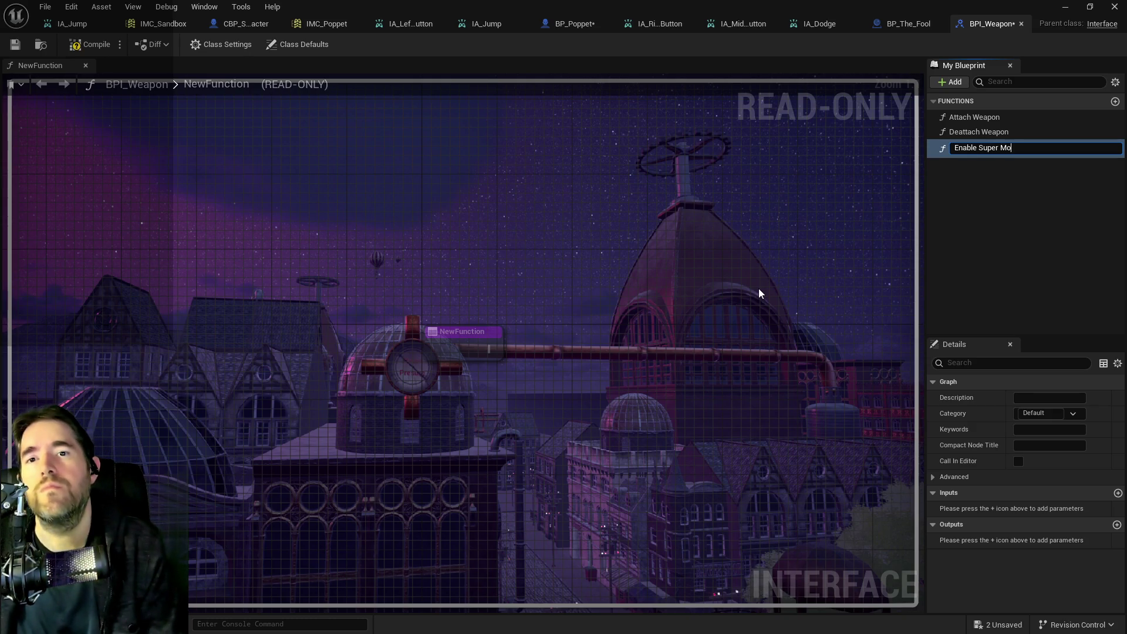
# Step: Name the BPI_Weapon function Enable Super Mode and give it a Boolean input Enable Super?
pyautogui.write('de')
pyautogui.press('Return')
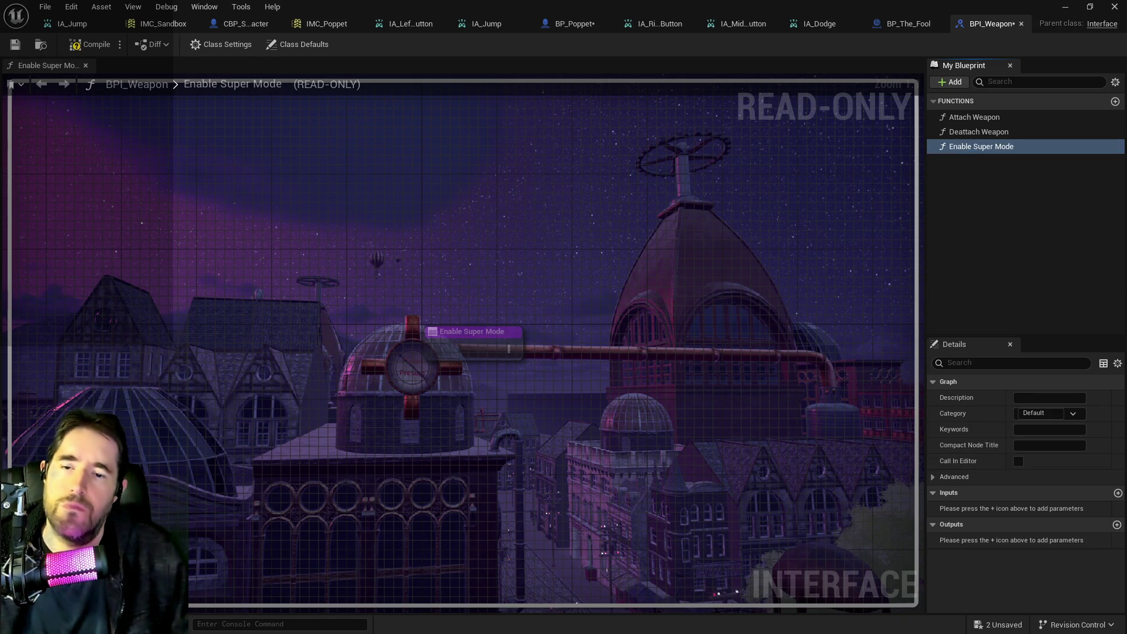
pyautogui.click(1117, 493)
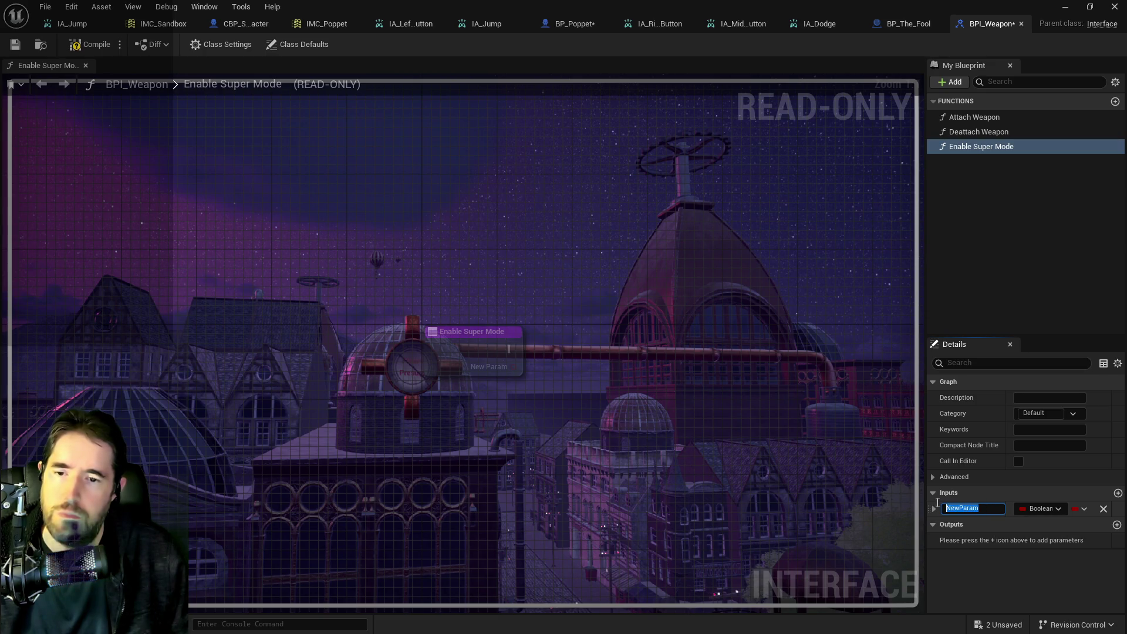
pyautogui.write('Enable Super?')
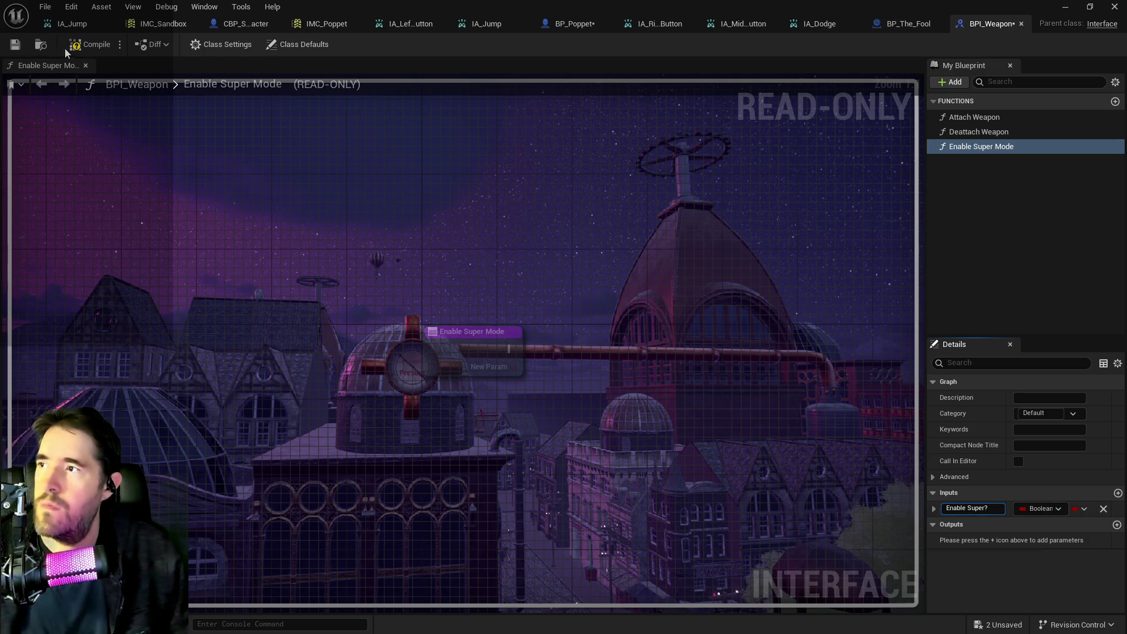
pyautogui.click(75, 44)
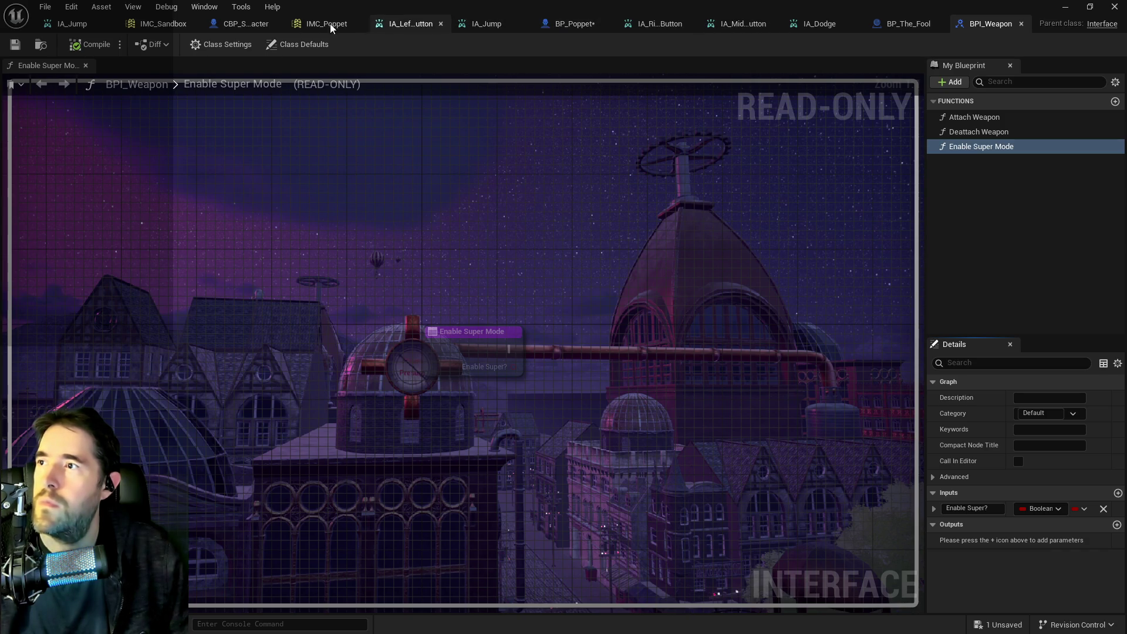
pyautogui.click(903, 25)
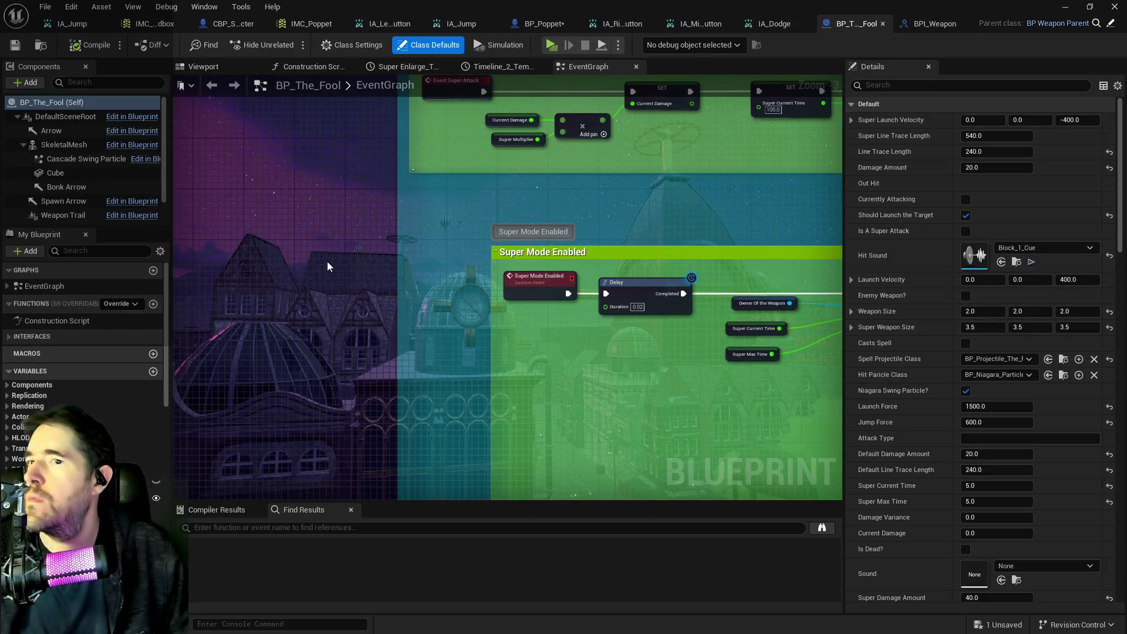
# Step: Add BPI_Weapon to BP_The_Fool's Implemented Interfaces in Class Settings and save the blueprint
pyautogui.click(330, 47)
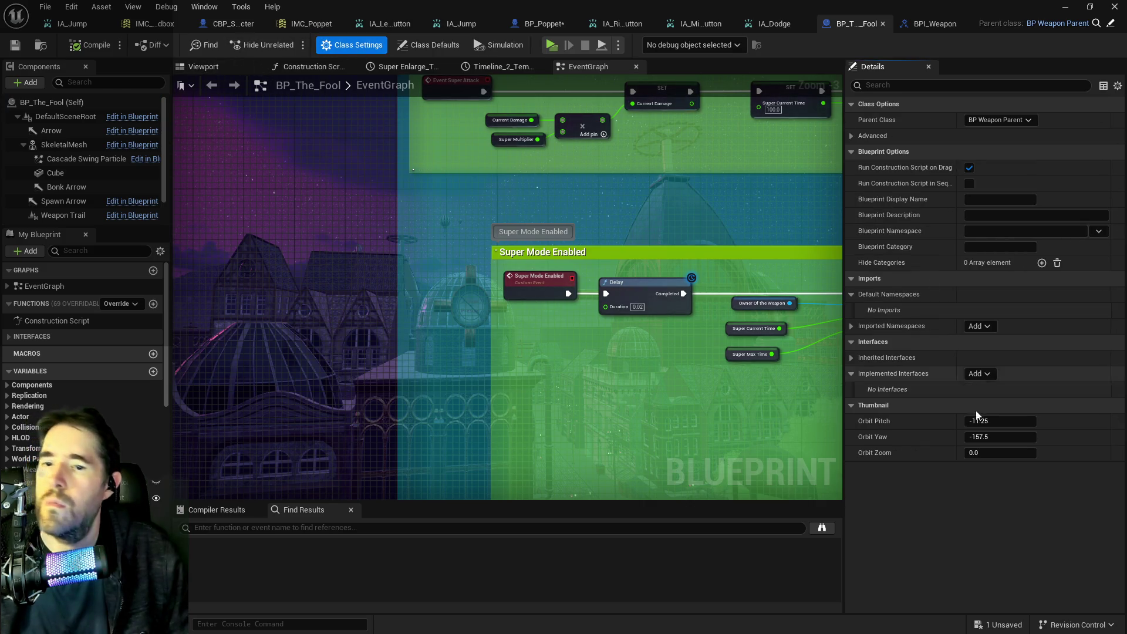
pyautogui.click(978, 376)
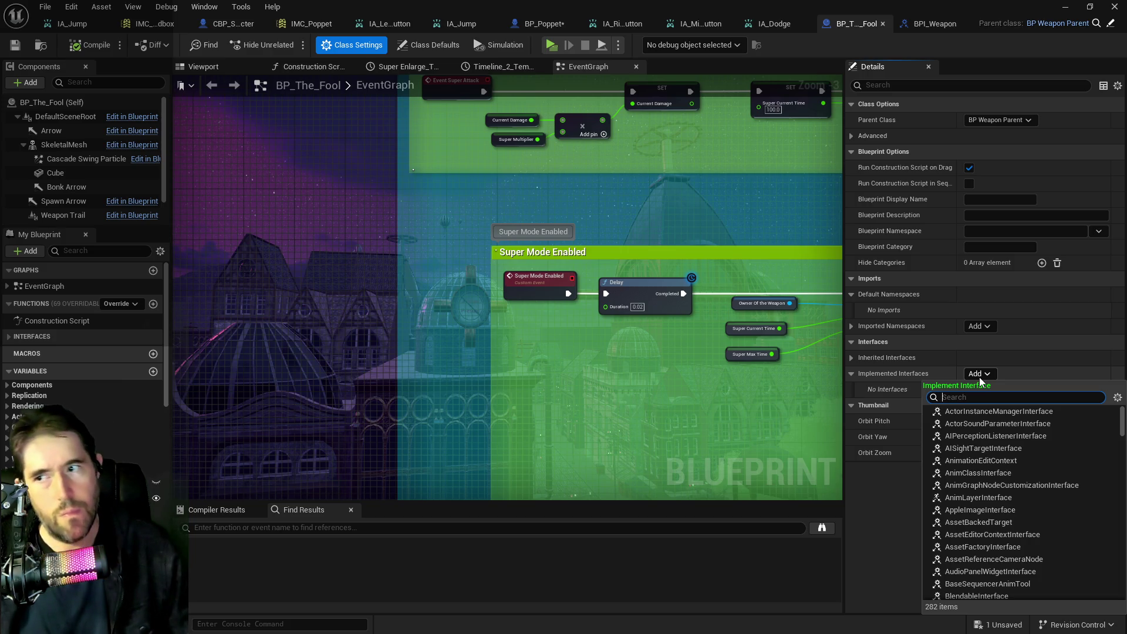
pyautogui.write('bpi we')
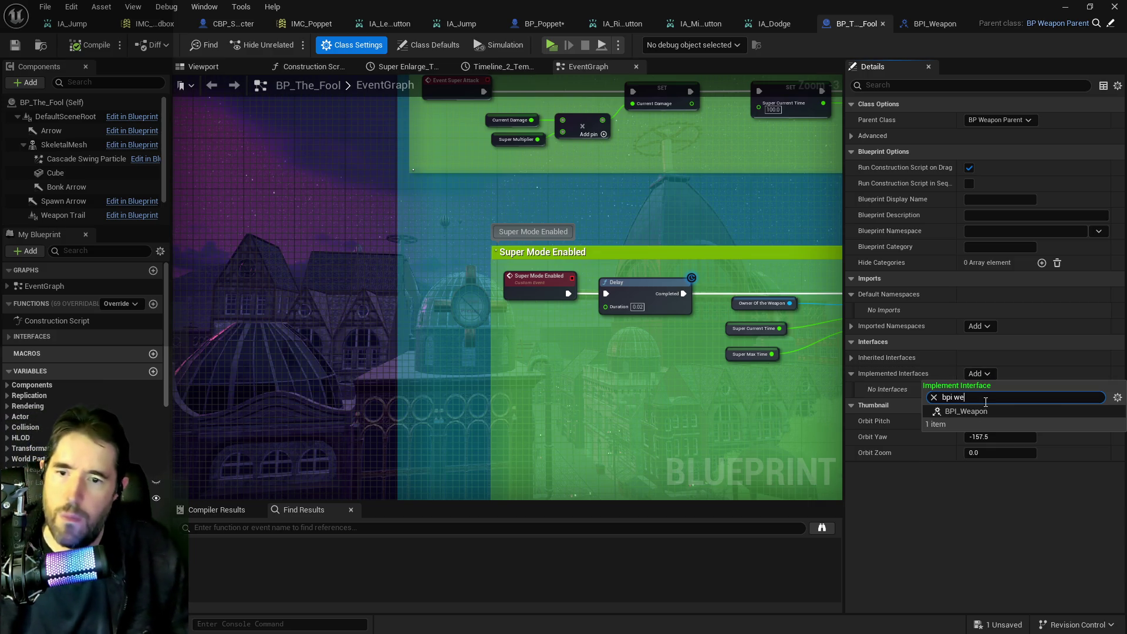
pyautogui.click(974, 411)
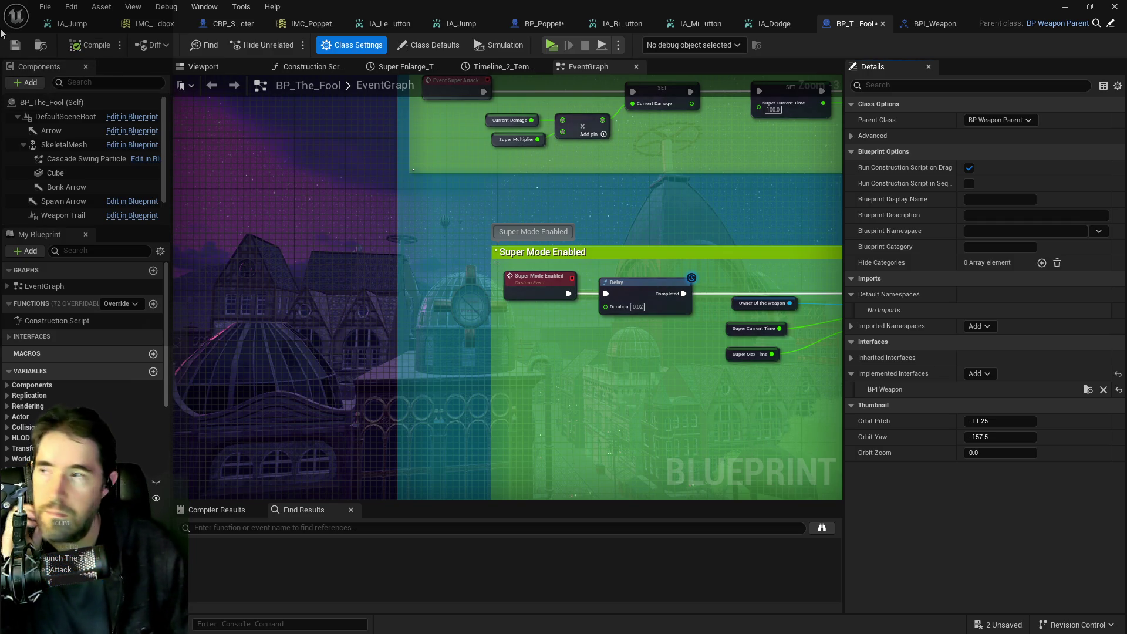
pyautogui.click(20, 47)
pyautogui.rightClick(526, 363)
# Step: Add an Event Enable Super Mode node to BP_The_Fool's event graph
pyautogui.write('enable super')
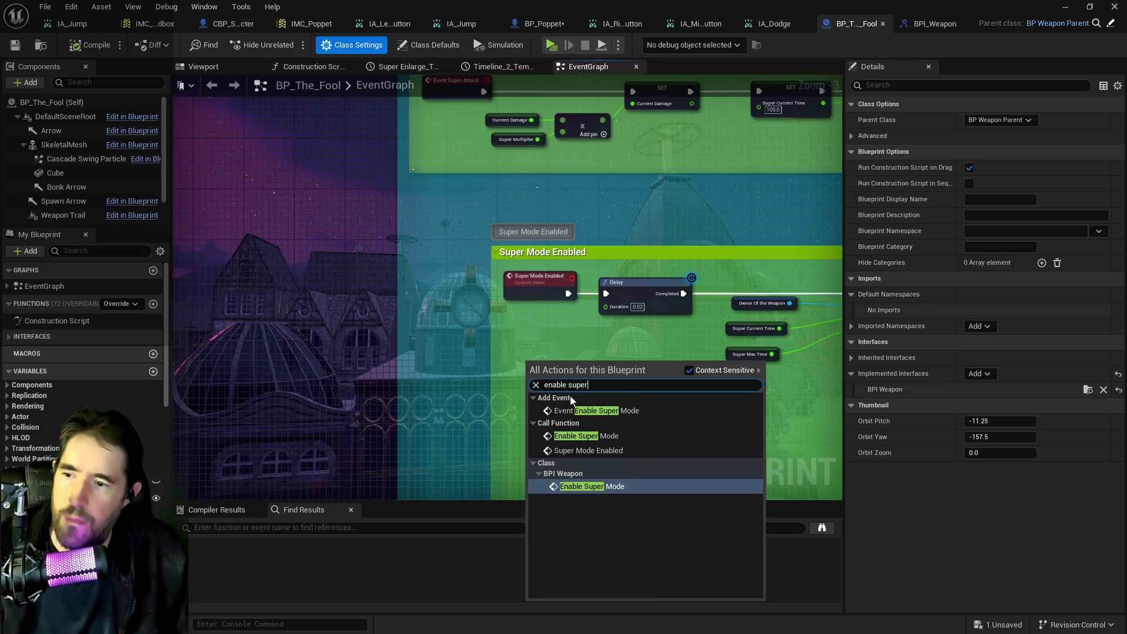
pyautogui.click(604, 487)
pyautogui.moveTo(571, 381)
pyautogui.mouseDown()
pyautogui.moveTo(552, 368)
pyautogui.moveTo(547, 345)
pyautogui.mouseUp()
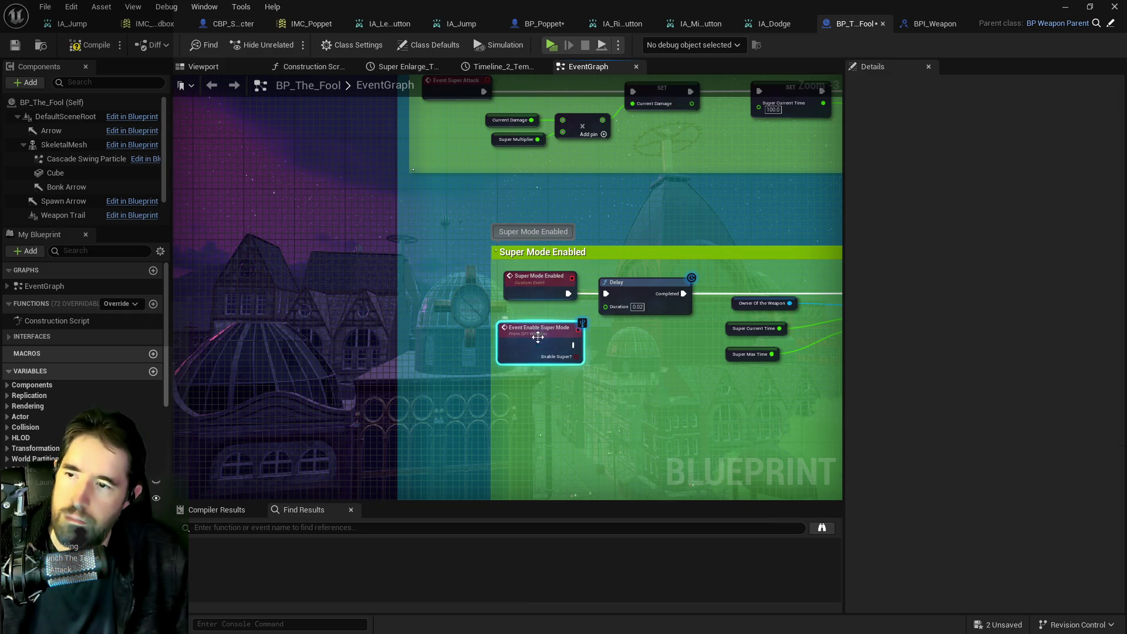
pyautogui.scroll(-3, 508, 385)
pyautogui.scroll(1, 464, 321)
pyautogui.scroll(1, 417, 338)
pyautogui.scroll(2, 483, 338)
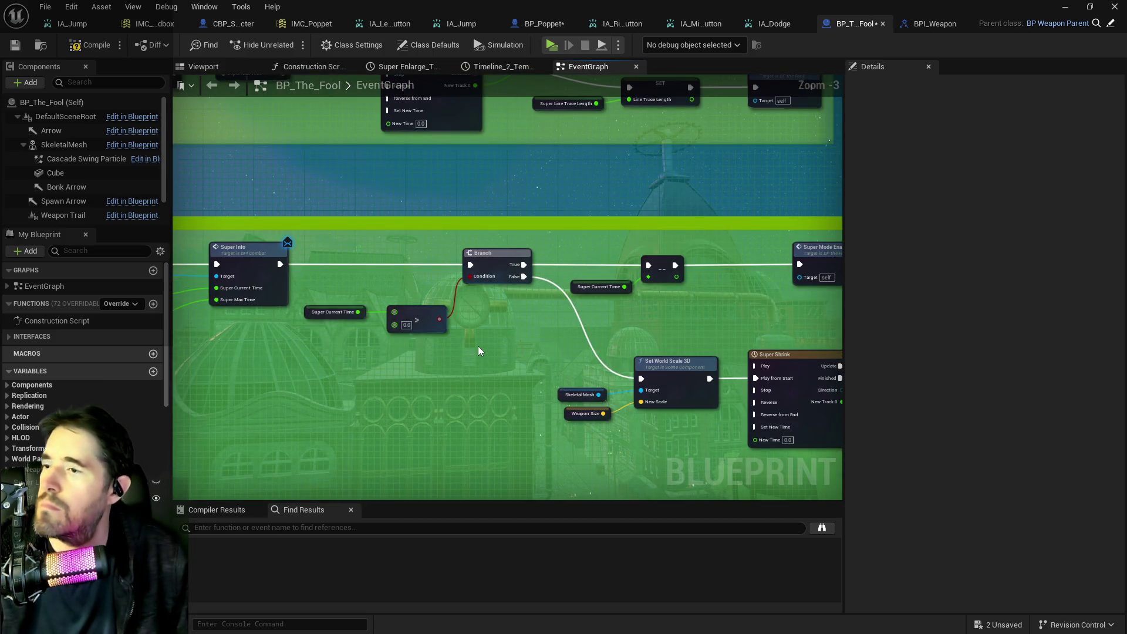
# Step: Pan across the Weapon Appear, Clean Up and Extra Hit comments to find the Super Attack nodes
pyautogui.moveTo(479, 351)
pyautogui.mouseDown()
pyautogui.moveTo(582, 355)
pyautogui.moveTo(428, 334)
pyautogui.moveTo(378, 360)
pyautogui.moveTo(479, 386)
pyautogui.moveTo(478, 341)
pyautogui.moveTo(339, 214)
pyautogui.mouseUp()
pyautogui.scroll(-1, 513, 318)
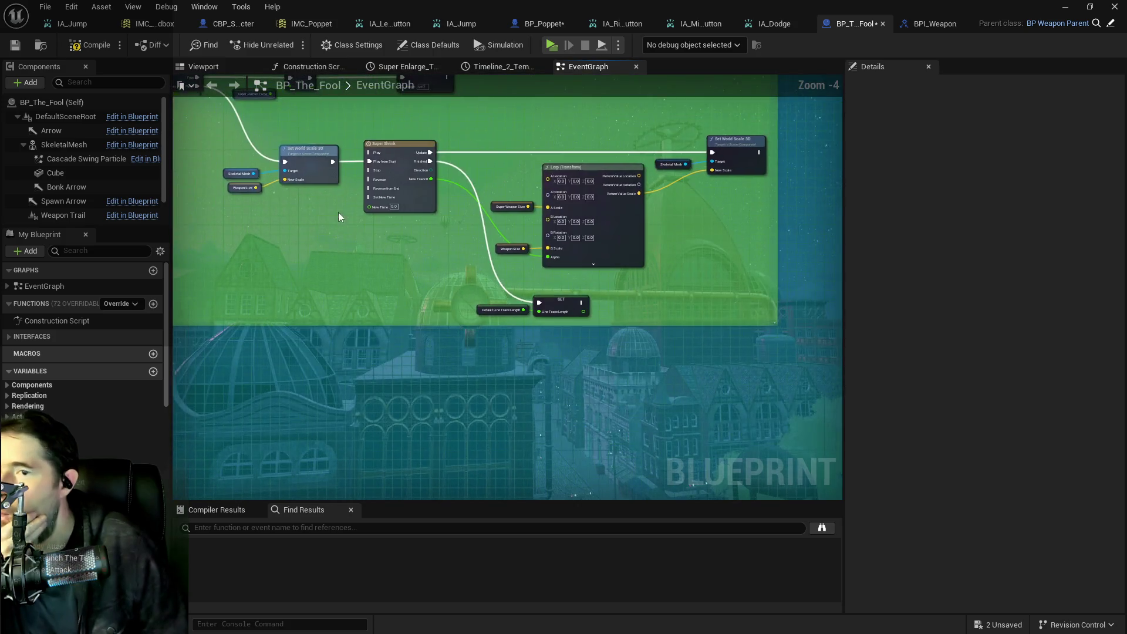
pyautogui.scroll(-3, 388, 274)
pyautogui.moveTo(422, 326)
pyautogui.mouseDown()
pyautogui.moveTo(546, 234)
pyautogui.moveTo(586, 237)
pyautogui.moveTo(209, 332)
pyautogui.mouseUp()
pyautogui.moveTo(365, 287)
pyautogui.mouseDown()
pyautogui.moveTo(418, 387)
pyautogui.moveTo(501, 445)
pyautogui.moveTo(691, 284)
pyautogui.mouseUp()
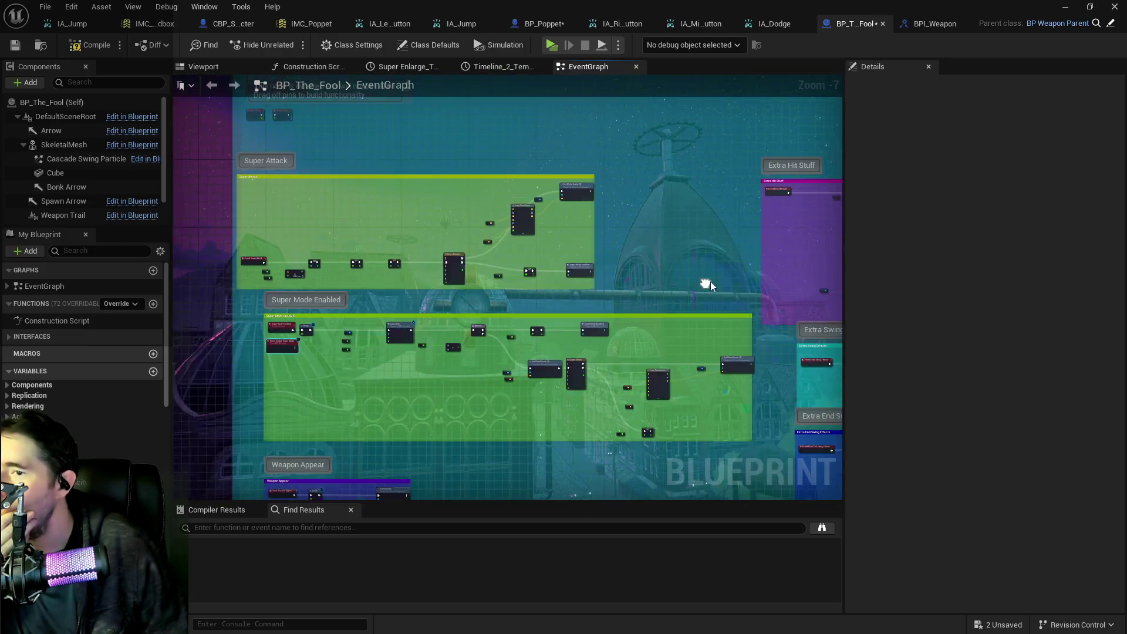
pyautogui.scroll(3, 300, 252)
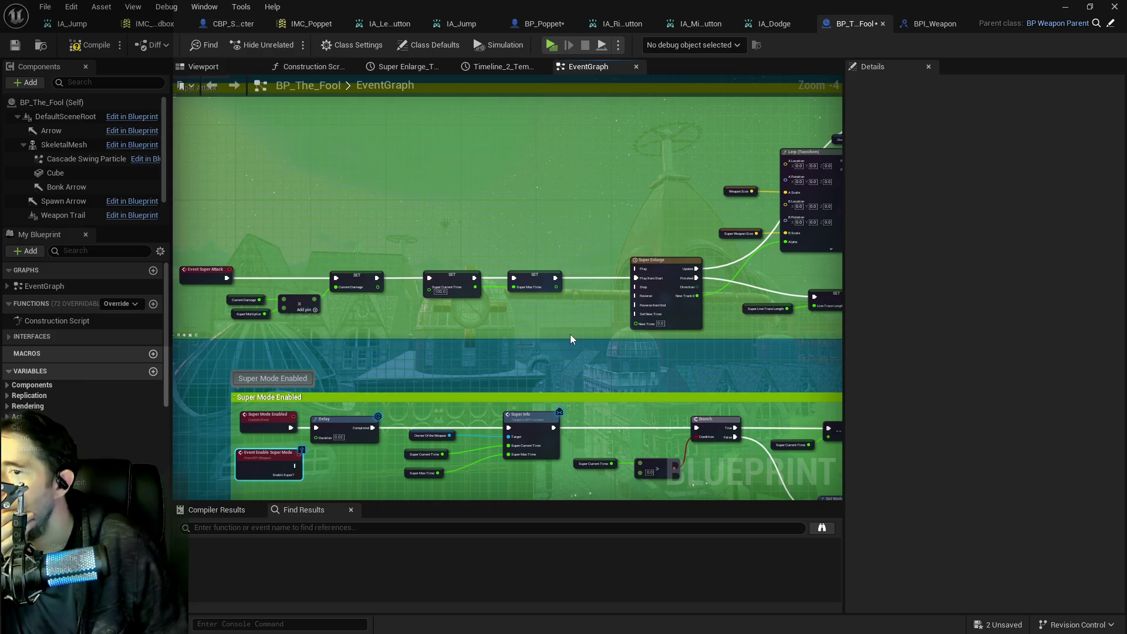
pyautogui.moveTo(570, 333); pyautogui.dragTo(535, 234)
pyautogui.moveTo(501, 269); pyautogui.dragTo(314, 200)
pyautogui.moveTo(500, 319)
pyautogui.mouseDown()
pyautogui.moveTo(428, 329)
pyautogui.moveTo(582, 386)
pyautogui.mouseUp()
# Step: Place Event Enable Super Mode inside the Super Attack group, above Event Super Attack
pyautogui.moveTo(449, 370); pyautogui.dragTo(416, 124)
pyautogui.moveTo(529, 154); pyautogui.dragTo(382, 252)
pyautogui.moveTo(287, 232); pyautogui.dragTo(264, 206)
pyautogui.scroll(1, 381, 253)
pyautogui.moveTo(438, 303); pyautogui.dragTo(409, 305)
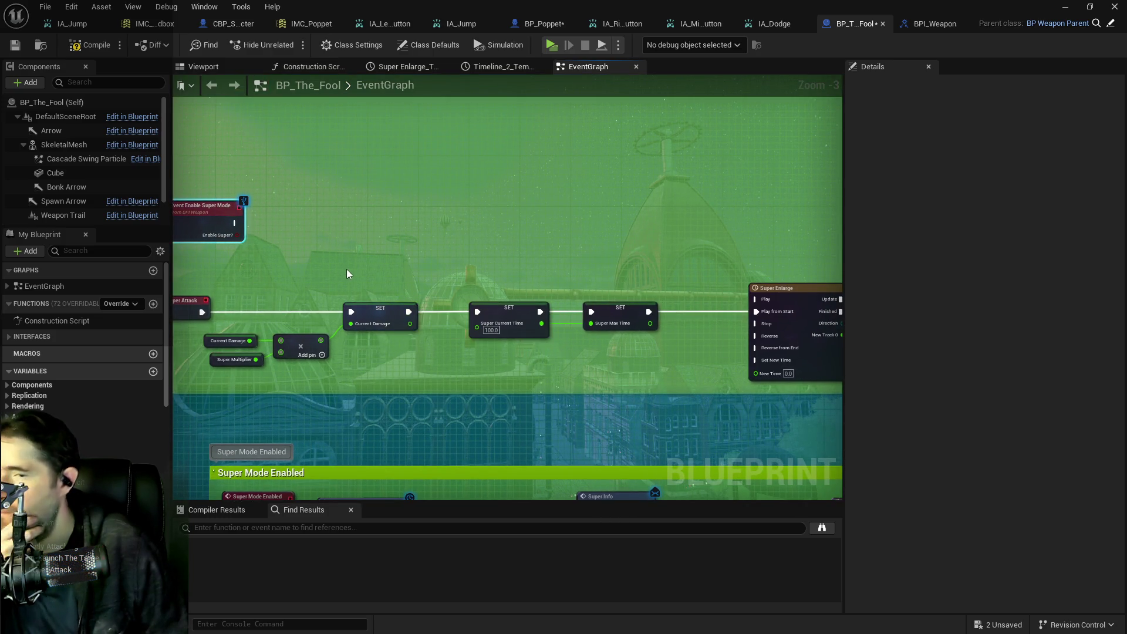
pyautogui.moveTo(273, 232)
pyautogui.mouseDown()
pyautogui.moveTo(243, 233)
pyautogui.moveTo(326, 282)
pyautogui.moveTo(359, 323)
pyautogui.moveTo(239, 229)
pyautogui.moveTo(263, 246)
pyautogui.moveTo(330, 222)
pyautogui.mouseUp()
pyautogui.press('Escape')
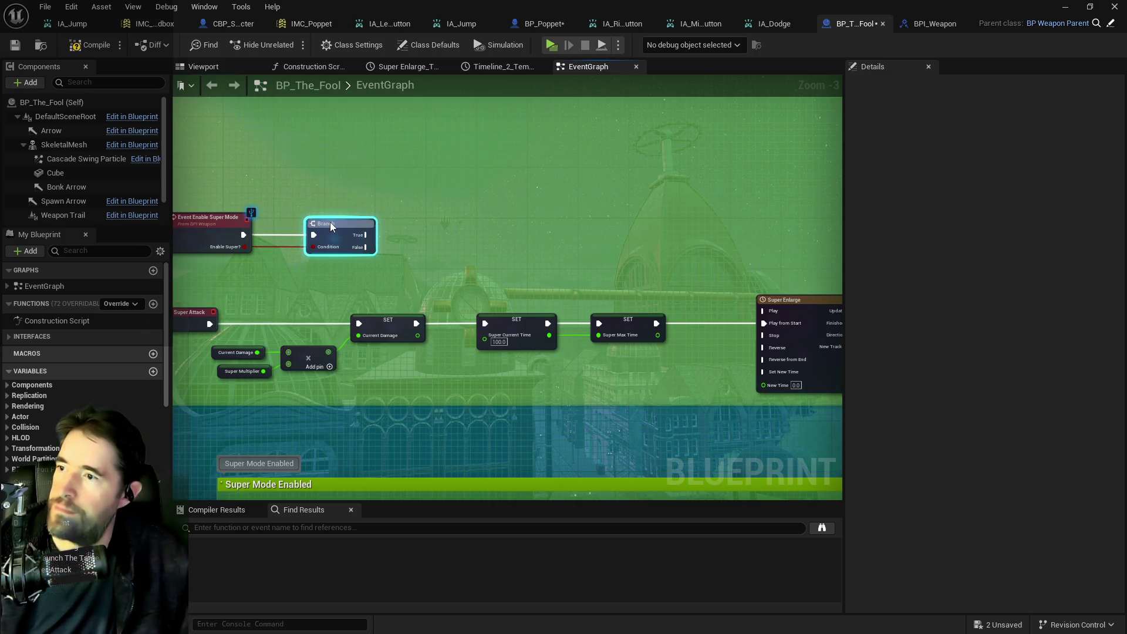
# Step: Wire the Branch's True pin to the Current Damage SET and move those nodes up beside it
pyautogui.moveTo(484, 253); pyautogui.dragTo(450, 249)
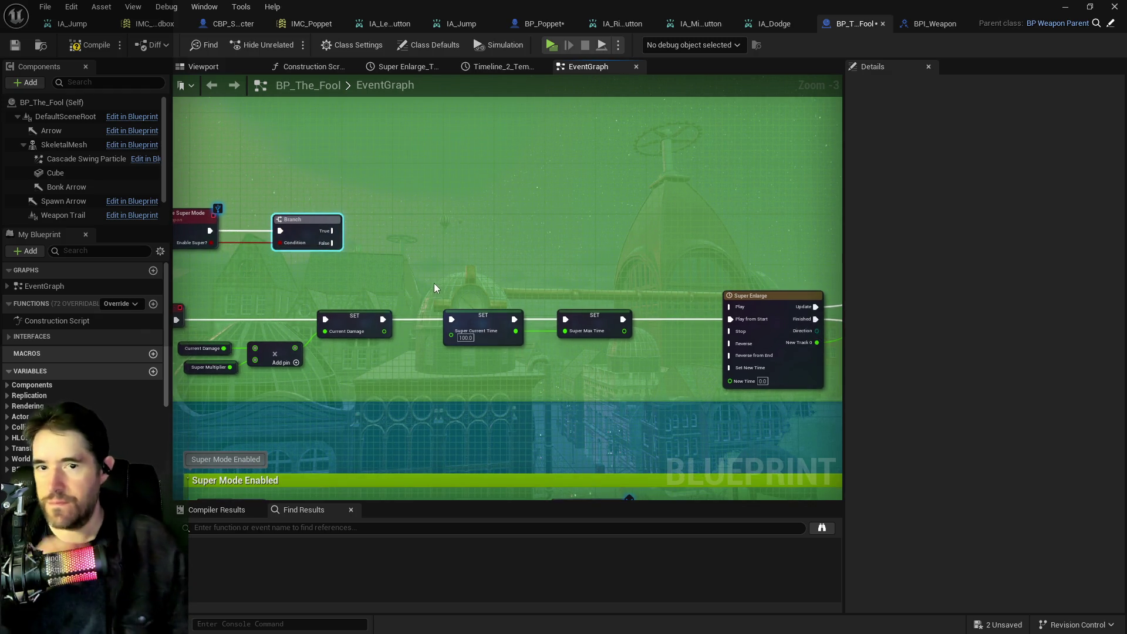
pyautogui.moveTo(343, 287)
pyautogui.mouseDown()
pyautogui.moveTo(324, 287)
pyautogui.moveTo(436, 283)
pyautogui.mouseUp()
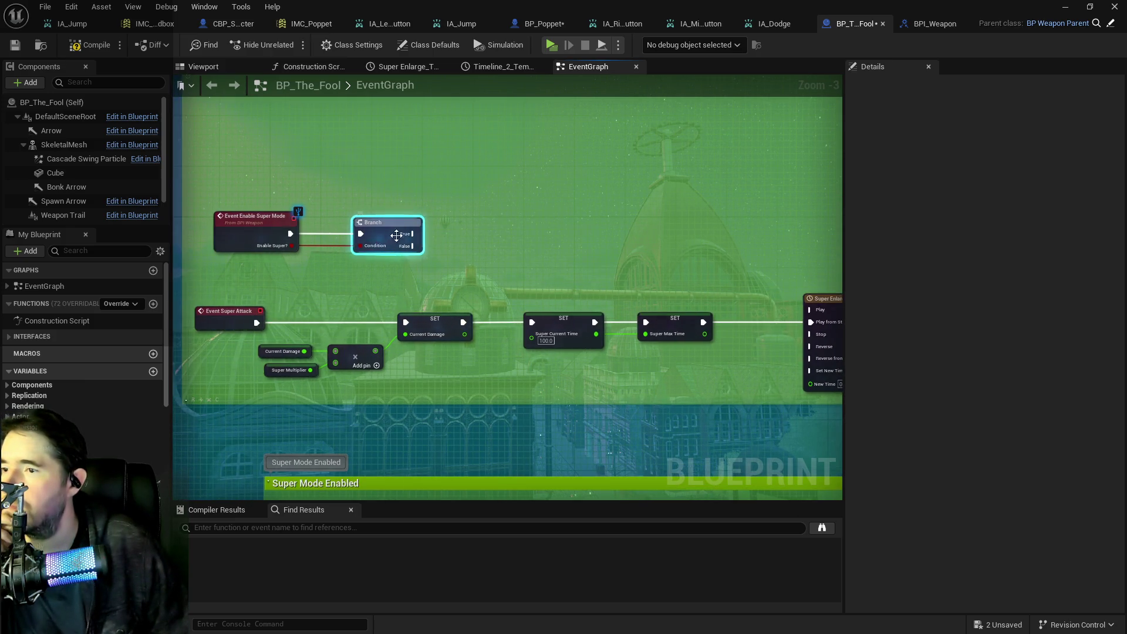
pyautogui.moveTo(409, 236)
pyautogui.mouseDown()
pyautogui.moveTo(422, 262)
pyautogui.moveTo(385, 319)
pyautogui.moveTo(406, 322)
pyautogui.moveTo(417, 298)
pyautogui.mouseUp()
pyautogui.moveTo(269, 302)
pyautogui.mouseDown()
pyautogui.moveTo(322, 288)
pyautogui.moveTo(459, 378)
pyautogui.mouseUp()
pyautogui.moveTo(469, 314)
pyautogui.mouseDown()
pyautogui.moveTo(638, 213)
pyautogui.moveTo(659, 219)
pyautogui.mouseUp()
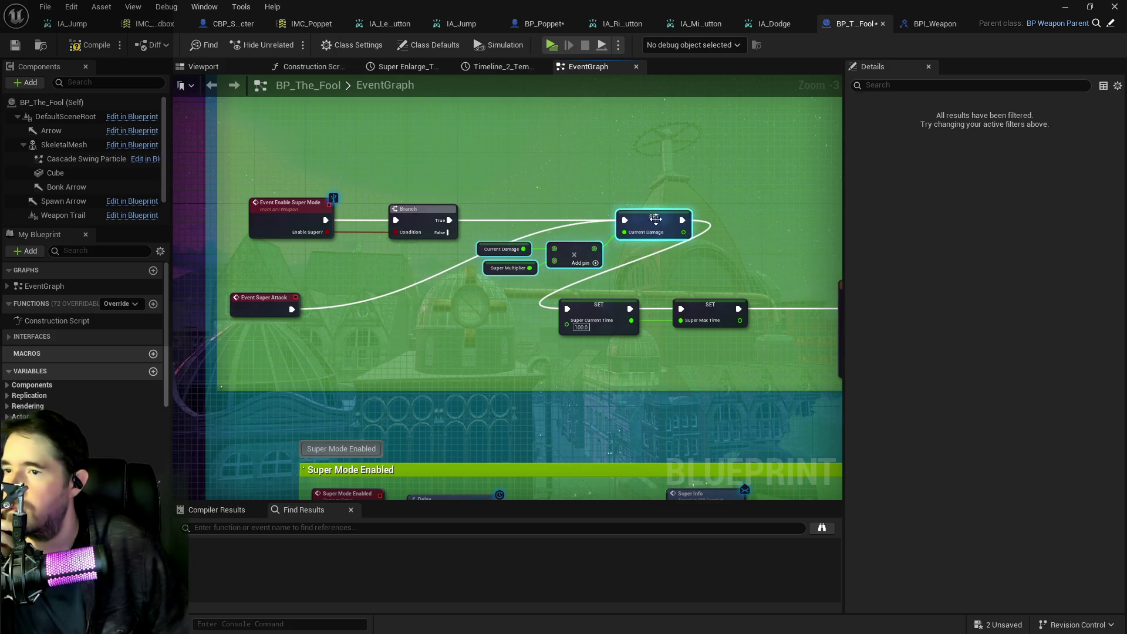
# Step: Select the Super Current Time, Super Max Time and Super Enlarge nodes, then view Extra Swing and Weapon Levels
pyautogui.scroll(-1, 660, 219)
pyautogui.moveTo(415, 282); pyautogui.dragTo(658, 348)
pyautogui.moveTo(368, 283); pyautogui.dragTo(511, 268)
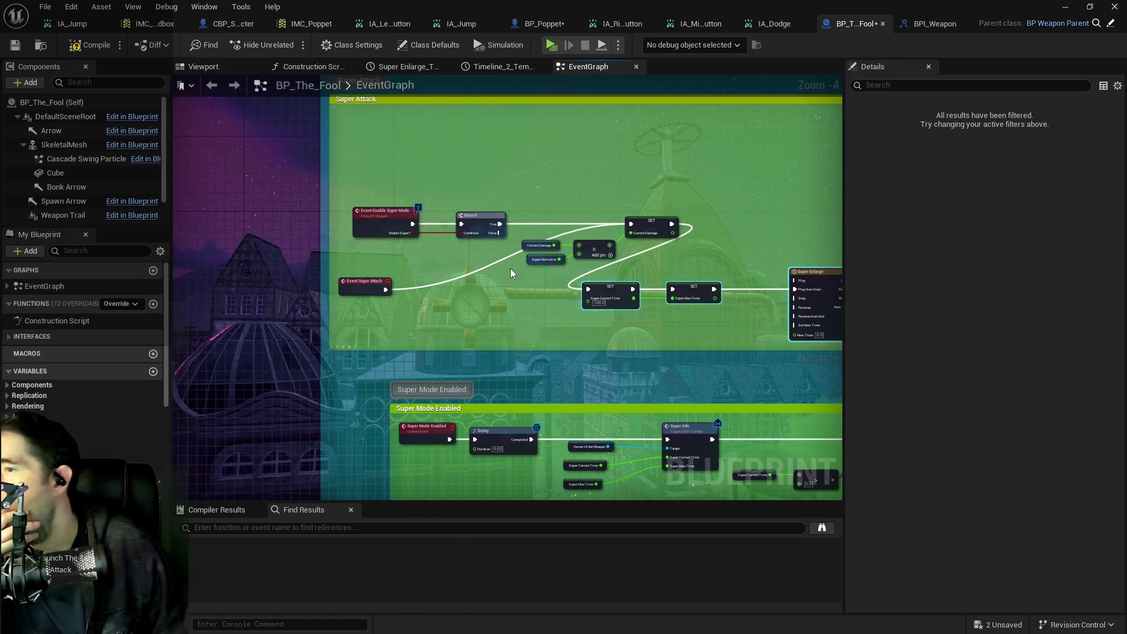
pyautogui.scroll(-5, 455, 350)
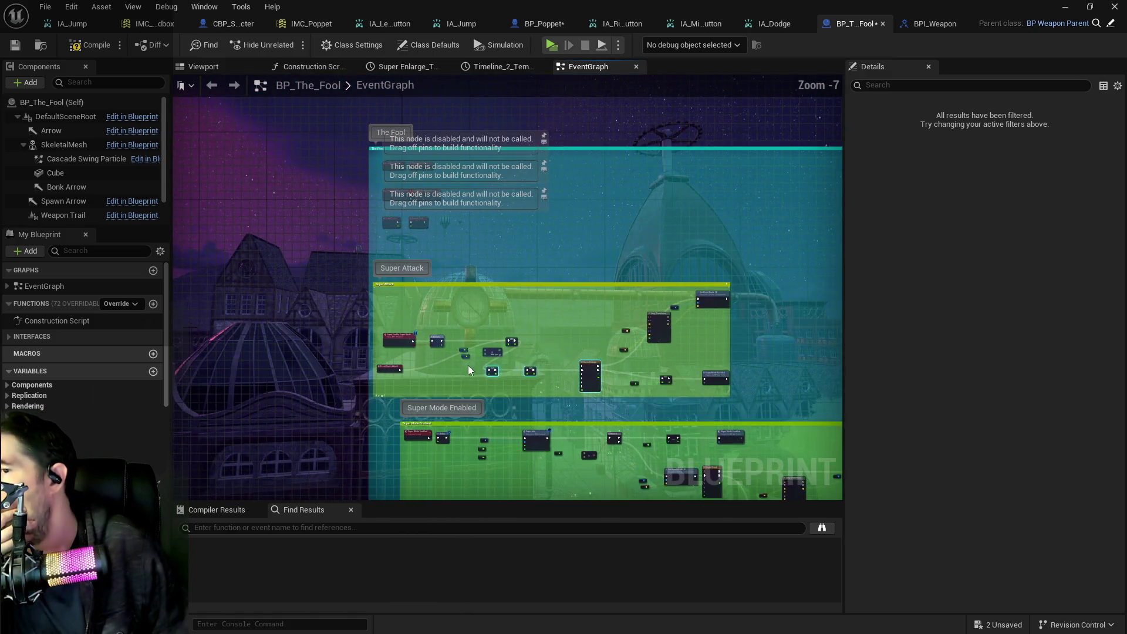
pyautogui.scroll(2, 294, 133)
pyautogui.moveTo(610, 300); pyautogui.dragTo(308, 298)
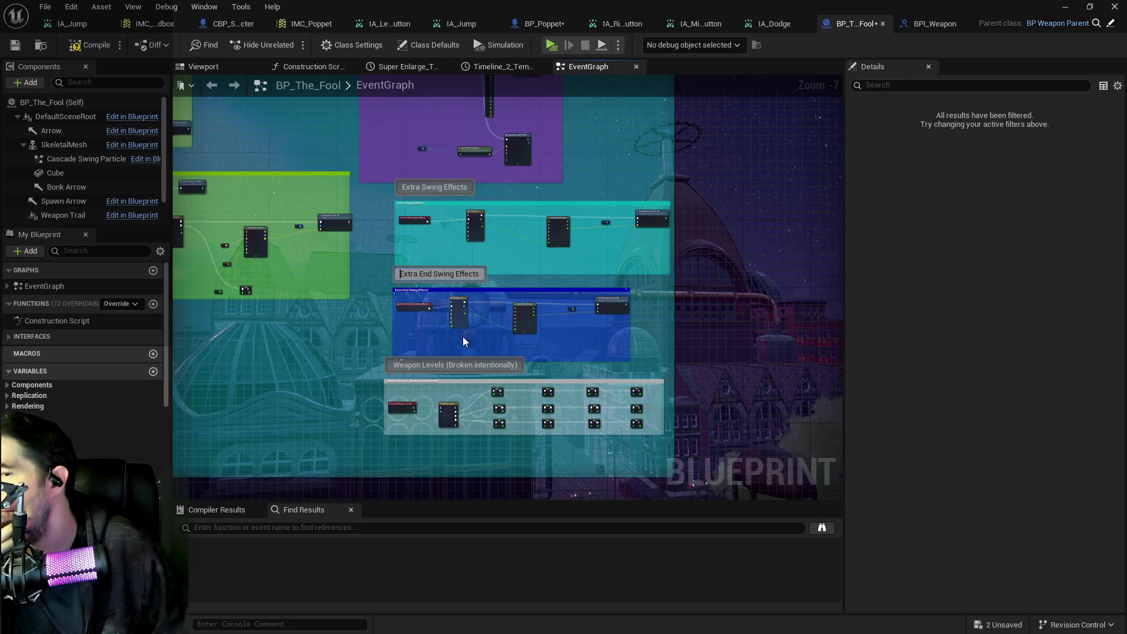
pyautogui.scroll(3, 382, 287)
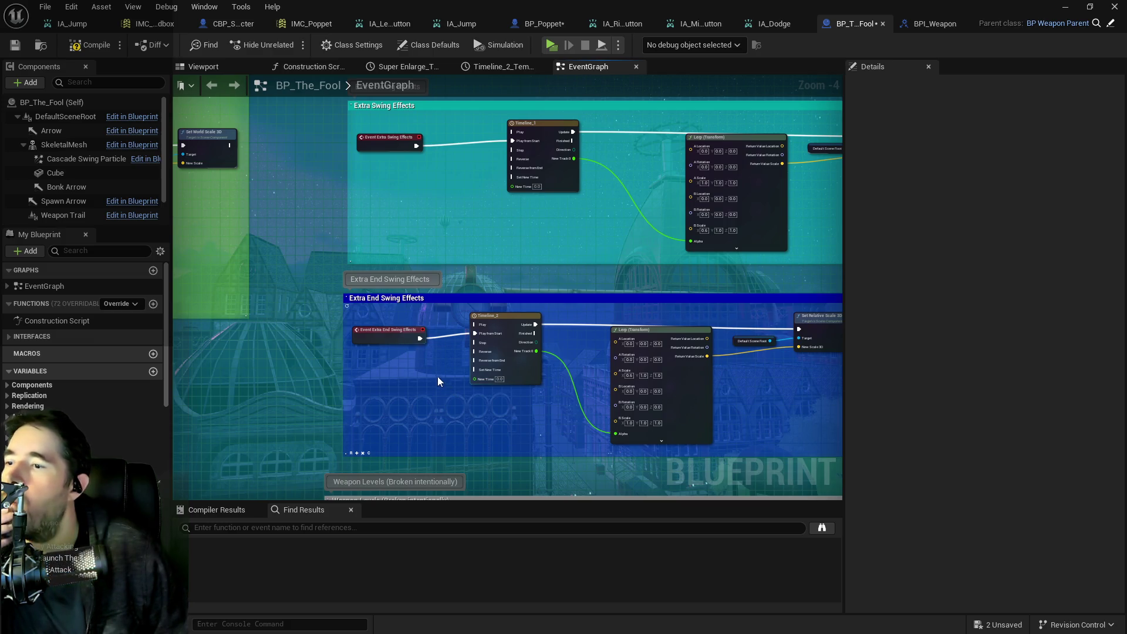
pyautogui.moveTo(396, 351); pyautogui.dragTo(400, 426)
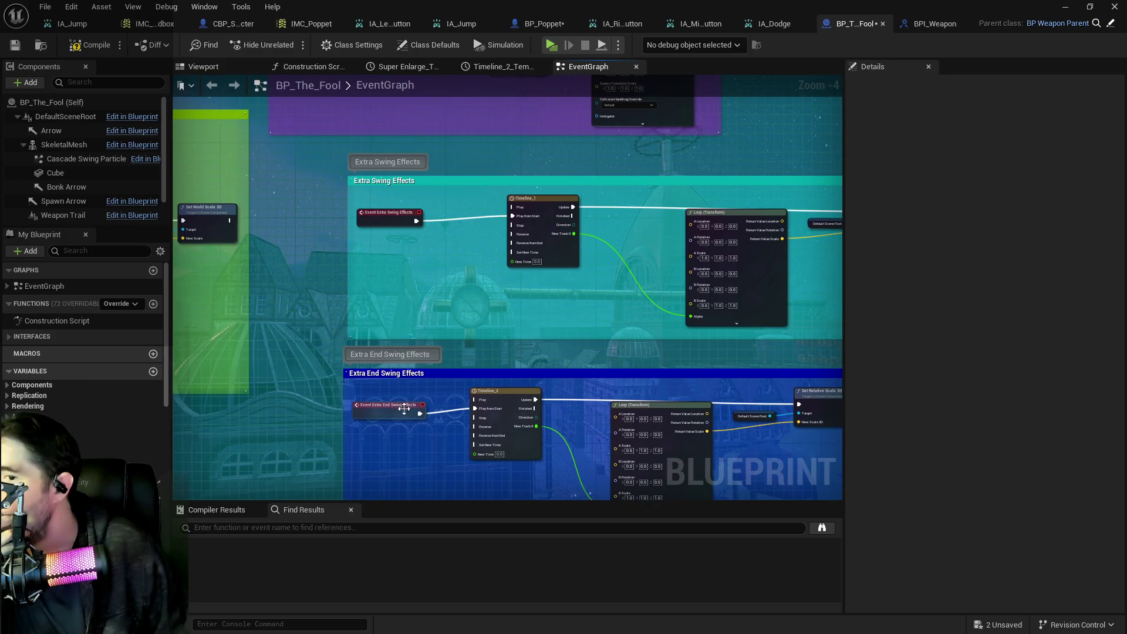
pyautogui.moveTo(431, 297)
pyautogui.mouseDown()
pyautogui.moveTo(415, 375)
pyautogui.moveTo(237, 339)
pyautogui.moveTo(276, 383)
pyautogui.moveTo(463, 361)
pyautogui.moveTo(430, 483)
pyautogui.mouseUp()
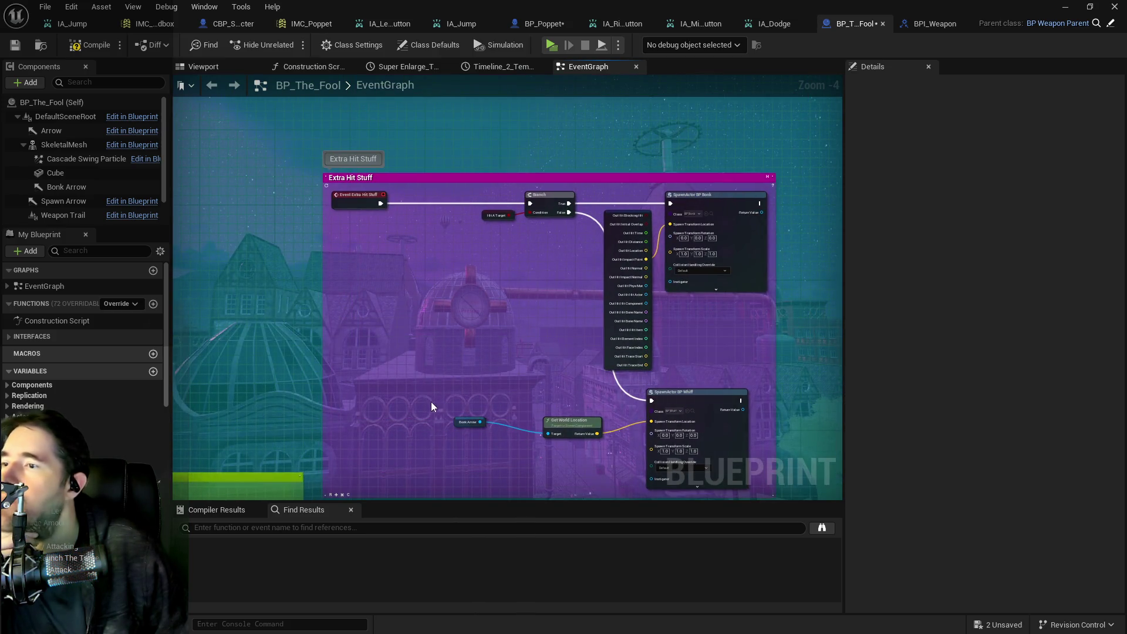
pyautogui.scroll(-2, 491, 368)
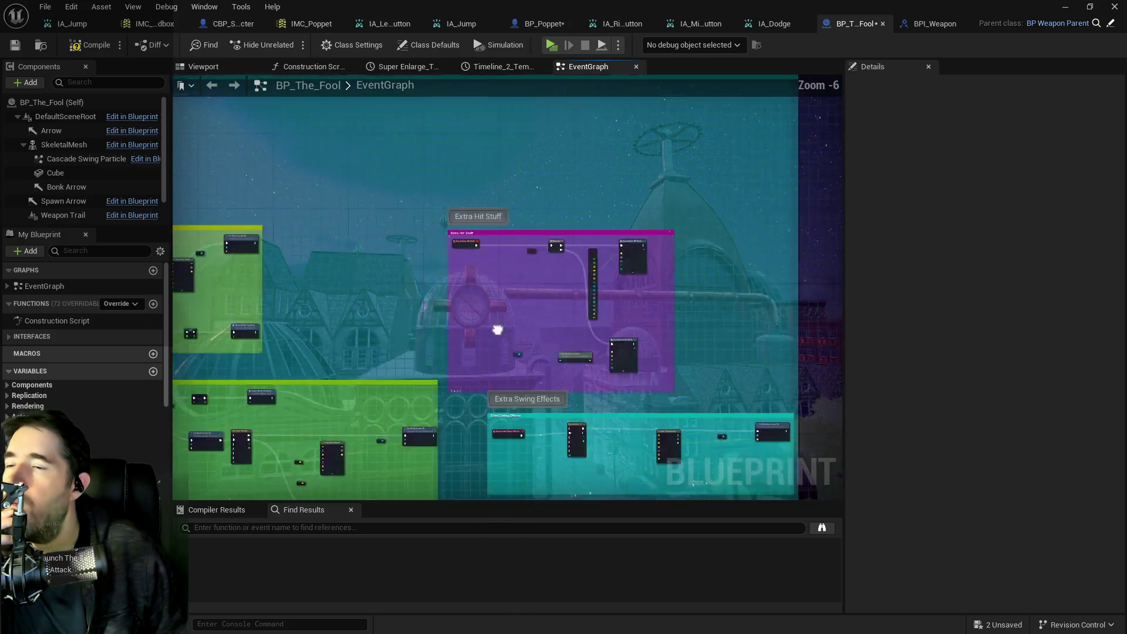
pyautogui.moveTo(471, 342); pyautogui.dragTo(583, 291)
pyautogui.moveTo(492, 341)
pyautogui.mouseDown()
pyautogui.moveTo(468, 254)
pyautogui.moveTo(495, 199)
pyautogui.moveTo(460, 319)
pyautogui.moveTo(436, 234)
pyautogui.mouseUp()
pyautogui.moveTo(409, 275); pyautogui.dragTo(436, 305)
pyautogui.scroll(3, 440, 329)
pyautogui.moveTo(517, 387)
pyautogui.mouseDown()
pyautogui.moveTo(458, 346)
pyautogui.moveTo(411, 291)
pyautogui.mouseUp()
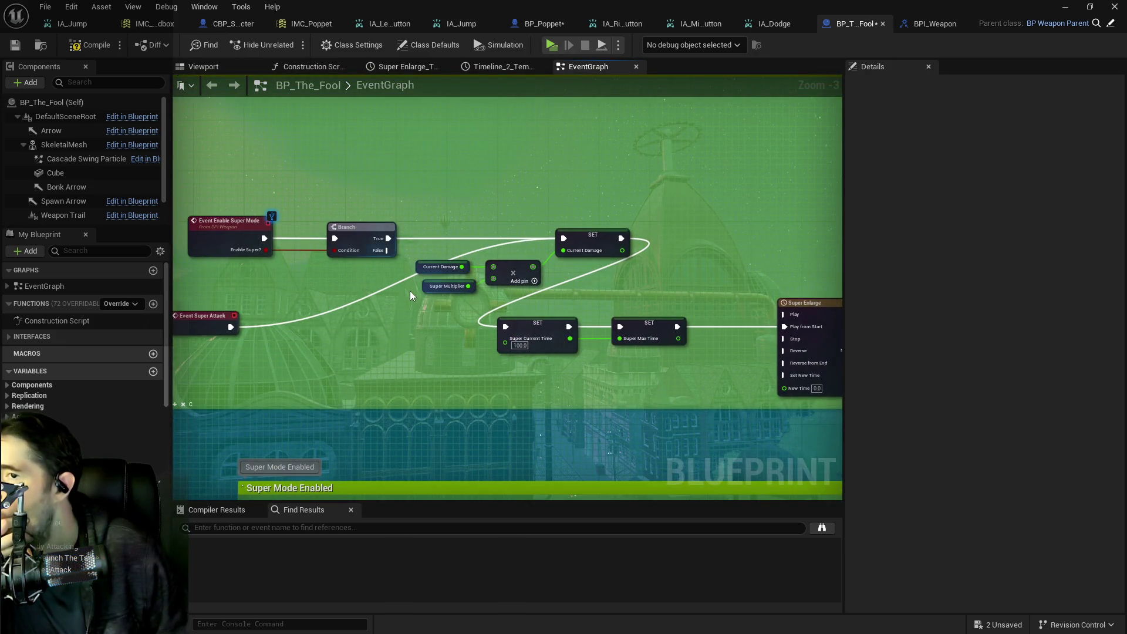
# Step: Pan and zoom to center the Sticky Check gameplay tag nodes
pyautogui.scroll(-1, 417, 329)
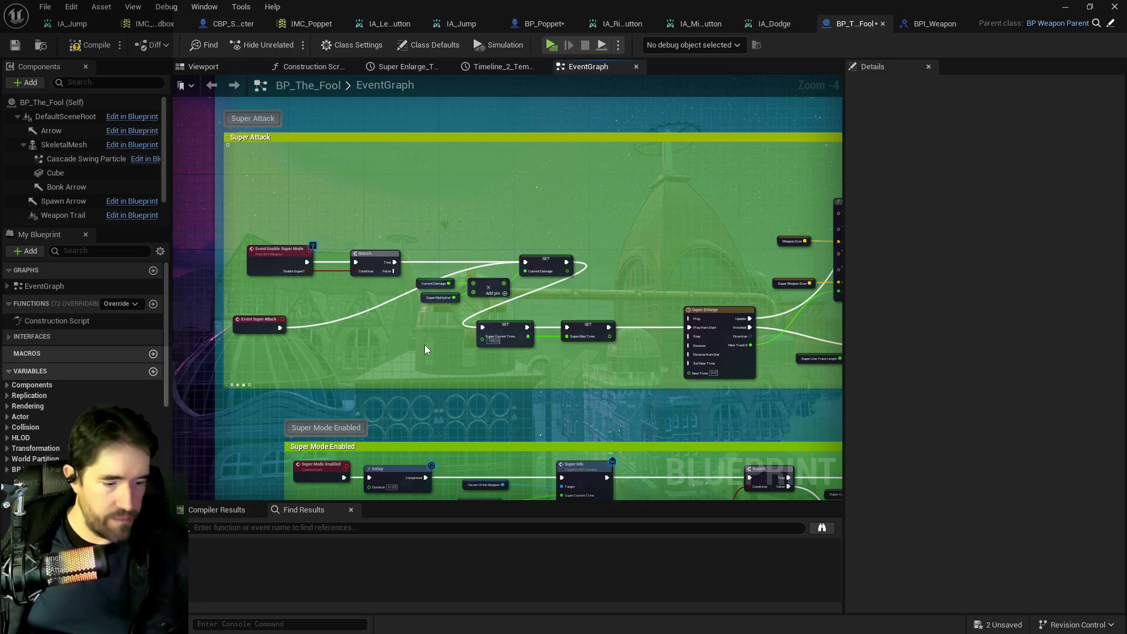
pyautogui.moveTo(388, 351); pyautogui.dragTo(340, 305)
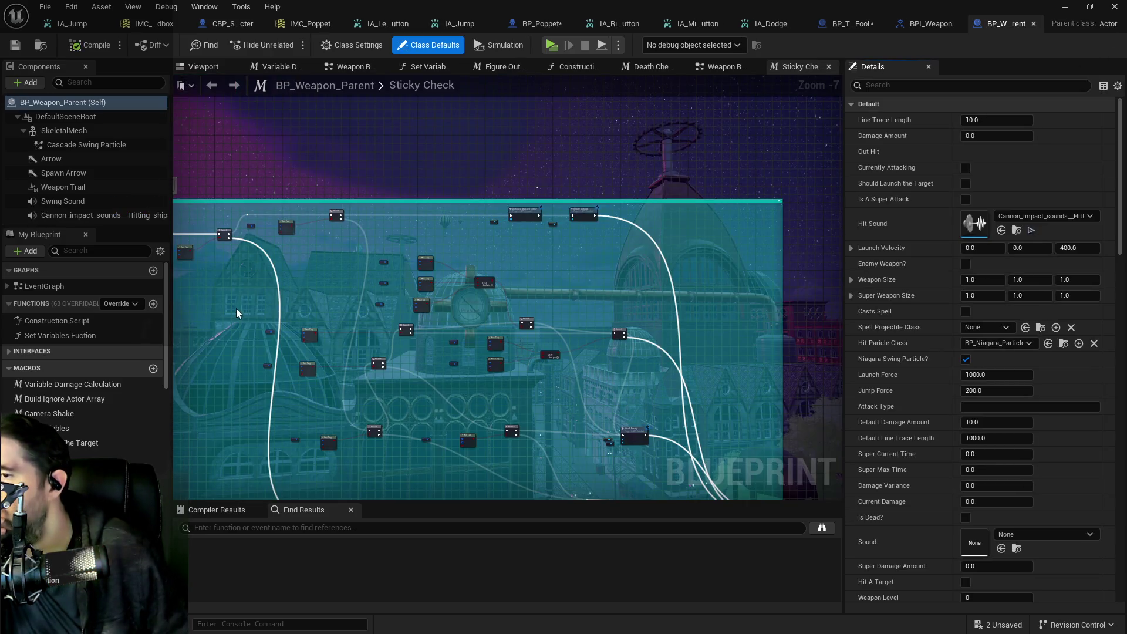
pyautogui.moveTo(236, 308)
pyautogui.mouseDown()
pyautogui.moveTo(247, 297)
pyautogui.moveTo(671, 277)
pyautogui.moveTo(402, 241)
pyautogui.moveTo(357, 218)
pyautogui.moveTo(421, 118)
pyautogui.mouseUp()
pyautogui.scroll(2, 389, 204)
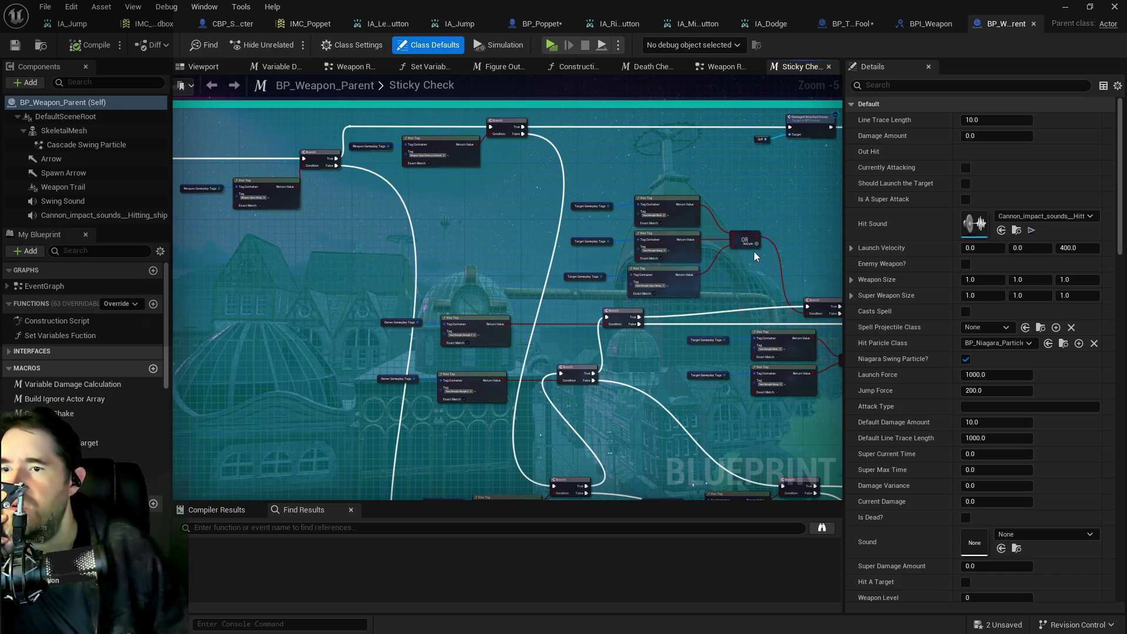
pyautogui.scroll(3, 610, 250)
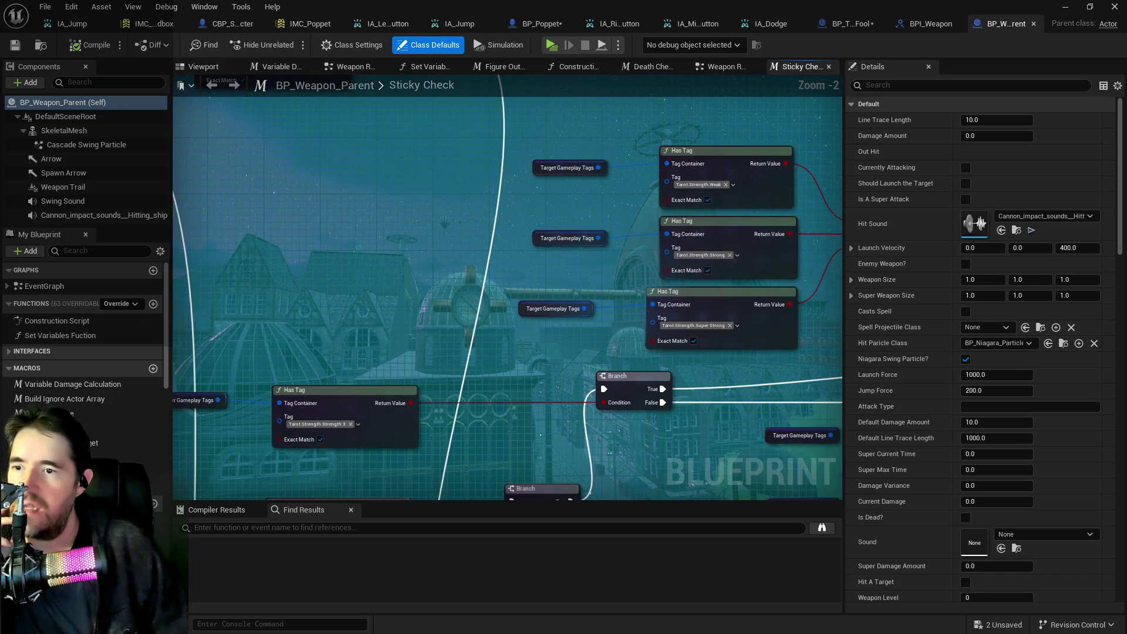
pyautogui.moveTo(603, 285); pyautogui.dragTo(551, 229)
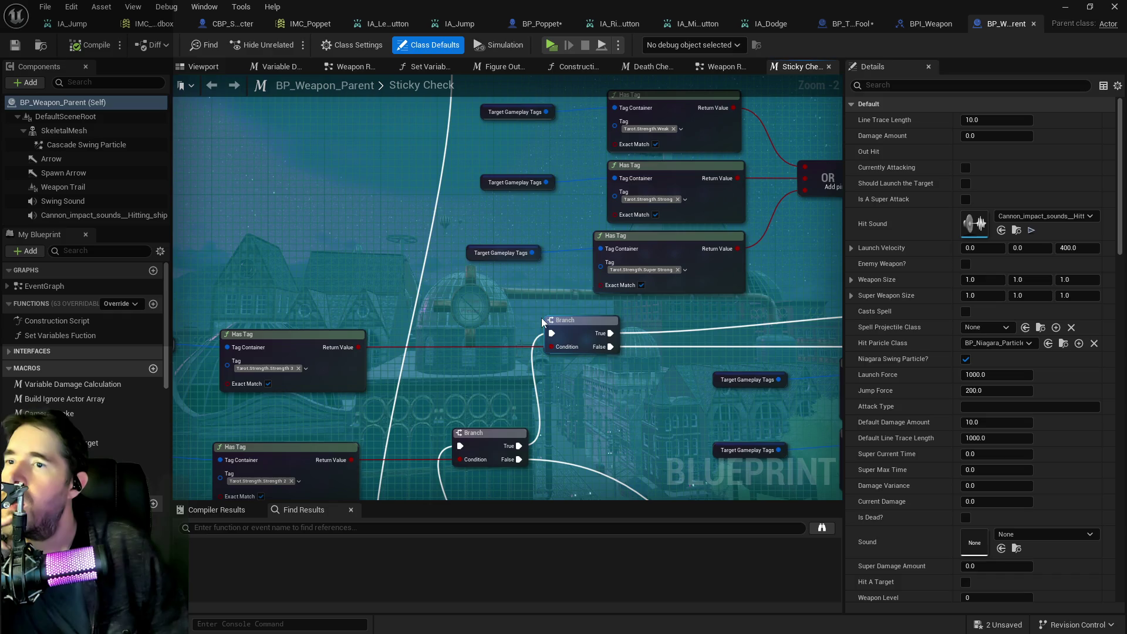
pyautogui.scroll(-2, 533, 336)
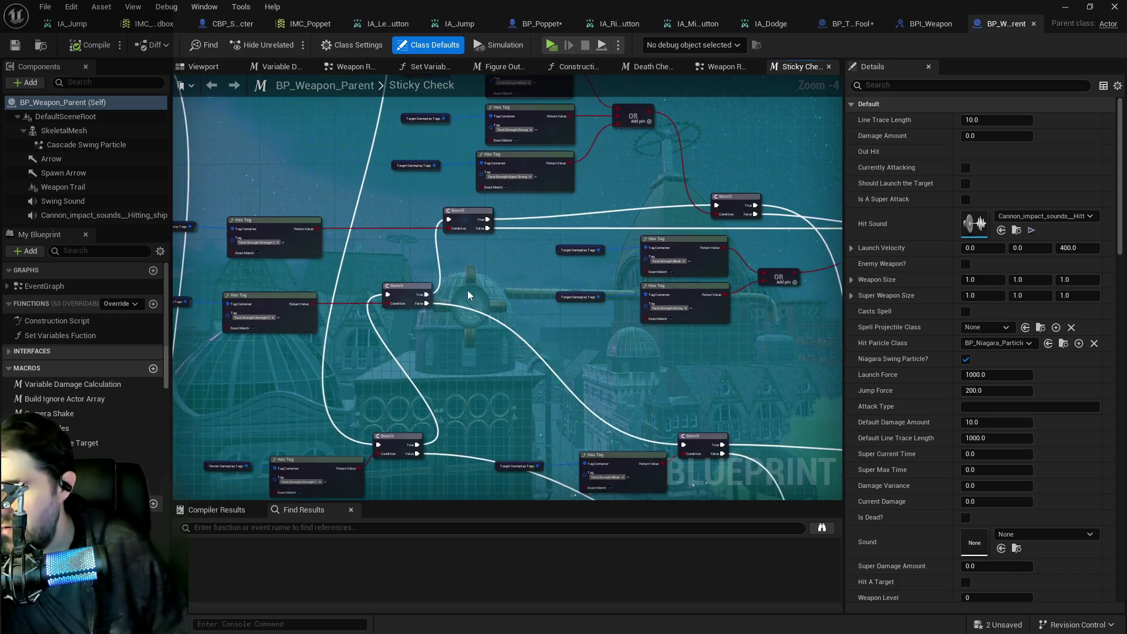
pyautogui.scroll(-1, 529, 307)
pyautogui.scroll(1, 526, 359)
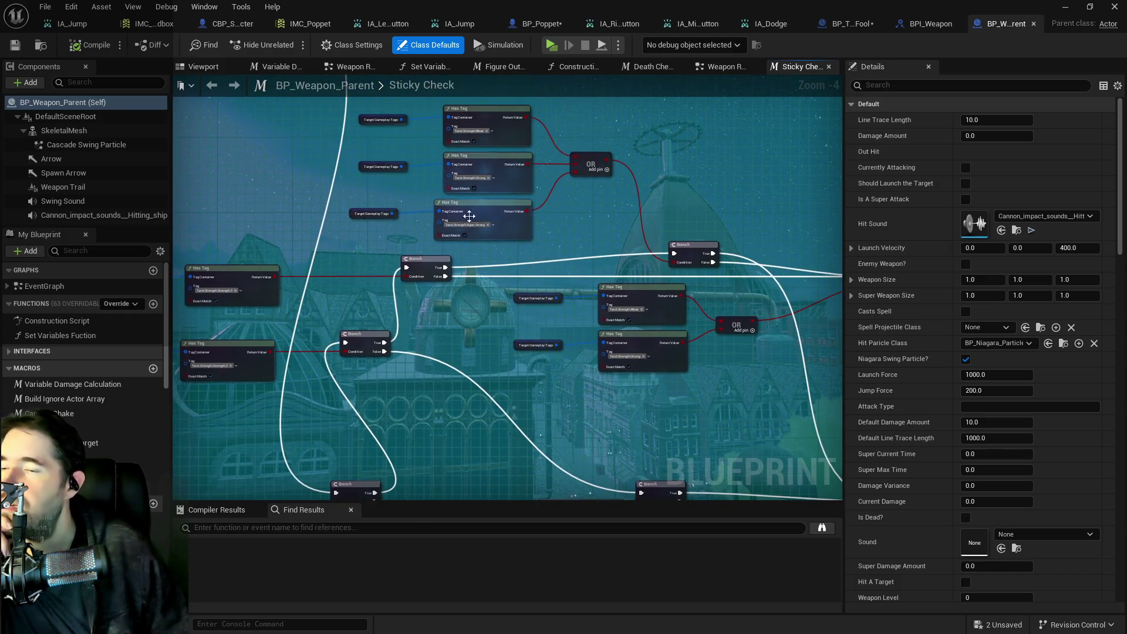
pyautogui.scroll(2, 459, 237)
pyautogui.moveTo(446, 315); pyautogui.dragTo(706, 421)
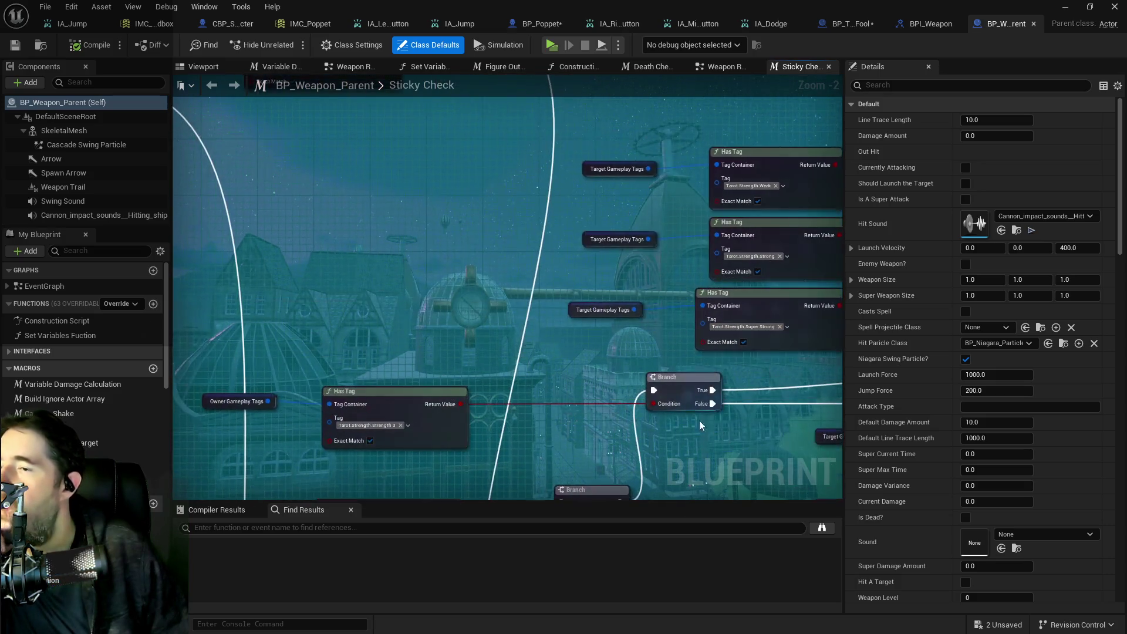
pyautogui.scroll(-2, 461, 335)
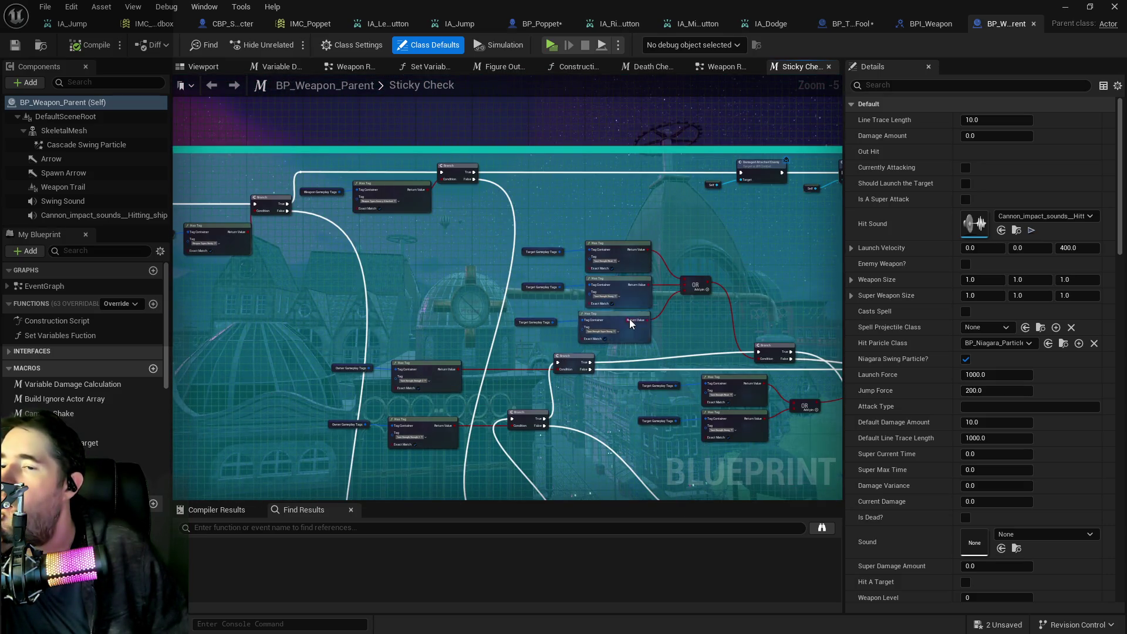
pyautogui.scroll(2, 464, 350)
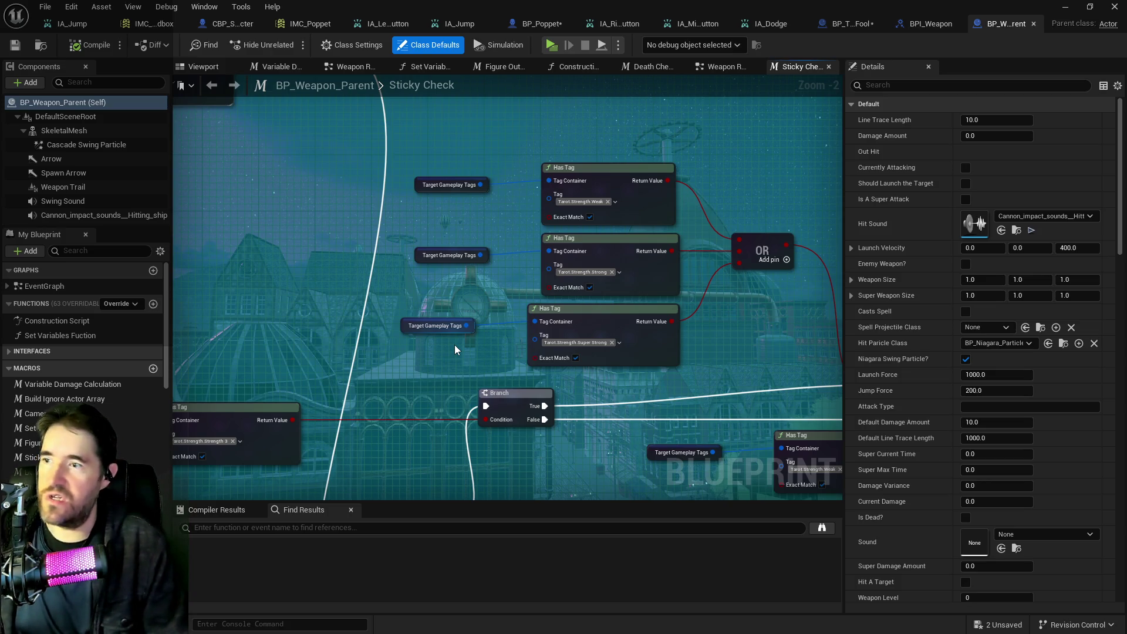
pyautogui.scroll(-6, 454, 344)
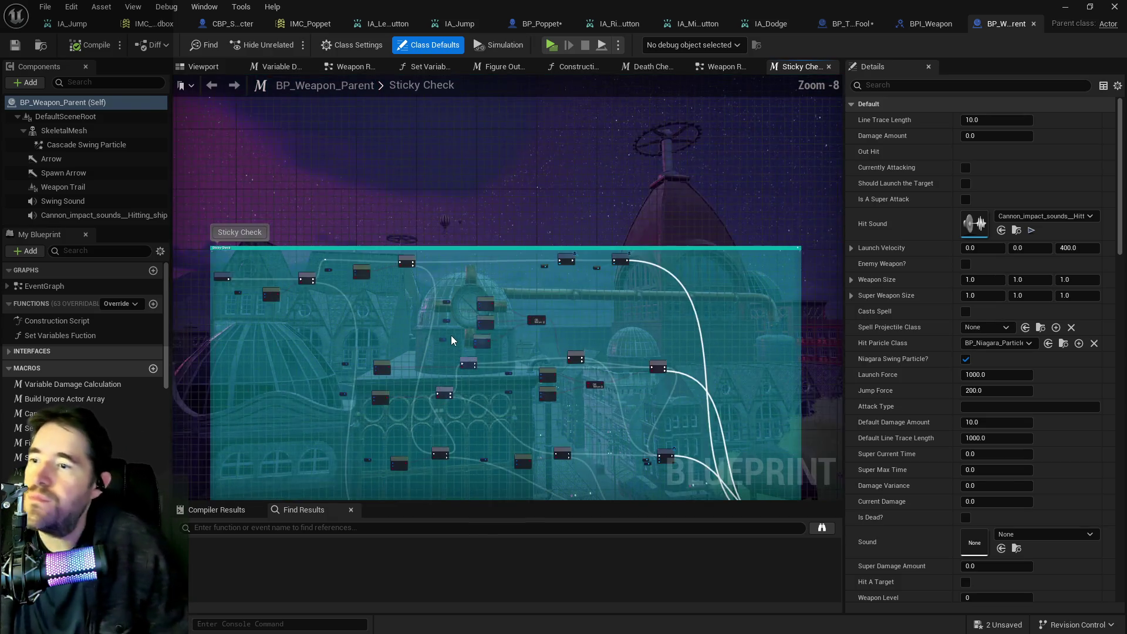
pyautogui.moveTo(583, 329)
pyautogui.mouseDown()
pyautogui.moveTo(610, 213)
pyautogui.moveTo(610, 277)
pyautogui.mouseUp()
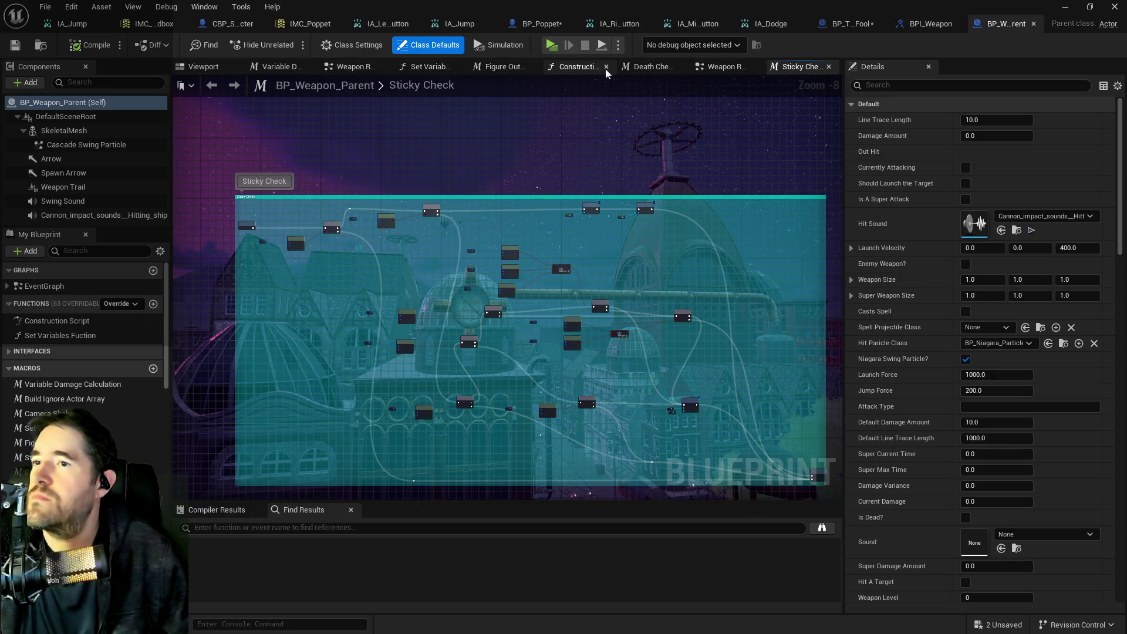
pyautogui.click(713, 70)
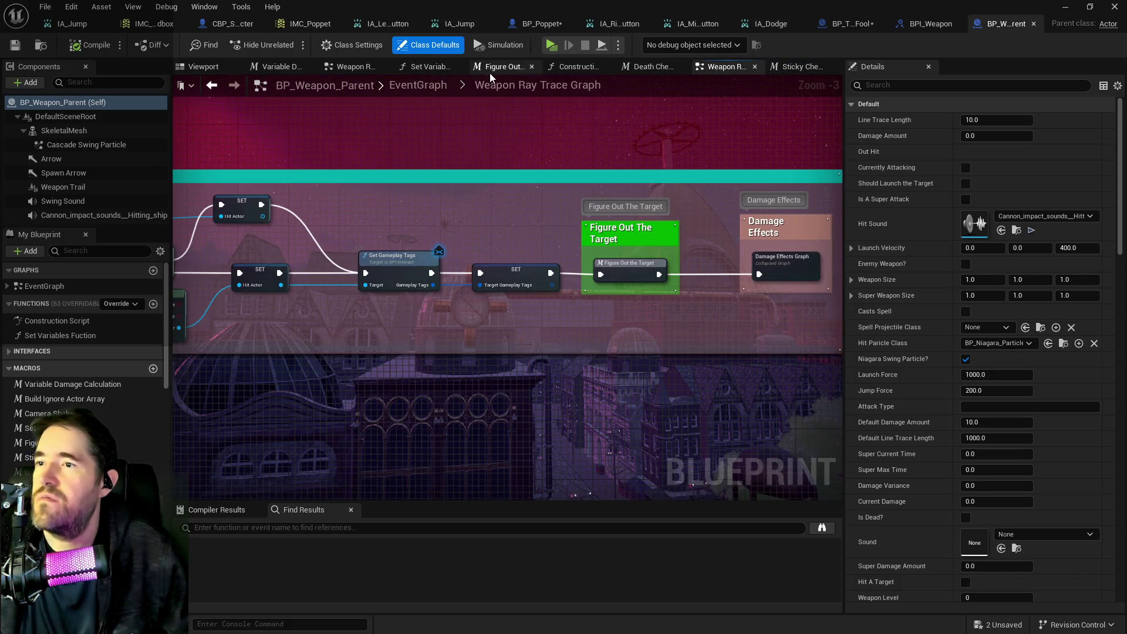
pyautogui.click(421, 84)
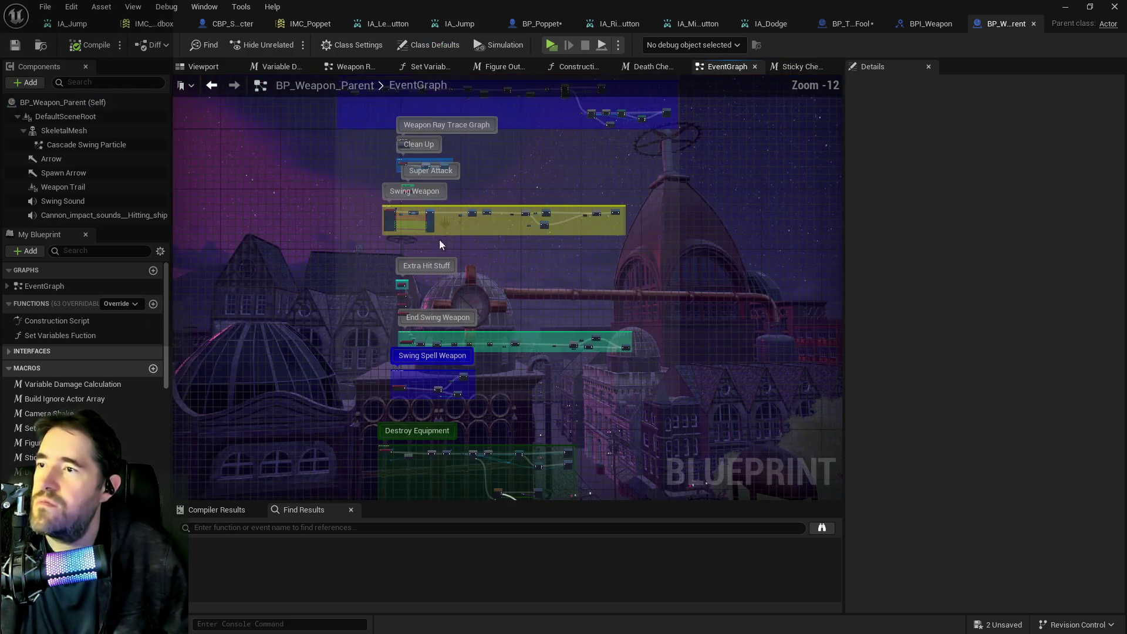
pyautogui.scroll(10, 492, 354)
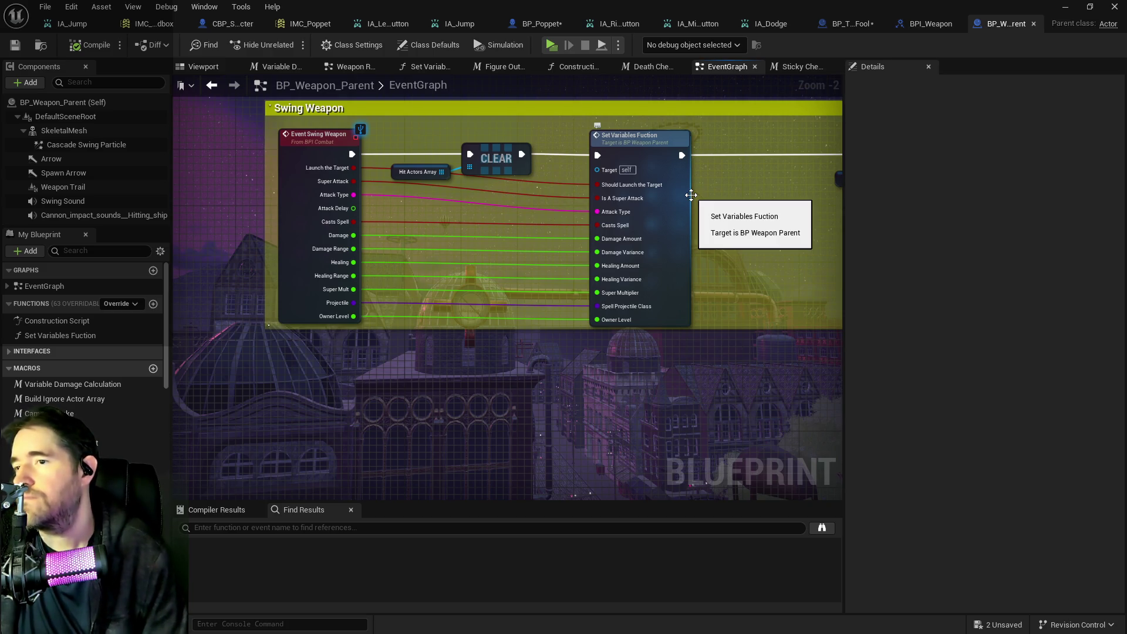
pyautogui.doubleClick(690, 195)
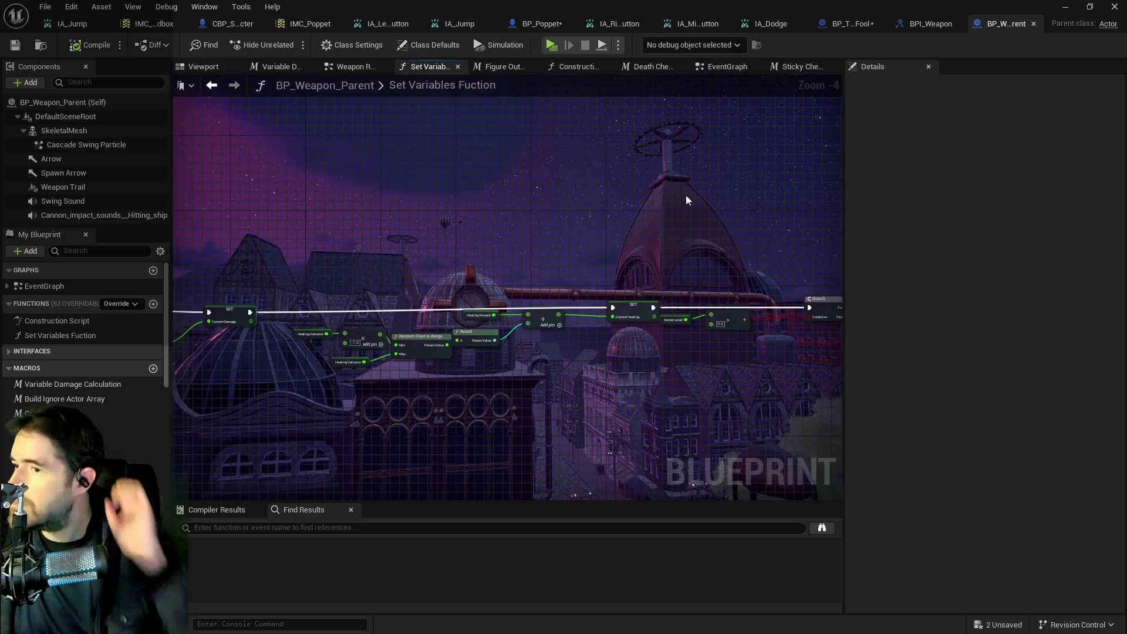
# Step: Pan through Set Variables Fuction's damage, Current Healing and Branch nodes to Hit A Target and the Return Node
pyautogui.moveTo(391, 381); pyautogui.dragTo(580, 335)
pyautogui.scroll(2, 580, 334)
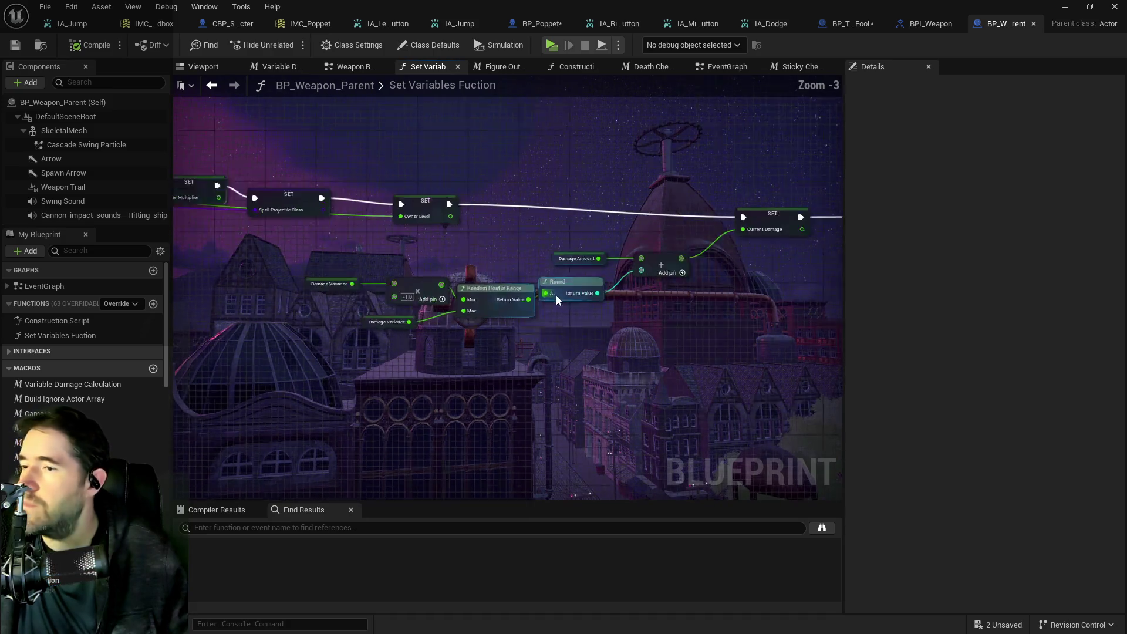
pyautogui.moveTo(610, 336)
pyautogui.mouseDown()
pyautogui.moveTo(622, 364)
pyautogui.moveTo(648, 349)
pyautogui.moveTo(188, 357)
pyautogui.mouseUp()
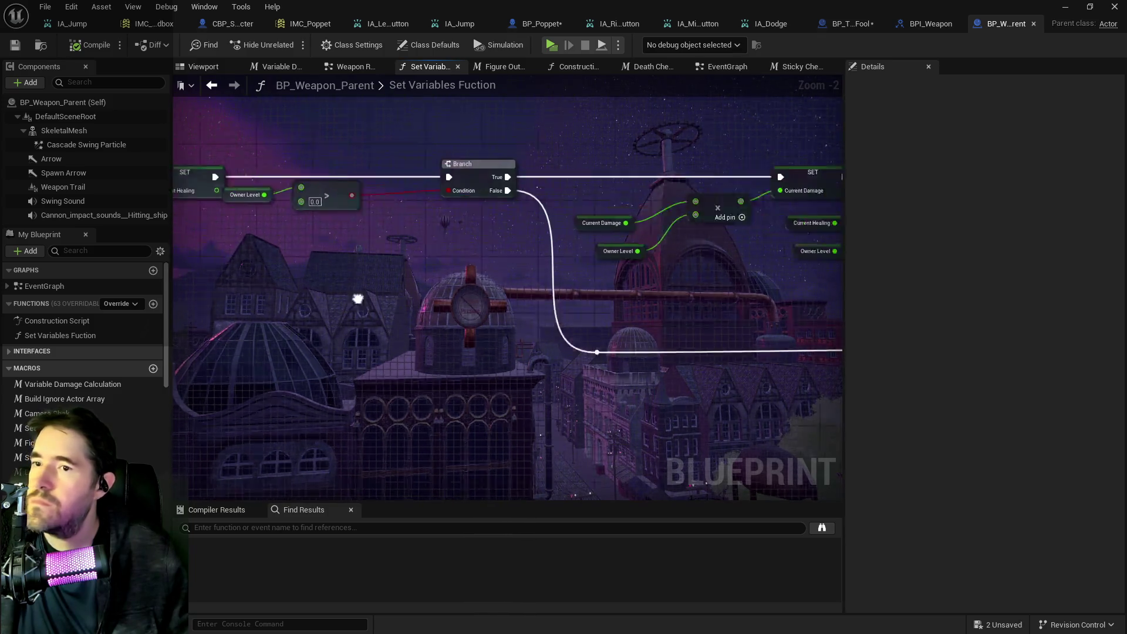
pyautogui.moveTo(642, 247); pyautogui.dragTo(464, 249)
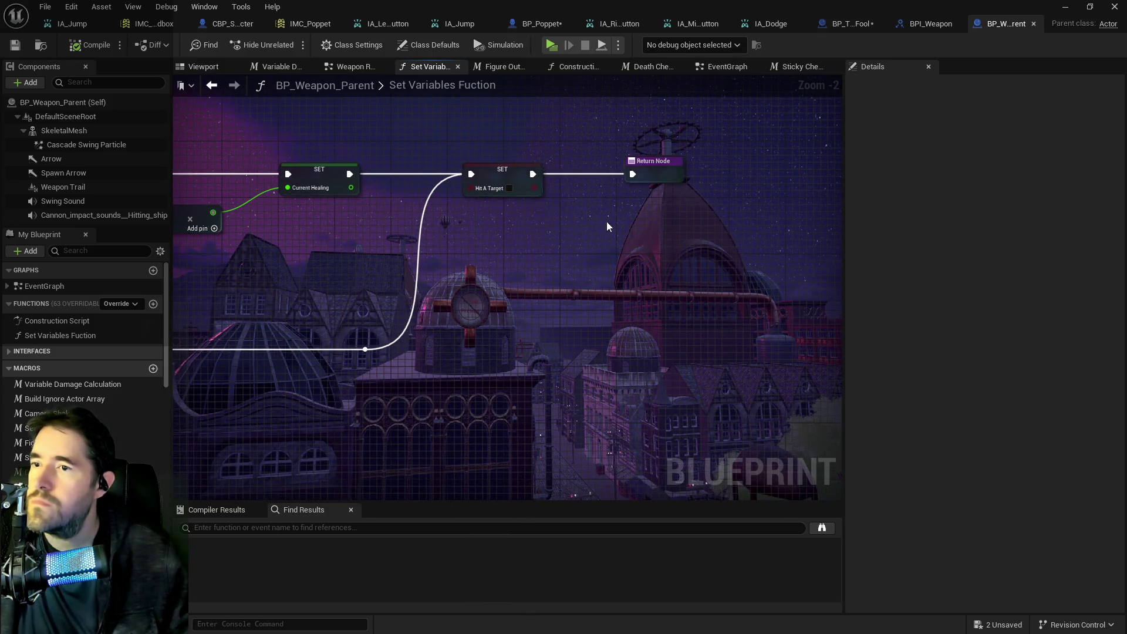
# Step: Back in the EventGraph, locate the Super Attack call and jump to its custom event definition
pyautogui.click(714, 68)
pyautogui.scroll(-3, 744, 280)
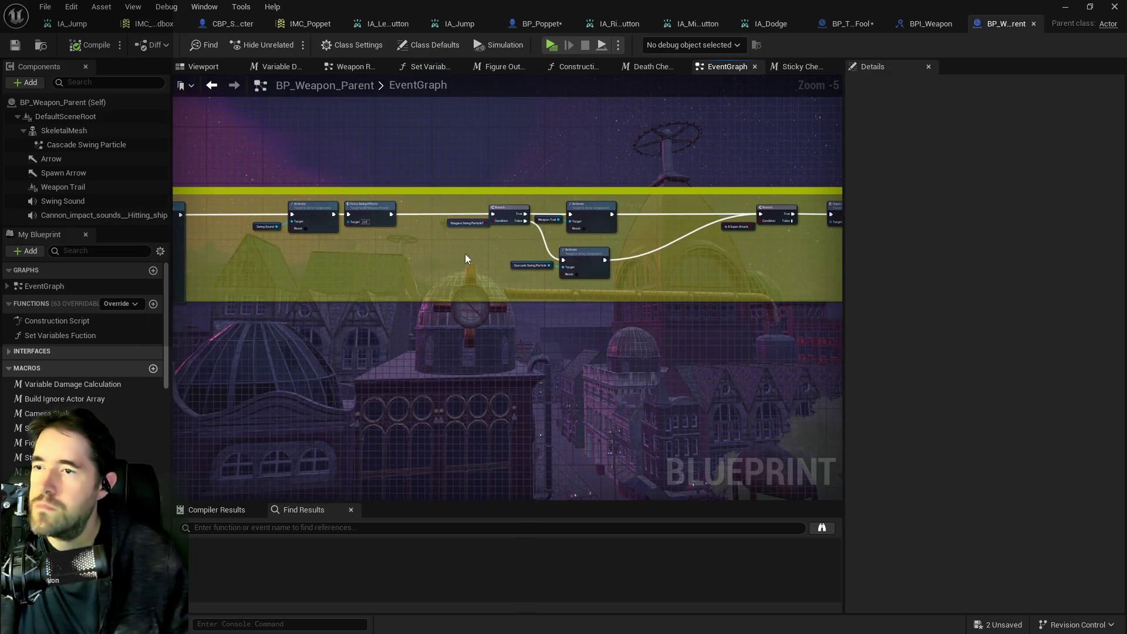
pyautogui.scroll(2, 540, 200)
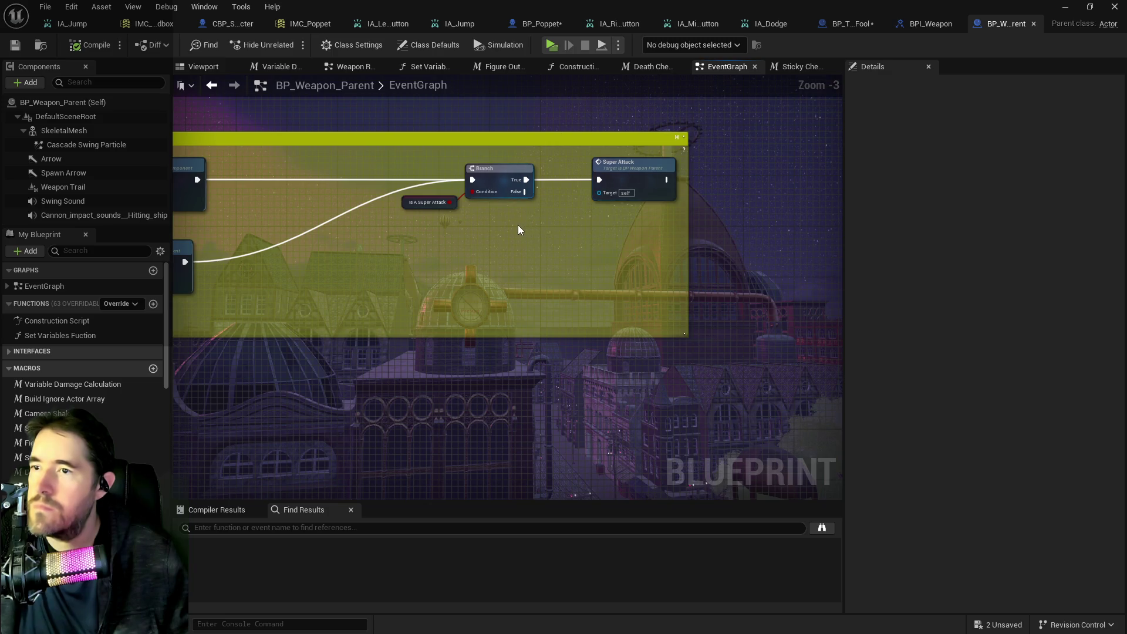
pyautogui.moveTo(518, 225); pyautogui.dragTo(843, 228)
pyautogui.moveTo(669, 234); pyautogui.dragTo(527, 225)
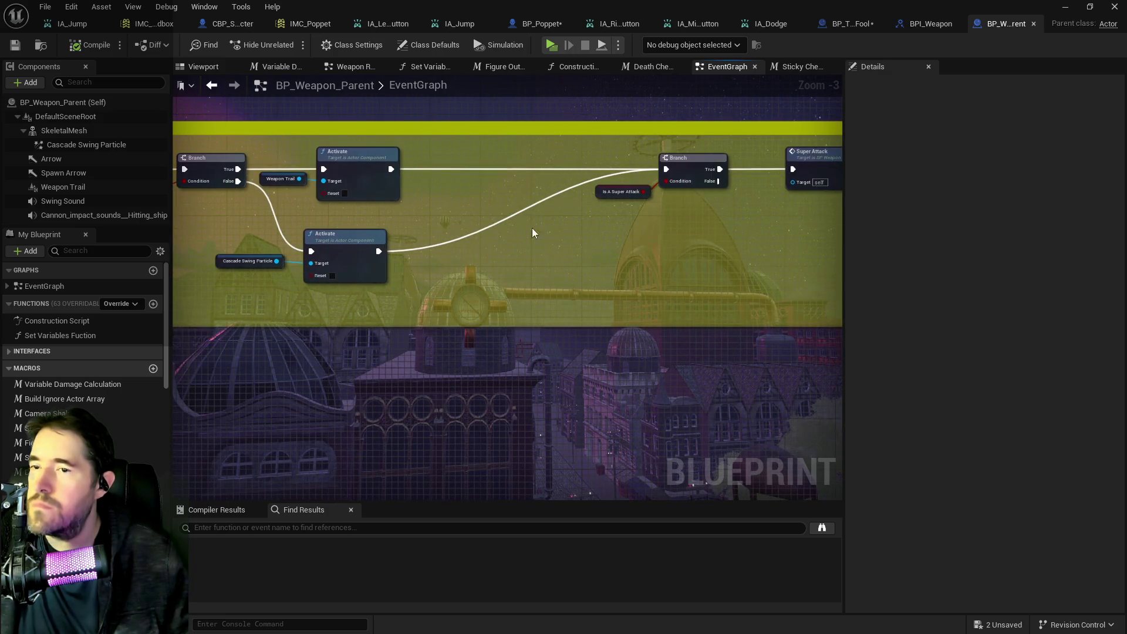
pyautogui.moveTo(717, 280); pyautogui.dragTo(655, 268)
pyautogui.moveTo(746, 164); pyautogui.dragTo(628, 166)
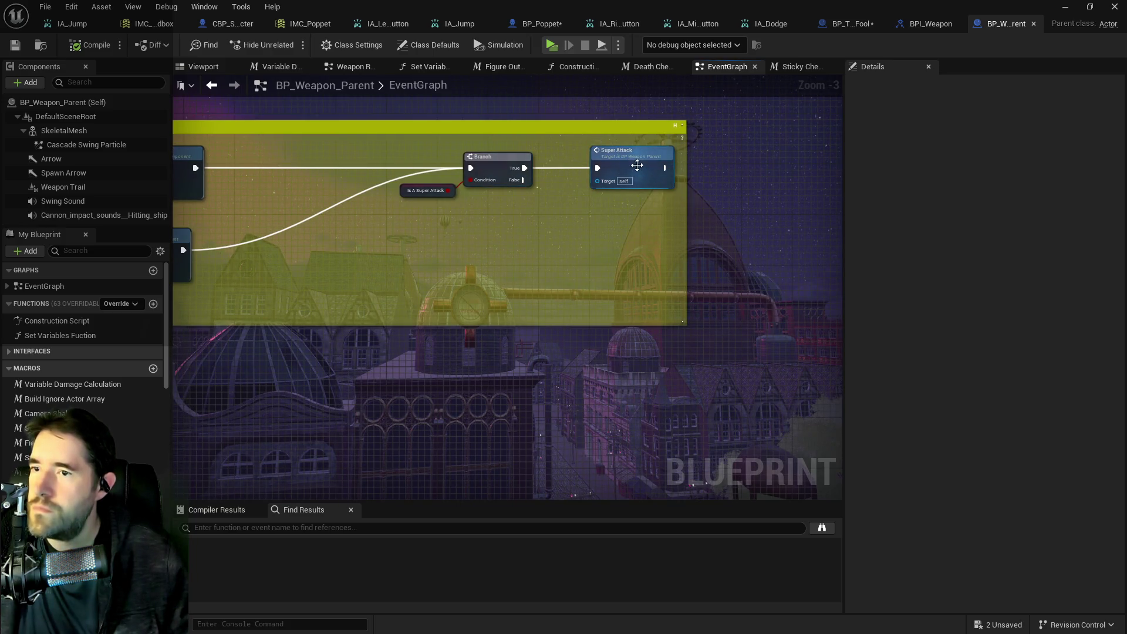
pyautogui.doubleClick(637, 166)
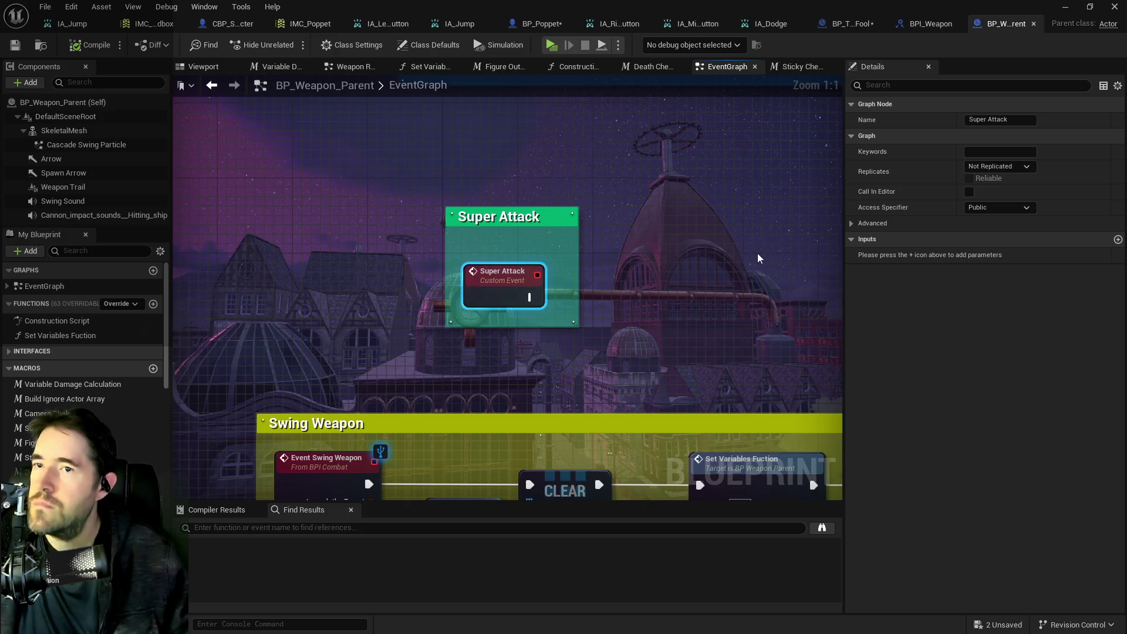
# Step: Return to the Swing Weapon chain and center its Is A Super Attack Branch and Super Attack call
pyautogui.scroll(-3, 759, 256)
pyautogui.moveTo(747, 267); pyautogui.dragTo(520, 235)
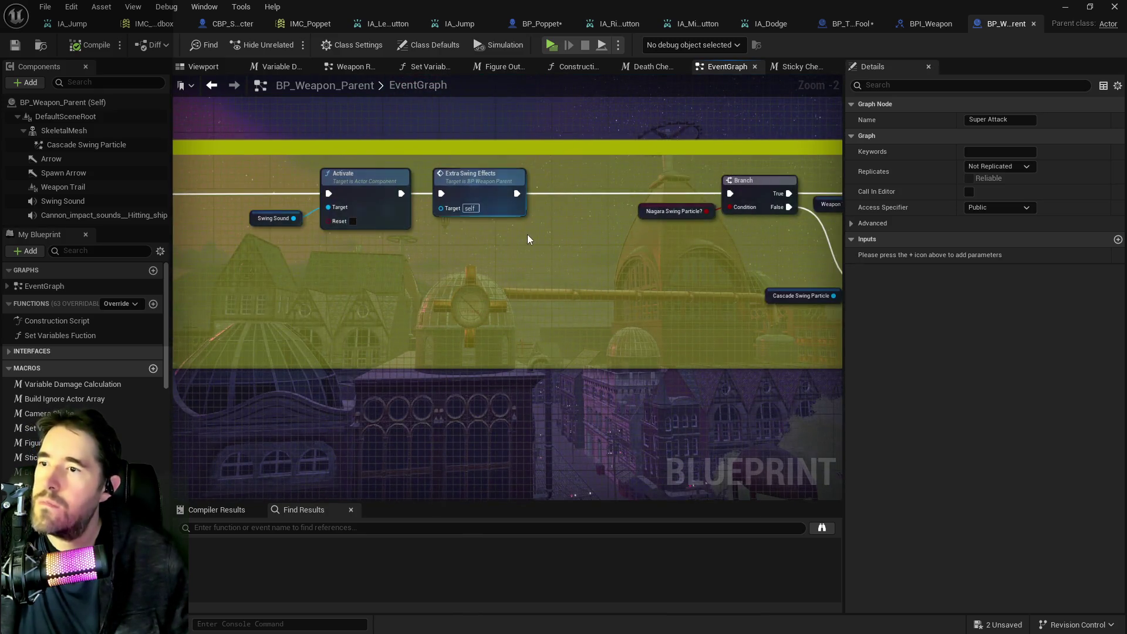
pyautogui.moveTo(647, 246)
pyautogui.mouseDown()
pyautogui.moveTo(465, 223)
pyautogui.moveTo(234, 220)
pyautogui.mouseUp()
pyautogui.scroll(-2, 474, 228)
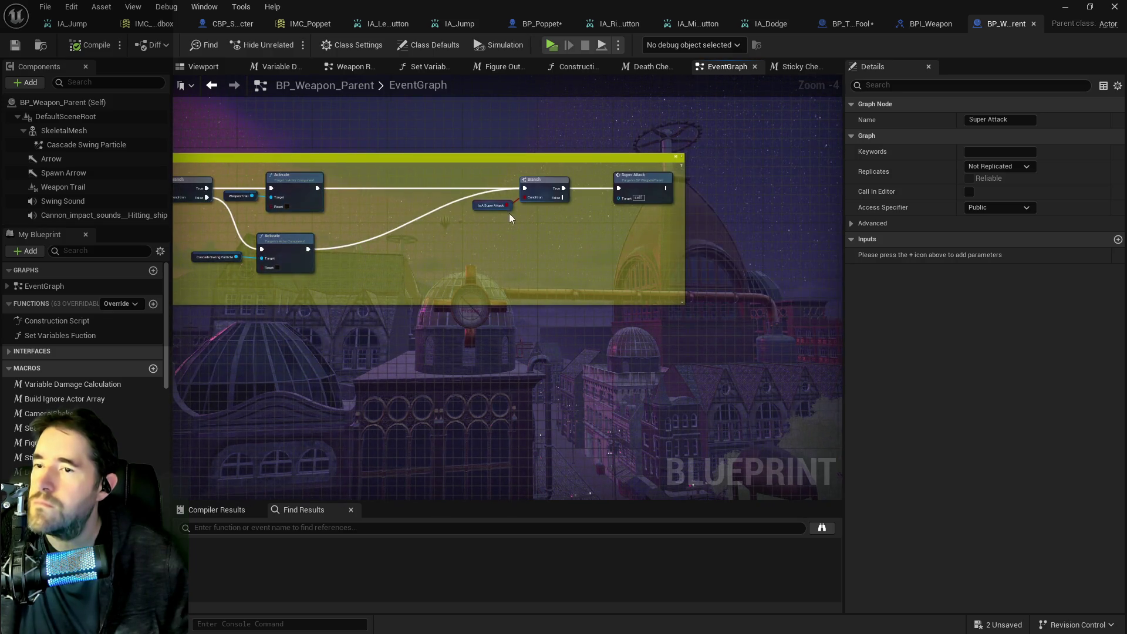
pyautogui.scroll(2, 623, 241)
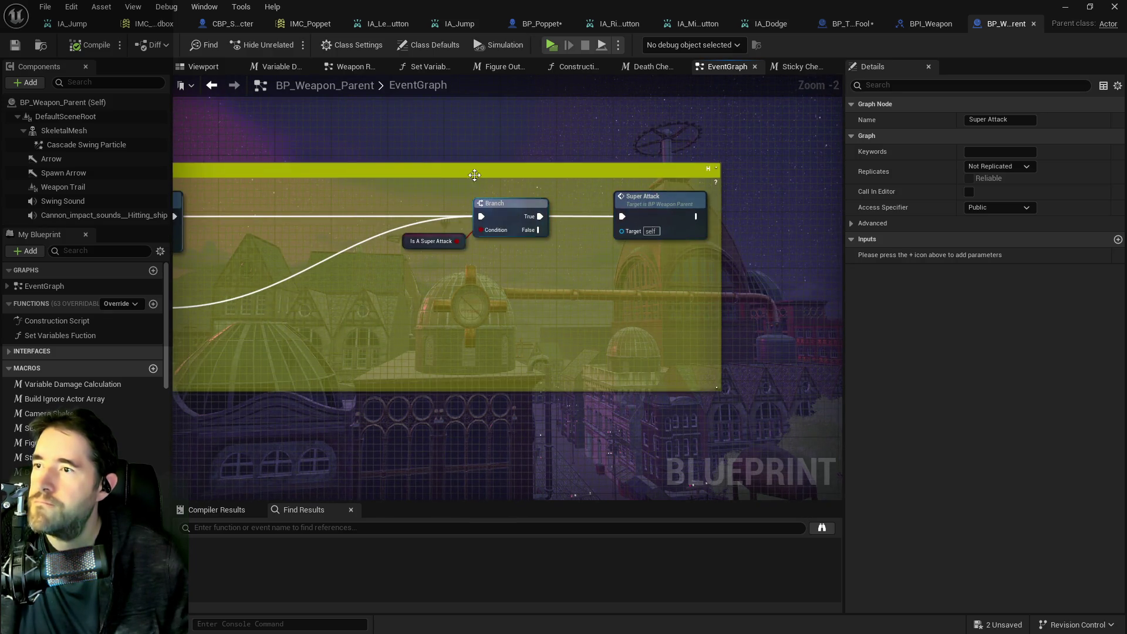
pyautogui.moveTo(470, 176); pyautogui.dragTo(498, 224)
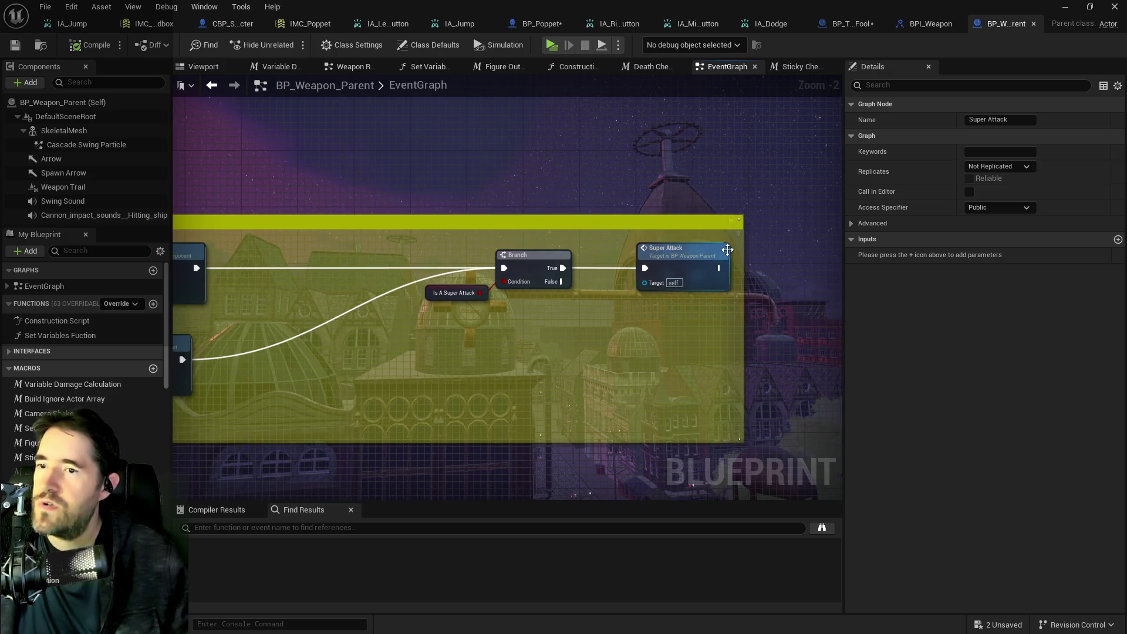
# Step: In BP_The_Fool's EventGraph, place Event Super Attack below Event Enable Super Mode
pyautogui.click(853, 25)
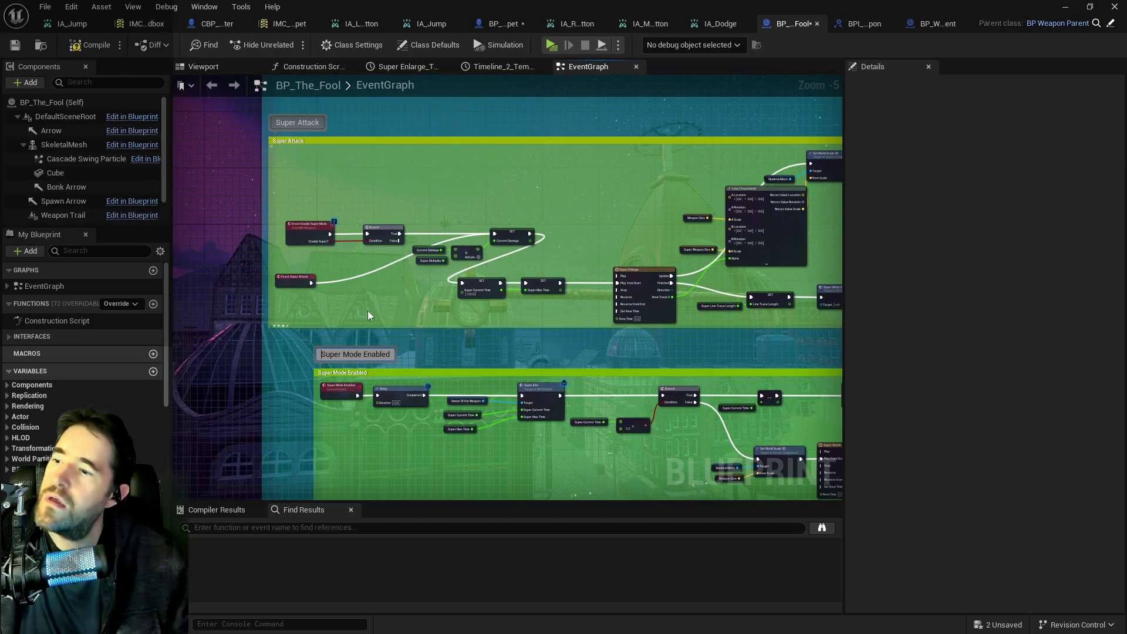
pyautogui.scroll(1, 363, 317)
pyautogui.moveTo(412, 199); pyautogui.dragTo(458, 291)
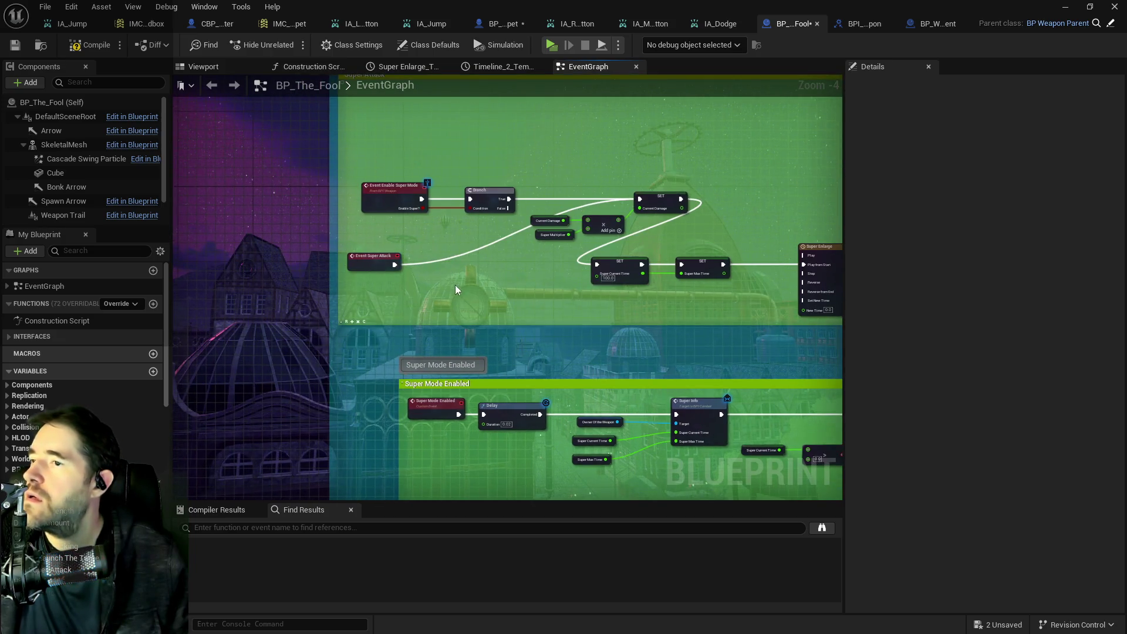
pyautogui.moveTo(360, 265)
pyautogui.mouseDown()
pyautogui.moveTo(415, 205)
pyautogui.moveTo(477, 166)
pyautogui.moveTo(415, 153)
pyautogui.mouseUp()
pyautogui.moveTo(769, 191)
pyautogui.mouseDown()
pyautogui.moveTo(699, 185)
pyautogui.moveTo(538, 227)
pyautogui.moveTo(604, 307)
pyautogui.moveTo(573, 320)
pyautogui.mouseUp()
pyautogui.moveTo(451, 208); pyautogui.dragTo(459, 325)
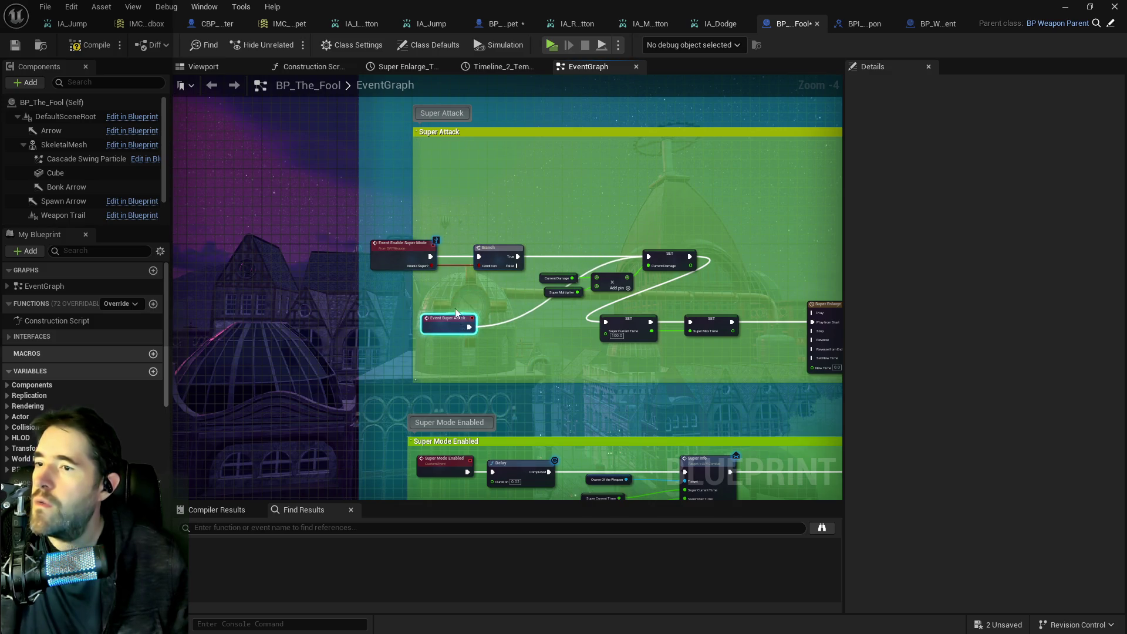
pyautogui.moveTo(454, 287); pyautogui.dragTo(409, 203)
pyautogui.moveTo(491, 180); pyautogui.dragTo(552, 280)
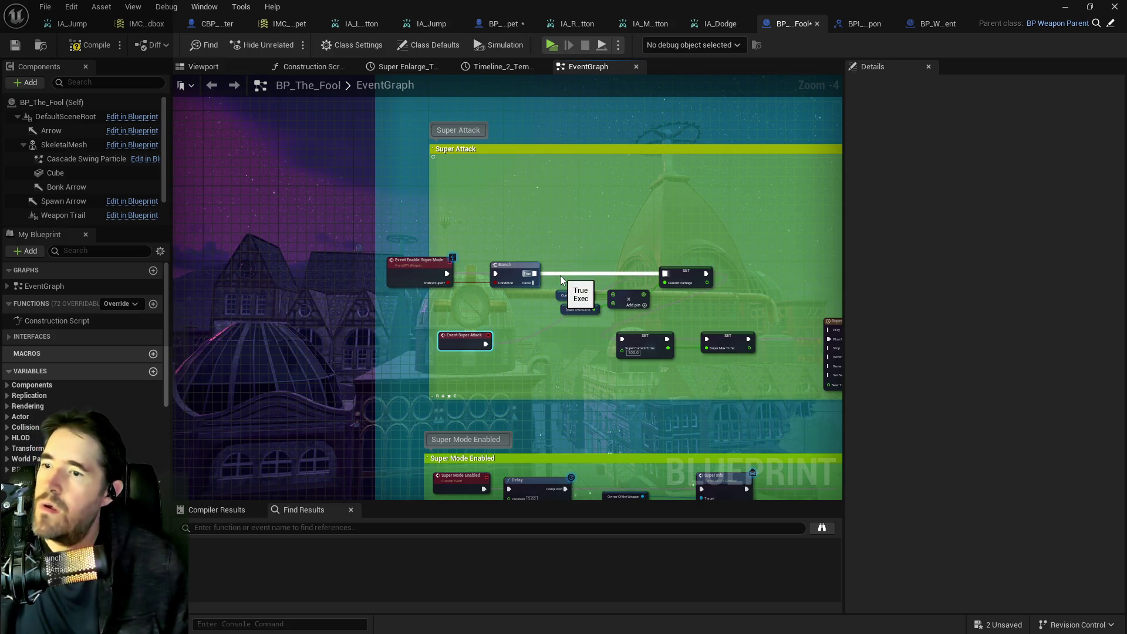
# Step: Rearrange the Super Attack comment: Enable Super Mode event and Branch on top, damage multiply nodes repositioned
pyautogui.click(685, 274)
pyautogui.moveTo(382, 250); pyautogui.dragTo(543, 290)
pyautogui.moveTo(420, 264); pyautogui.dragTo(486, 184)
pyautogui.moveTo(467, 334)
pyautogui.mouseDown()
pyautogui.moveTo(470, 258)
pyautogui.moveTo(428, 280)
pyautogui.mouseUp()
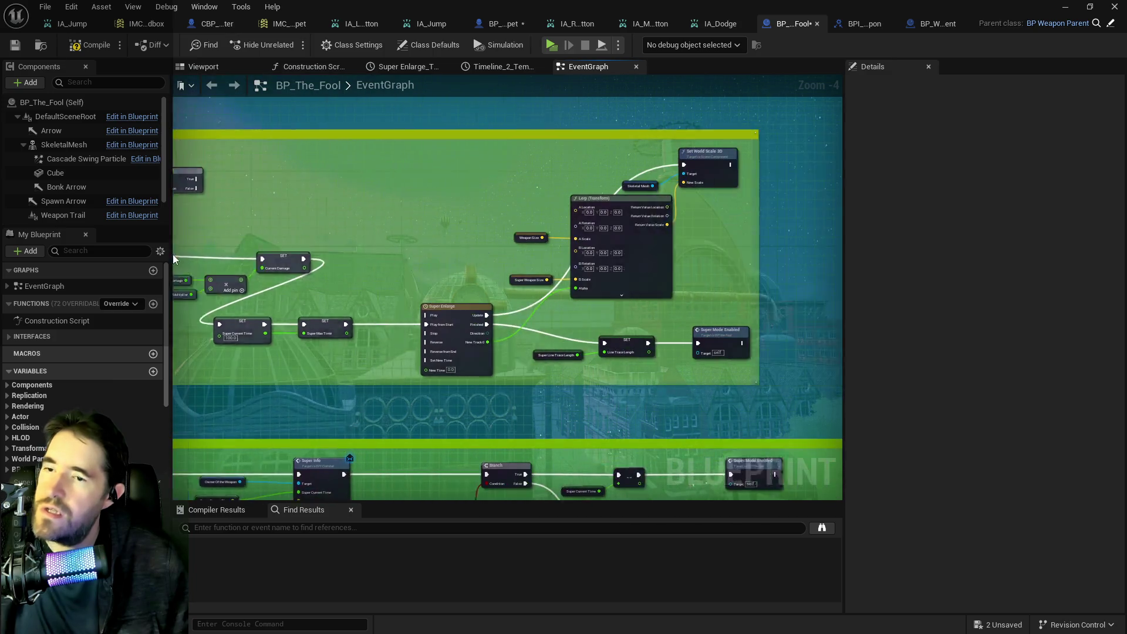
pyautogui.moveTo(341, 252)
pyautogui.mouseDown()
pyautogui.moveTo(505, 259)
pyautogui.moveTo(519, 269)
pyautogui.mouseUp()
pyautogui.moveTo(304, 228)
pyautogui.mouseDown()
pyautogui.moveTo(427, 276)
pyautogui.moveTo(410, 235)
pyautogui.mouseUp()
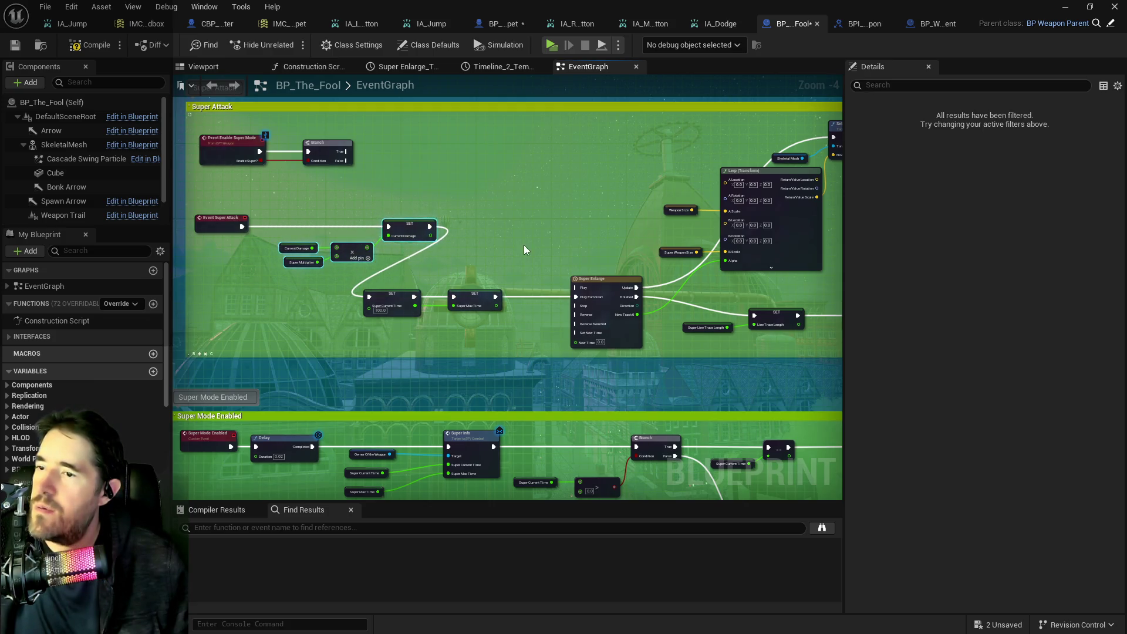
pyautogui.moveTo(499, 255); pyautogui.dragTo(458, 261)
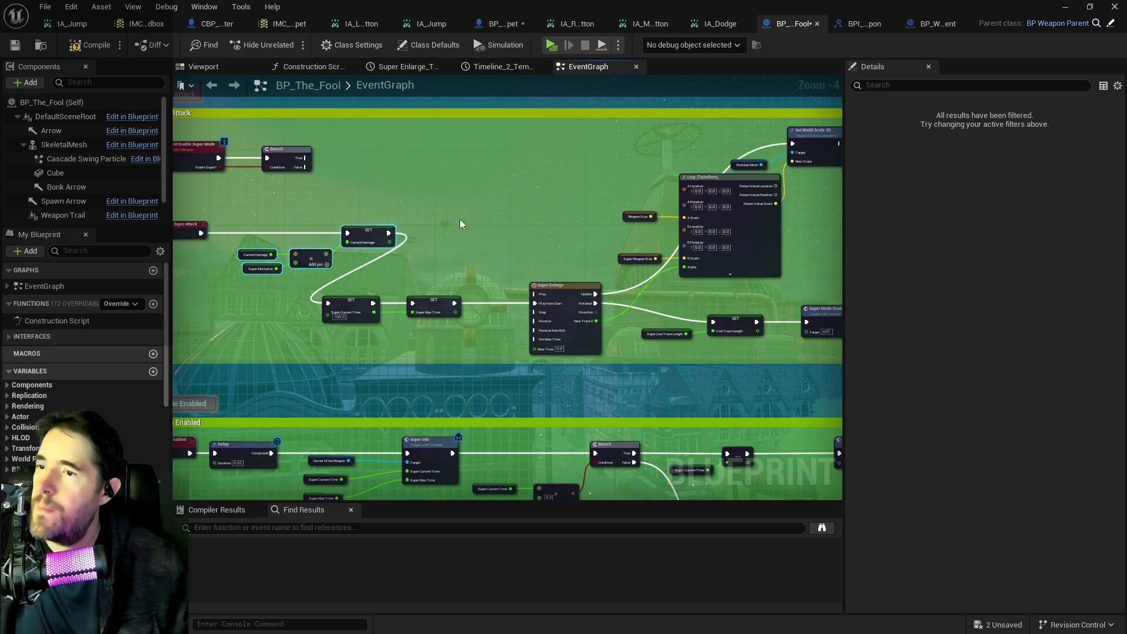
# Step: Connect Branch True to Super Enlarge's Play from Start and tidy the Super Enlarge node group
pyautogui.moveTo(304, 158)
pyautogui.mouseDown()
pyautogui.moveTo(537, 288)
pyautogui.moveTo(541, 309)
pyautogui.moveTo(357, 302)
pyautogui.mouseUp()
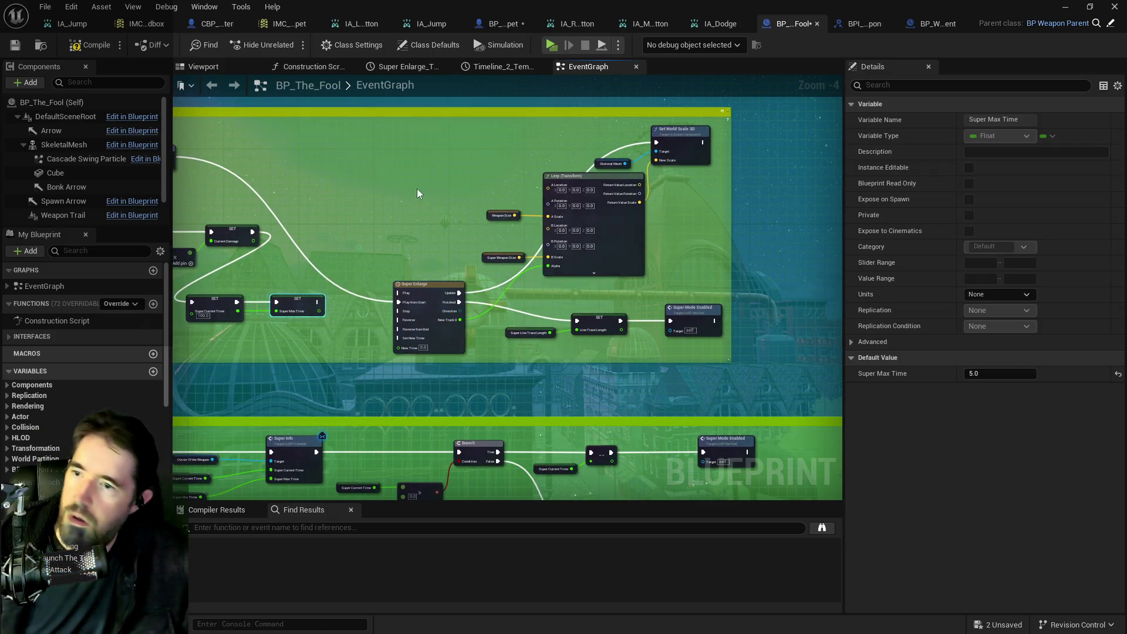
pyautogui.moveTo(382, 159)
pyautogui.mouseDown()
pyautogui.moveTo(647, 282)
pyautogui.moveTo(726, 357)
pyautogui.mouseUp()
pyautogui.moveTo(432, 300); pyautogui.dragTo(408, 224)
pyautogui.scroll(-4, 486, 375)
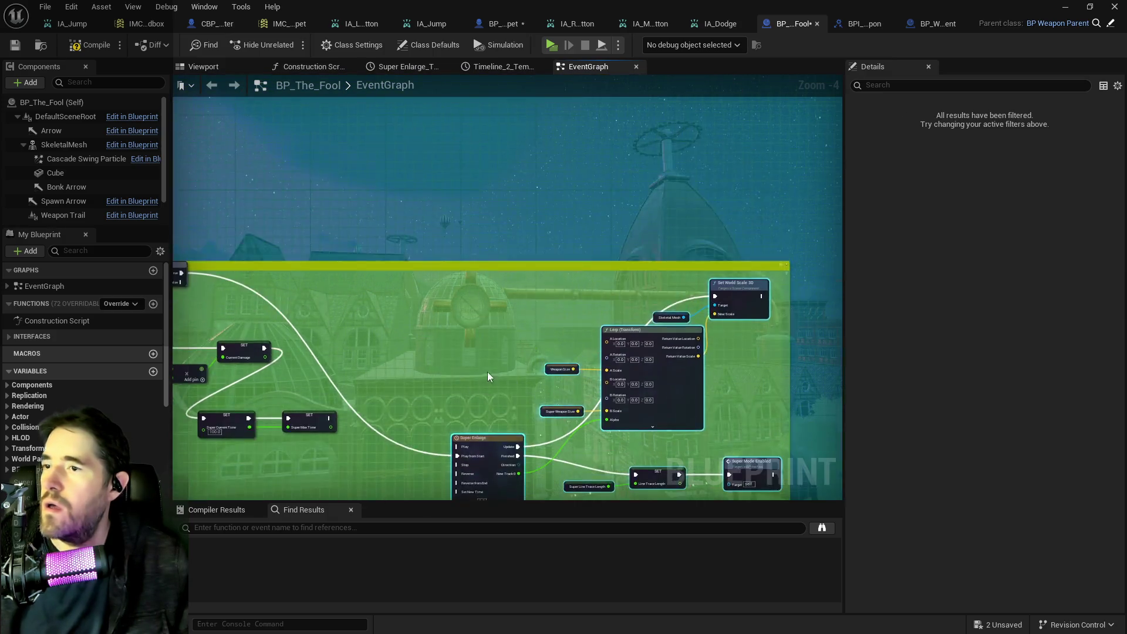
pyautogui.moveTo(486, 404); pyautogui.dragTo(445, 333)
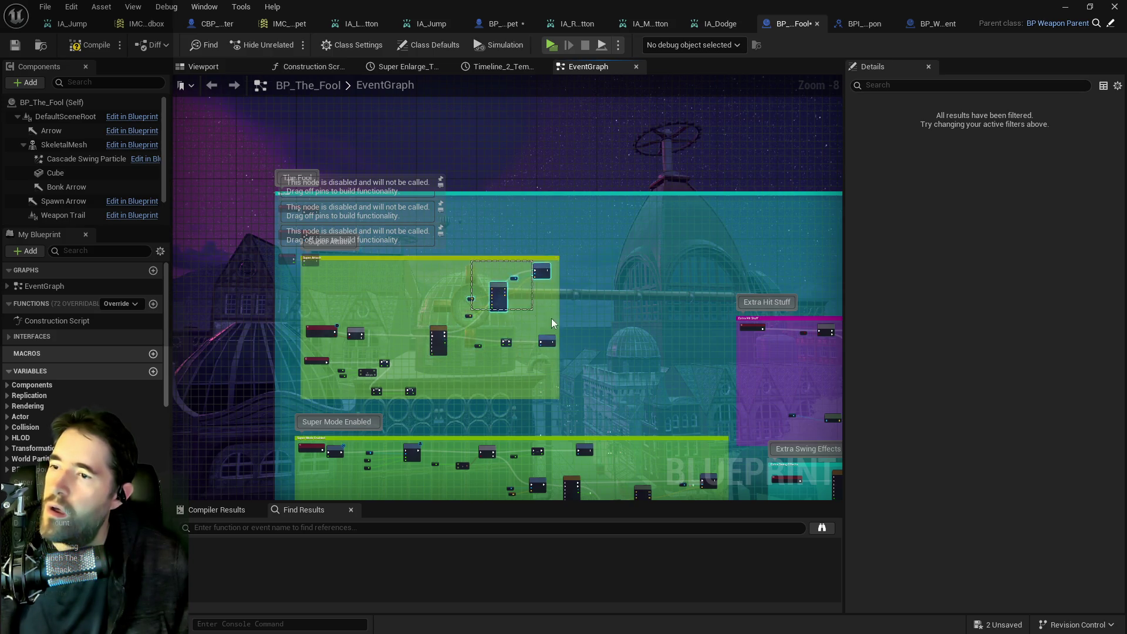
pyautogui.moveTo(496, 289); pyautogui.dragTo(530, 293)
pyautogui.click(553, 345)
pyautogui.moveTo(574, 364); pyautogui.dragTo(591, 375)
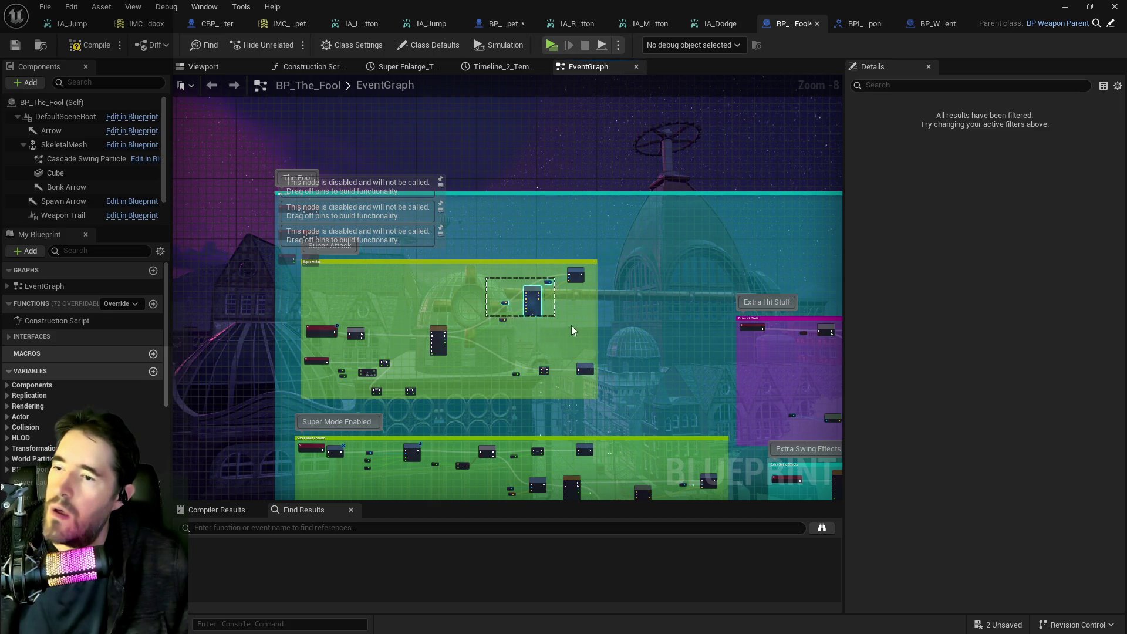
pyautogui.moveTo(574, 277)
pyautogui.mouseDown()
pyautogui.moveTo(572, 311)
pyautogui.moveTo(556, 317)
pyautogui.moveTo(574, 332)
pyautogui.moveTo(564, 324)
pyautogui.moveTo(568, 281)
pyautogui.mouseUp()
# Step: Paste a copy of the Set World Scale 3D, timeline and Lerp chain into the Super Enlarge group
pyautogui.scroll(3, 568, 327)
pyautogui.moveTo(611, 357)
pyautogui.mouseDown()
pyautogui.moveTo(650, 263)
pyautogui.moveTo(530, 341)
pyautogui.mouseUp()
pyautogui.moveTo(601, 311)
pyautogui.mouseDown()
pyautogui.moveTo(547, 280)
pyautogui.moveTo(643, 202)
pyautogui.mouseUp()
pyautogui.moveTo(650, 243); pyautogui.dragTo(422, 176)
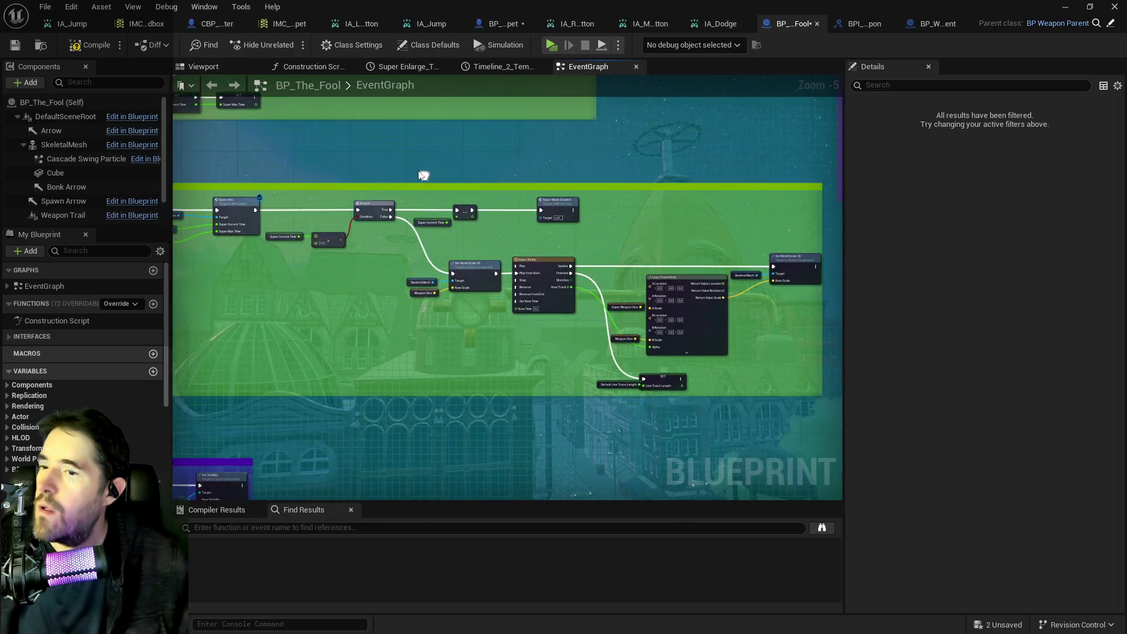
pyautogui.moveTo(518, 316); pyautogui.dragTo(784, 385)
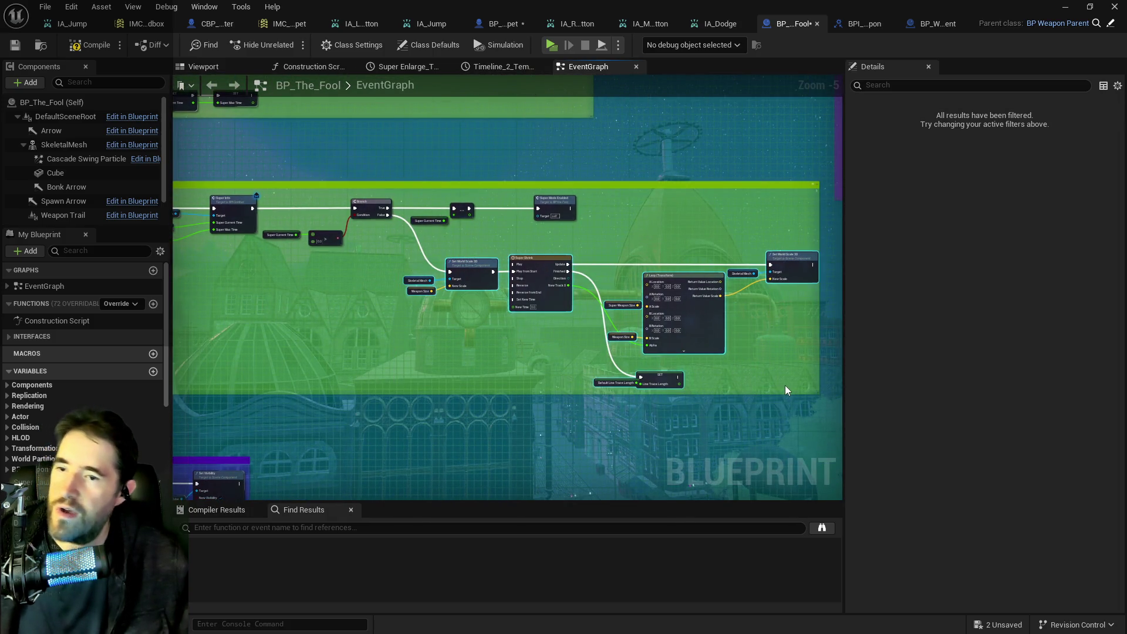
pyautogui.moveTo(686, 284)
pyautogui.mouseDown()
pyautogui.moveTo(604, 315)
pyautogui.moveTo(608, 334)
pyautogui.moveTo(479, 276)
pyautogui.moveTo(510, 222)
pyautogui.moveTo(525, 254)
pyautogui.mouseUp()
pyautogui.hotkey('ctrl', 'v')
pyautogui.moveTo(238, 365); pyautogui.dragTo(494, 326)
pyautogui.scroll(1, 566, 314)
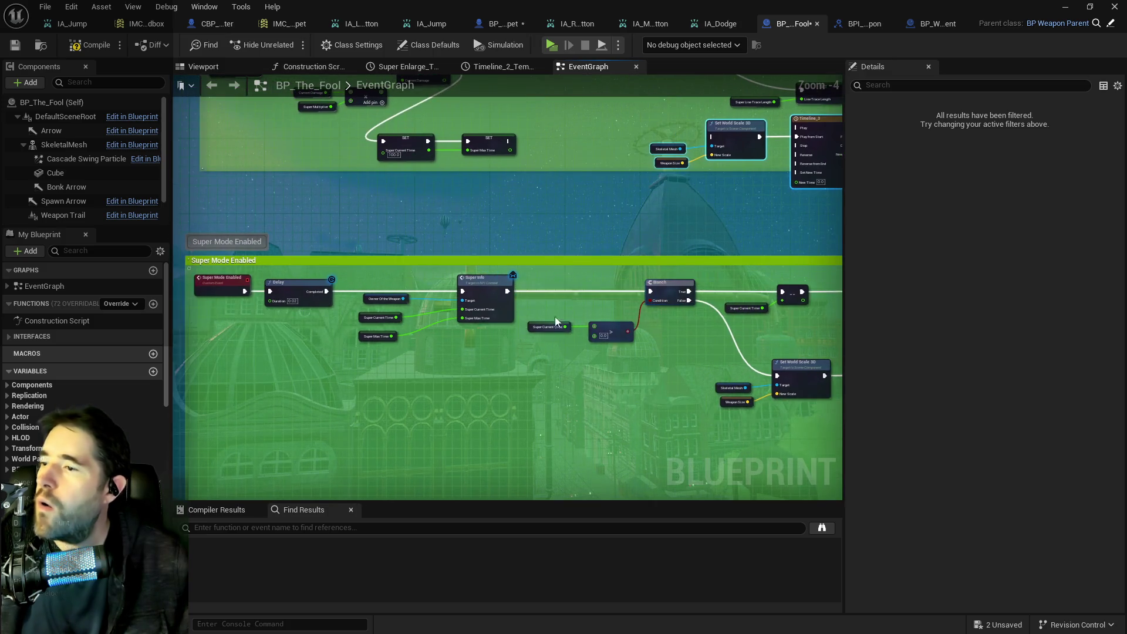
pyautogui.scroll(1, 589, 360)
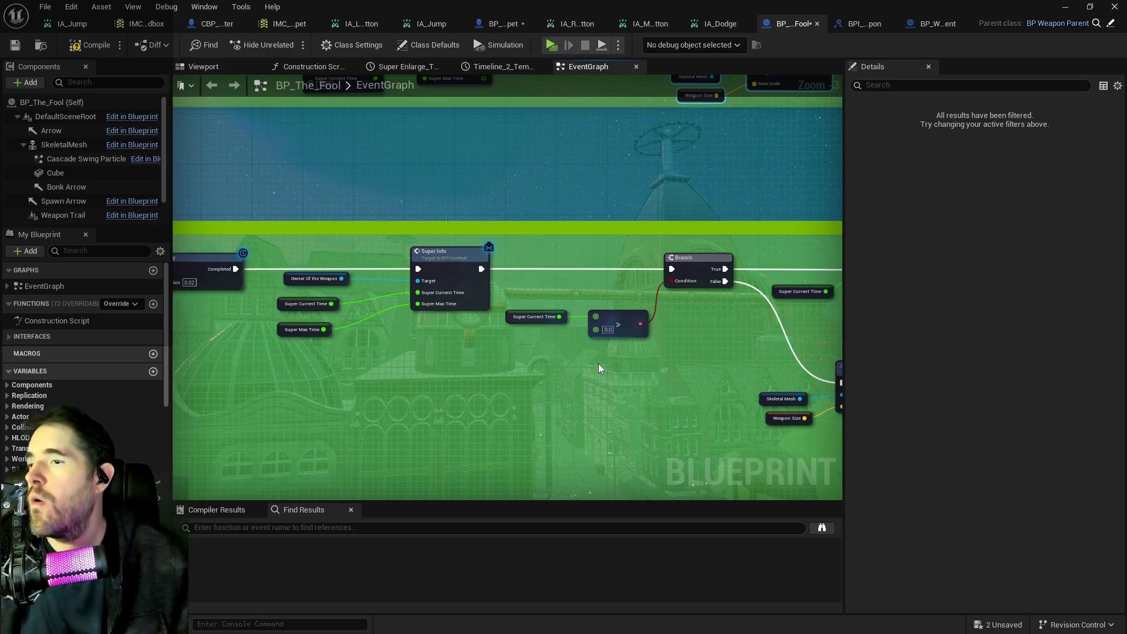
pyautogui.scroll(-1, 597, 364)
pyautogui.scroll(-1, 510, 361)
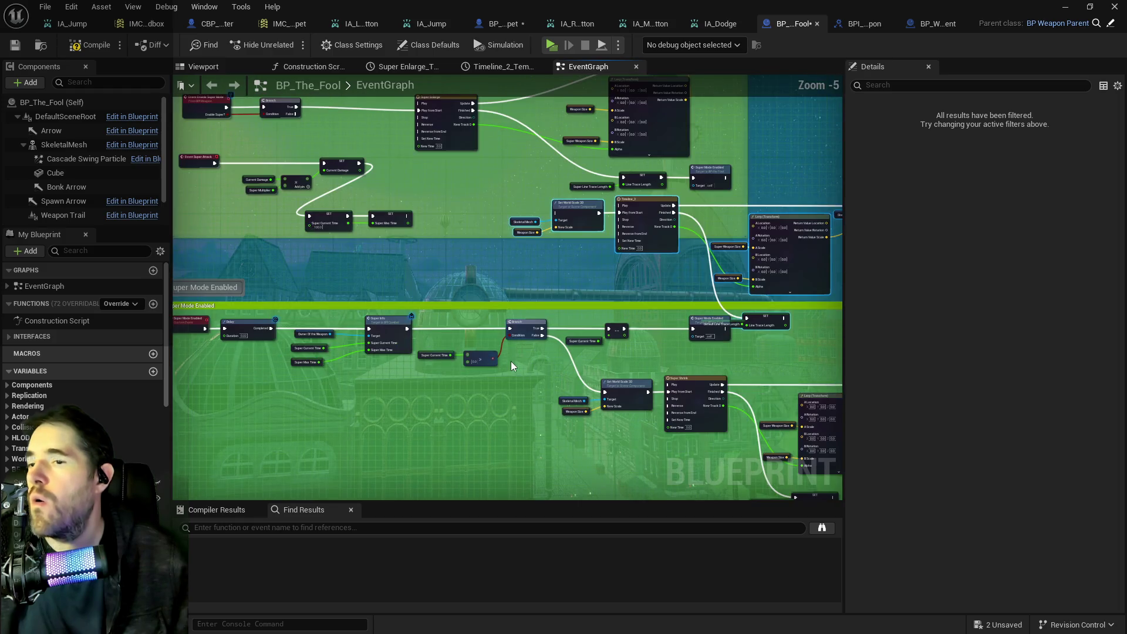
pyautogui.moveTo(534, 284)
pyautogui.mouseDown()
pyautogui.moveTo(552, 332)
pyautogui.moveTo(477, 313)
pyautogui.mouseUp()
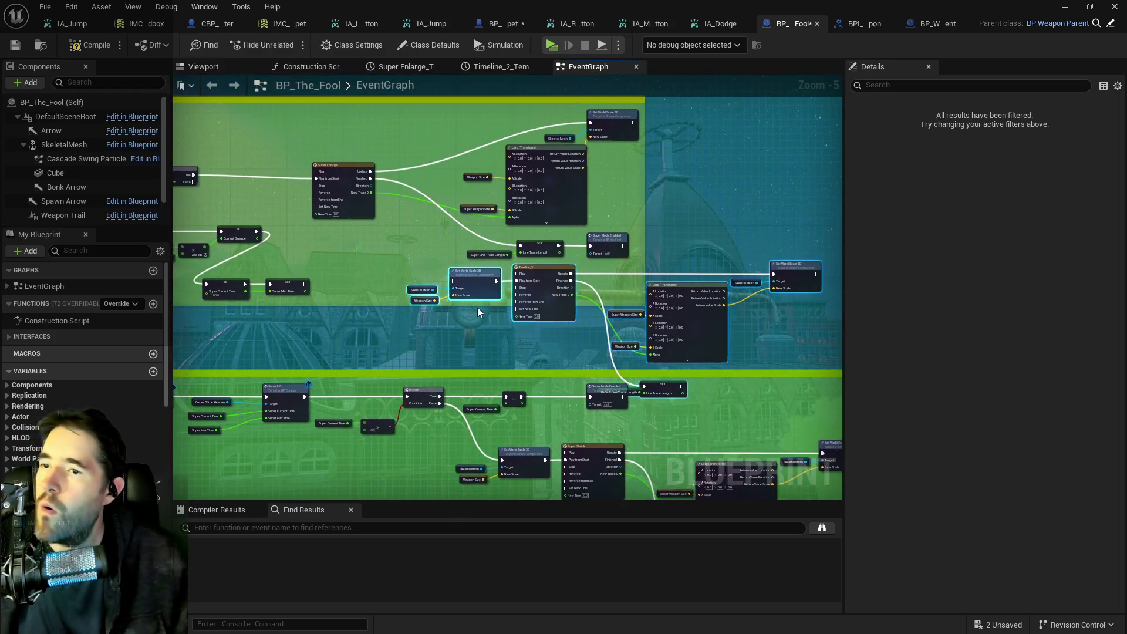
# Step: Move the Branch and Super Shrink nodes lower in the graph
pyautogui.moveTo(383, 283)
pyautogui.mouseDown()
pyautogui.moveTo(742, 327)
pyautogui.moveTo(801, 348)
pyautogui.moveTo(822, 373)
pyautogui.mouseUp()
pyautogui.moveTo(602, 400); pyautogui.dragTo(619, 319)
pyautogui.click(614, 340)
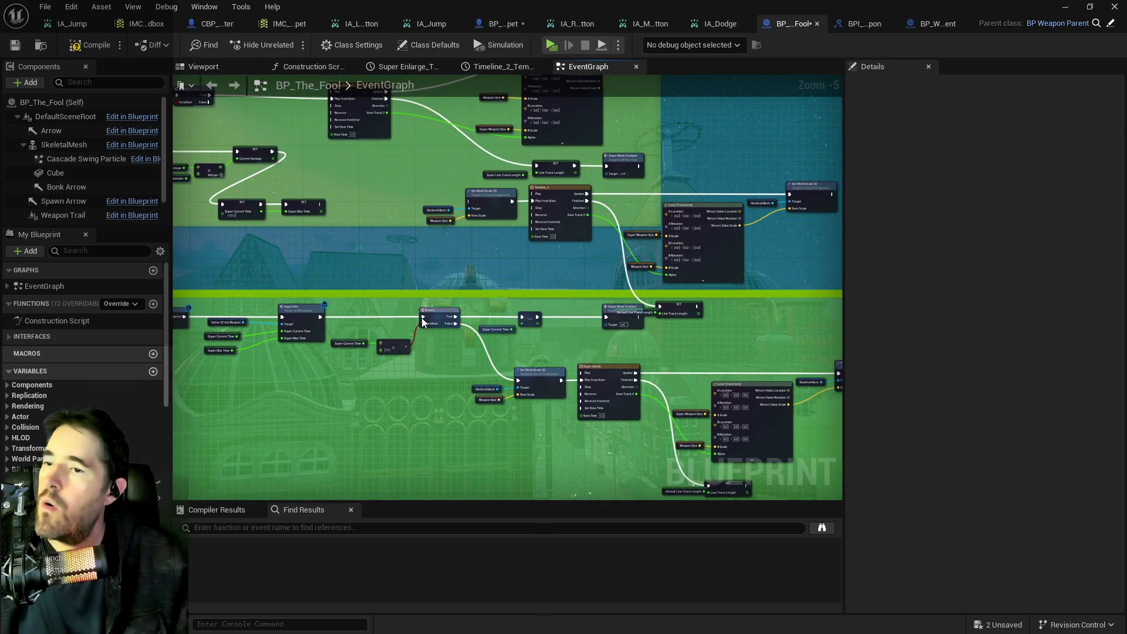
pyautogui.moveTo(352, 319); pyautogui.dragTo(622, 435)
pyautogui.moveTo(619, 319); pyautogui.dragTo(619, 414)
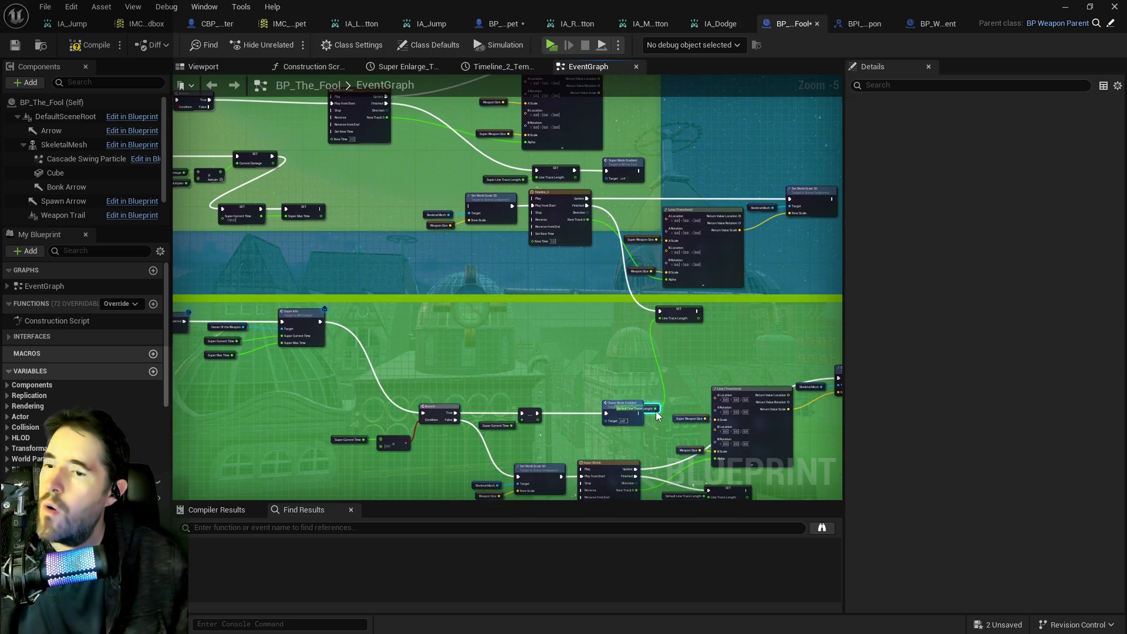
pyautogui.click(651, 406)
# Step: Delete the Super Mode Enabled call node
pyautogui.scroll(1, 634, 349)
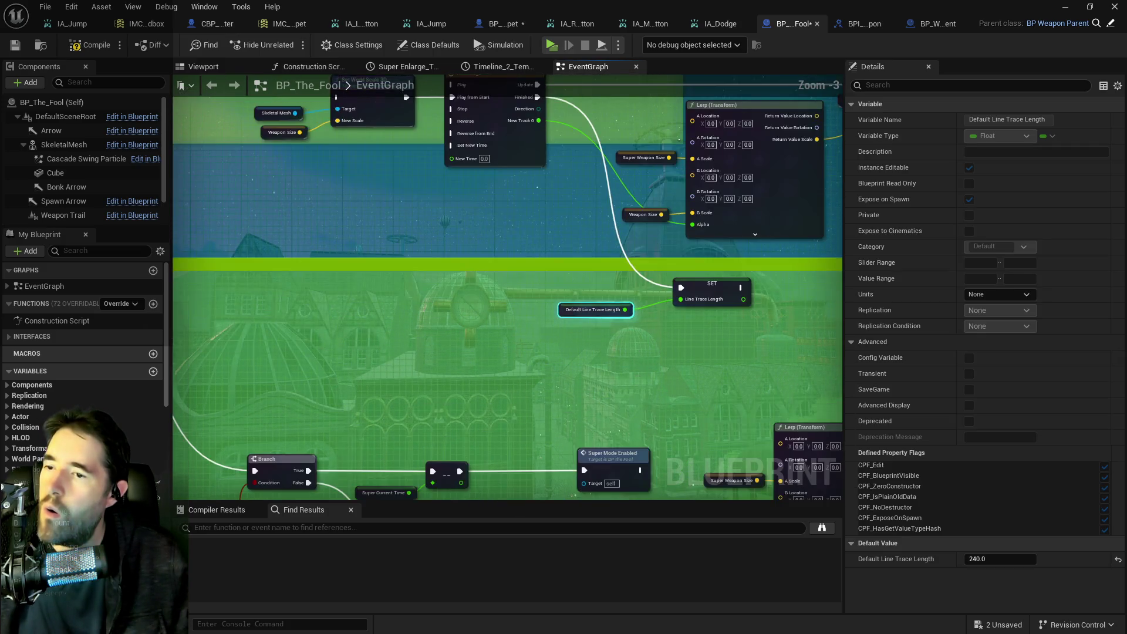
pyautogui.moveTo(593, 396); pyautogui.dragTo(645, 460)
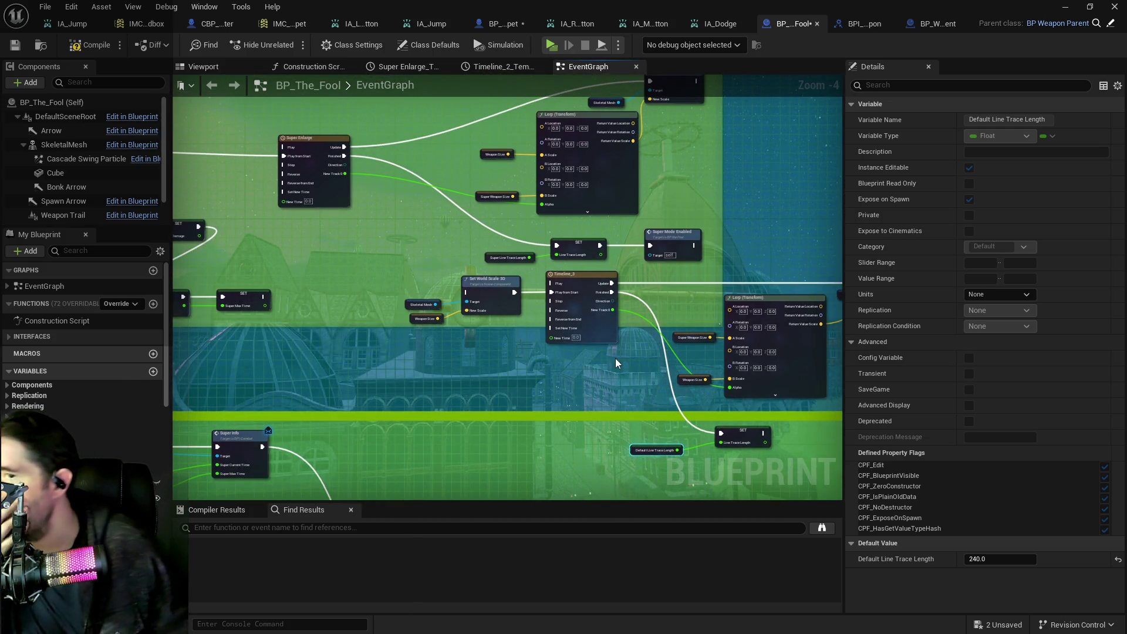
pyautogui.moveTo(672, 339); pyautogui.dragTo(749, 376)
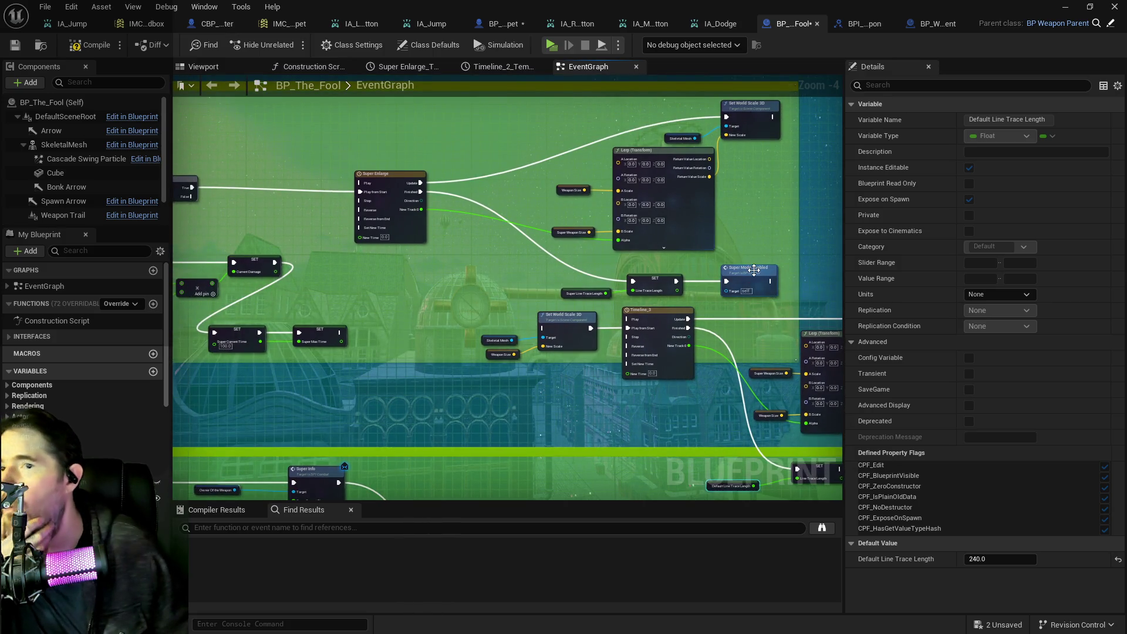
pyautogui.click(754, 269)
pyautogui.press('Delete')
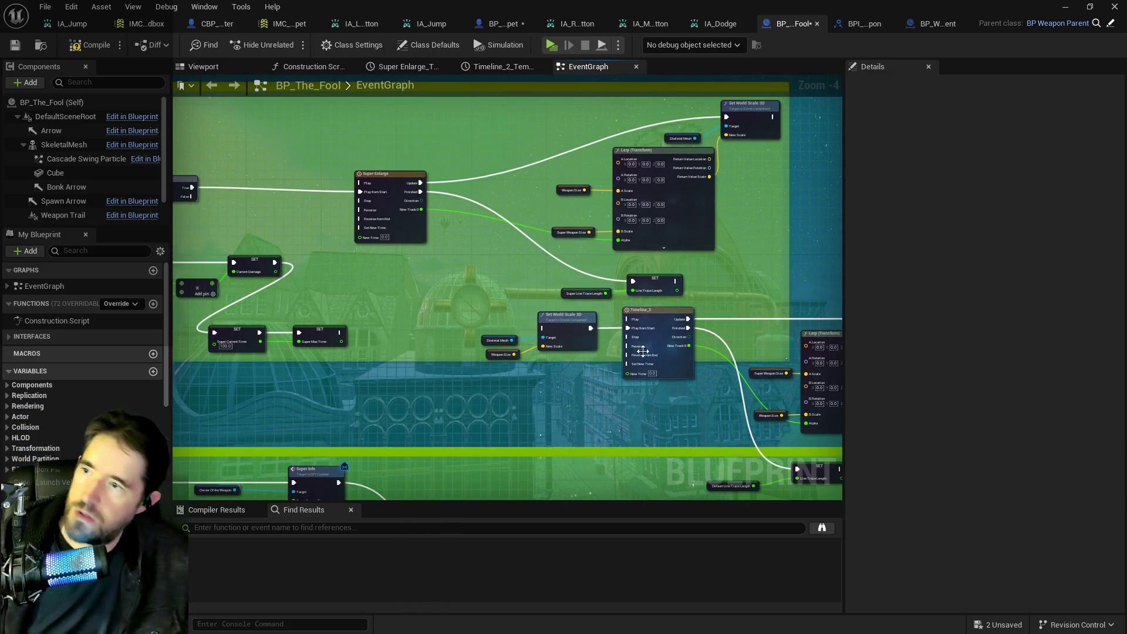
# Step: Paste Super Mode Enabled beside the line trace SET node and wire it from SET and Branch True
pyautogui.moveTo(519, 364)
pyautogui.mouseDown()
pyautogui.moveTo(635, 340)
pyautogui.moveTo(649, 352)
pyautogui.moveTo(758, 355)
pyautogui.mouseUp()
pyautogui.moveTo(690, 341); pyautogui.dragTo(545, 274)
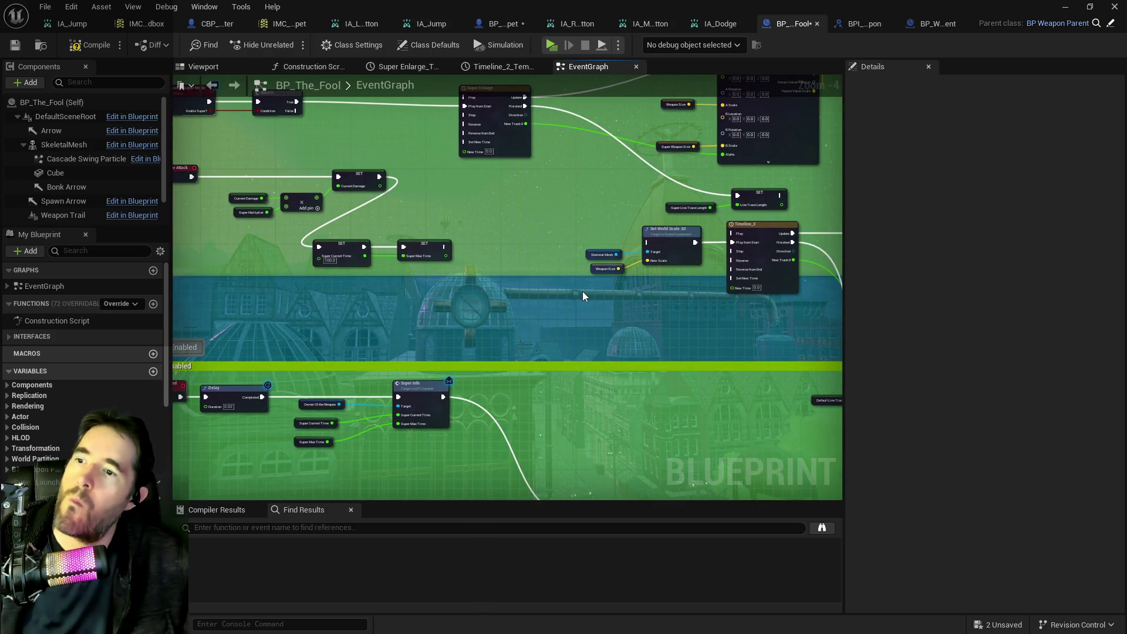
pyautogui.moveTo(582, 291); pyautogui.dragTo(563, 240)
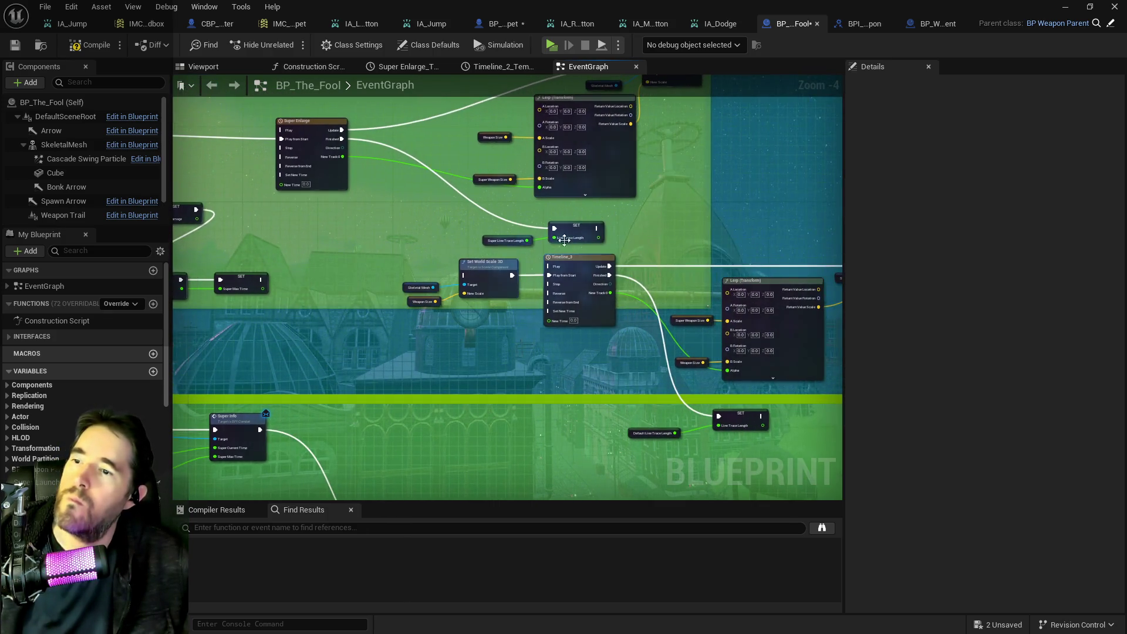
pyautogui.click(628, 231)
pyautogui.hotkey('ctrl', 'v')
pyautogui.moveTo(595, 226); pyautogui.dragTo(837, 233)
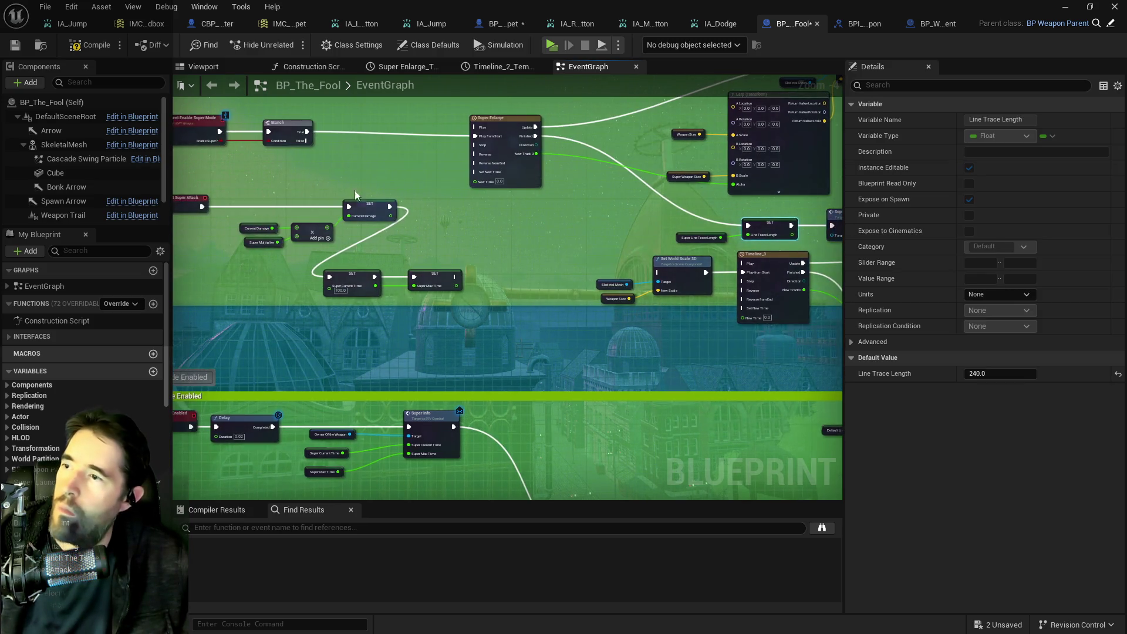
pyautogui.moveTo(307, 132)
pyautogui.mouseDown()
pyautogui.moveTo(656, 272)
pyautogui.moveTo(727, 181)
pyautogui.mouseUp()
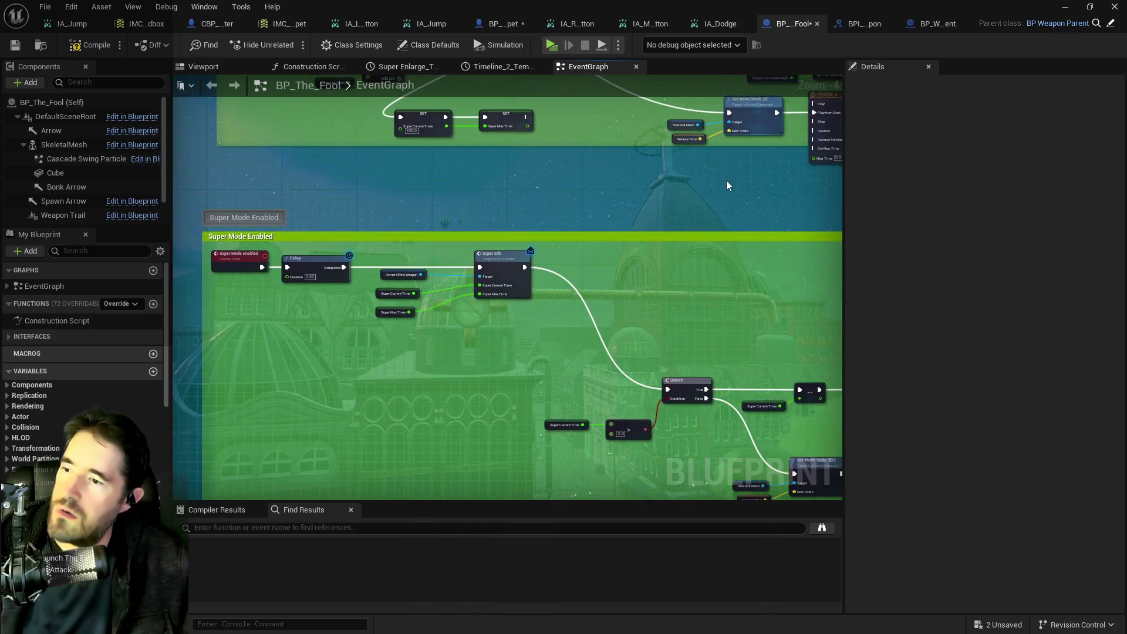
# Step: Cancel a 'get player stat' action search and delete the Super Mode Enabled call node
pyautogui.rightClick(449, 357)
pyautogui.write('get player s')
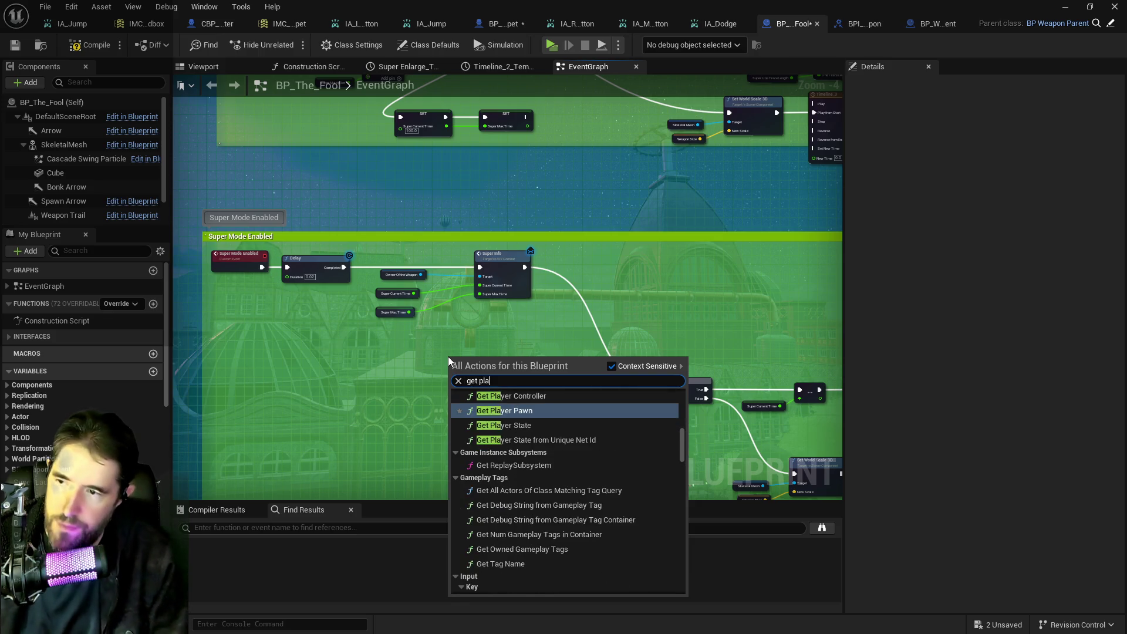
pyautogui.write('tat')
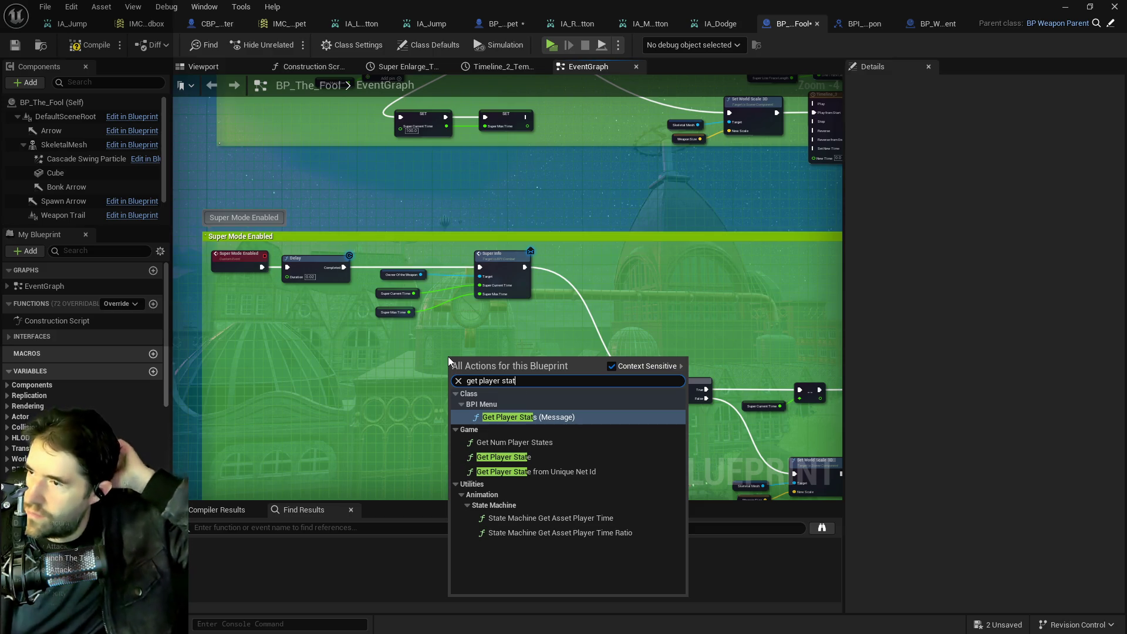
pyautogui.press('Escape')
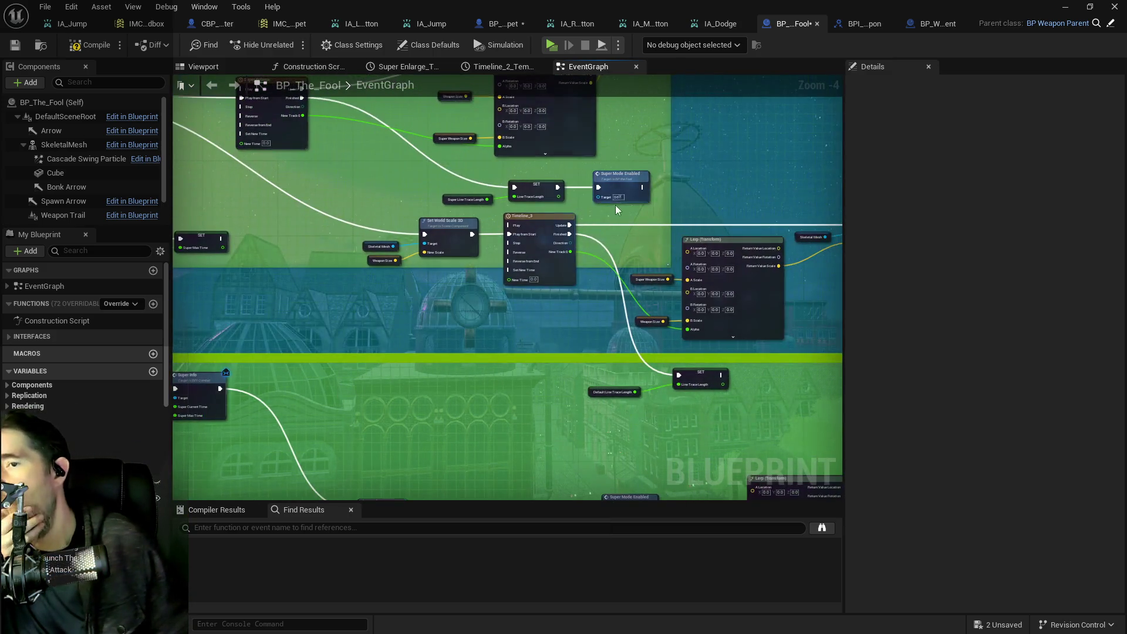
pyautogui.click(612, 196)
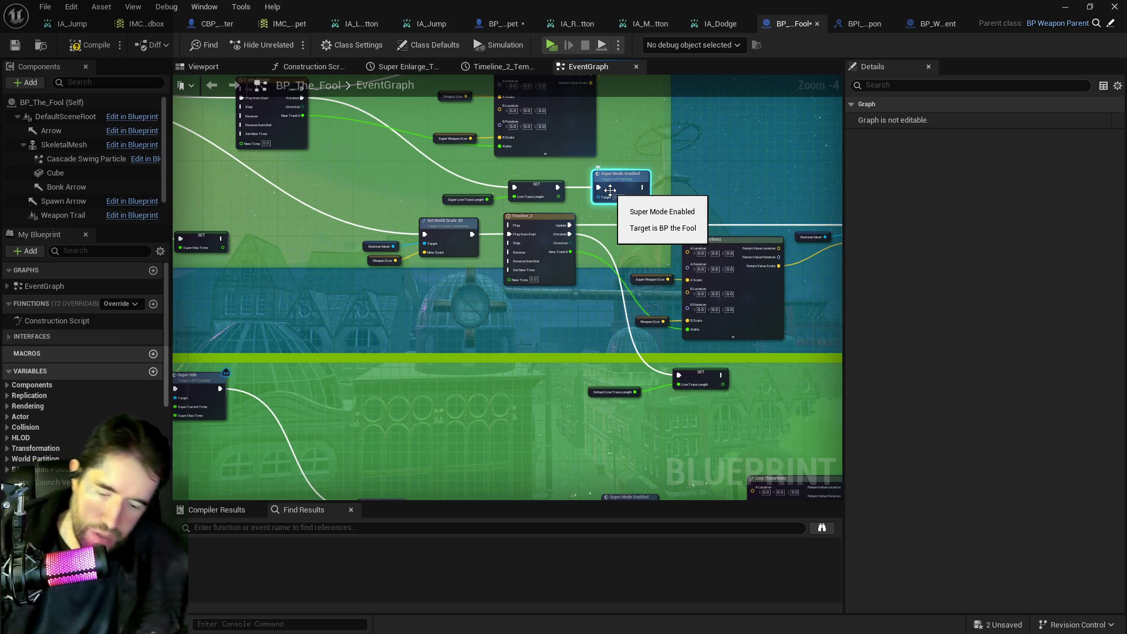
pyautogui.press('Delete')
# Step: Extend the Super Attack comment down to enclose the Super Mode Enabled area
pyautogui.scroll(-3, 605, 229)
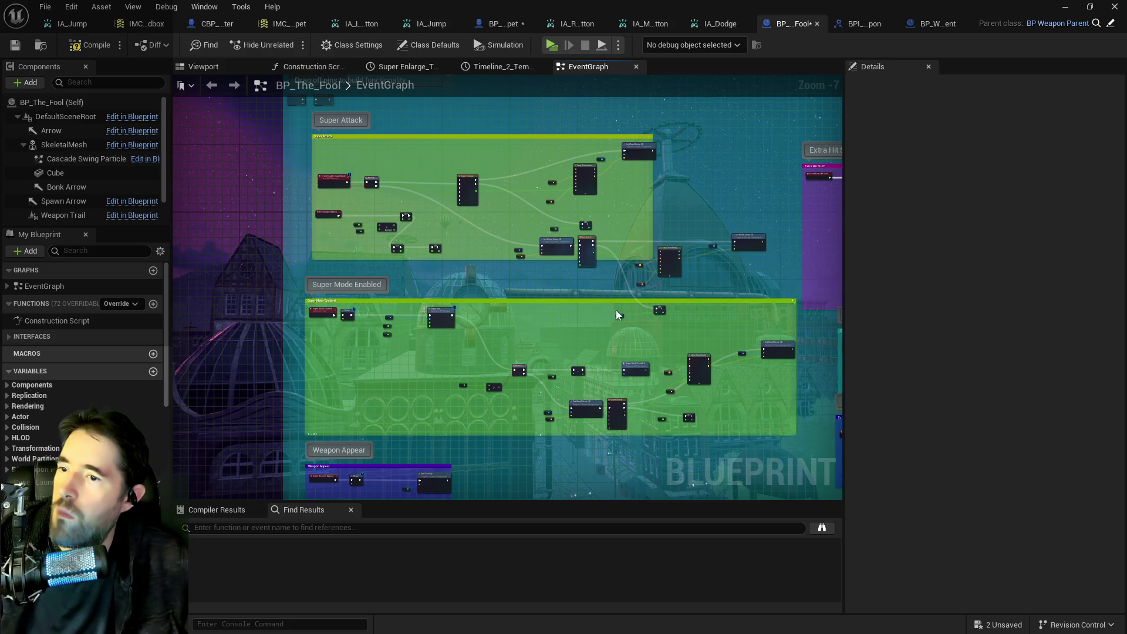
pyautogui.click(660, 311)
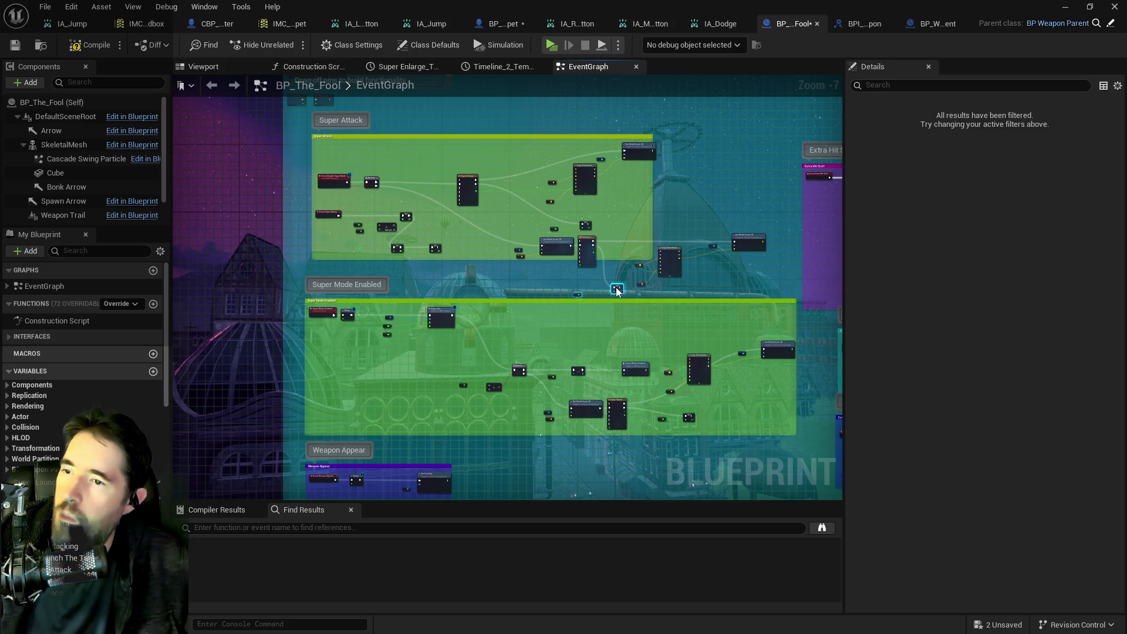
pyautogui.click(405, 177)
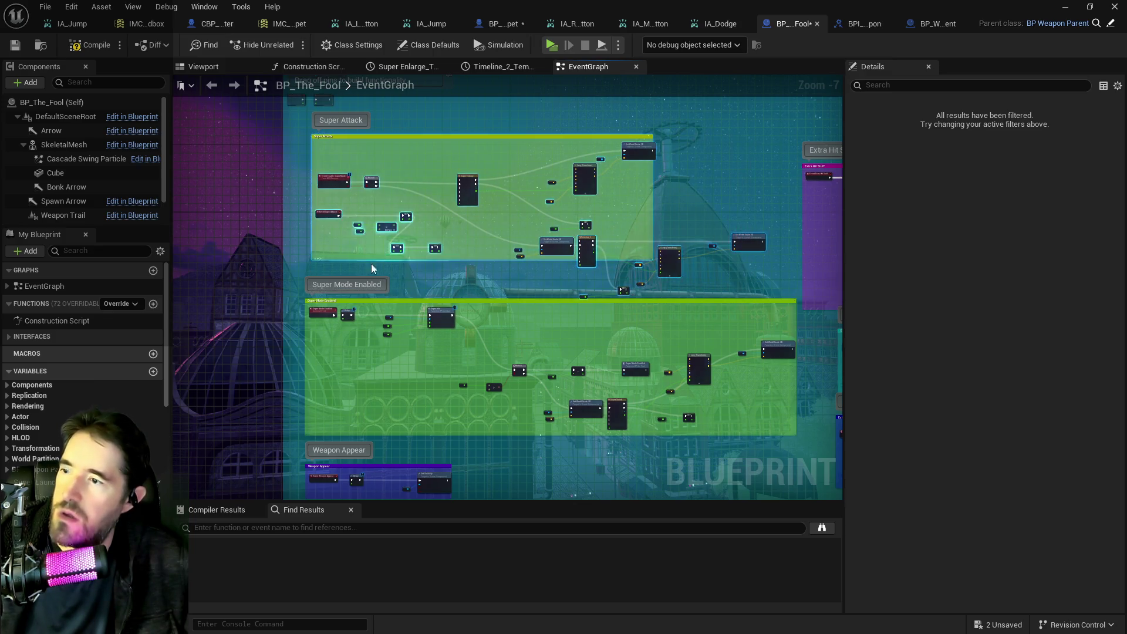
pyautogui.scroll(5, 228, 254)
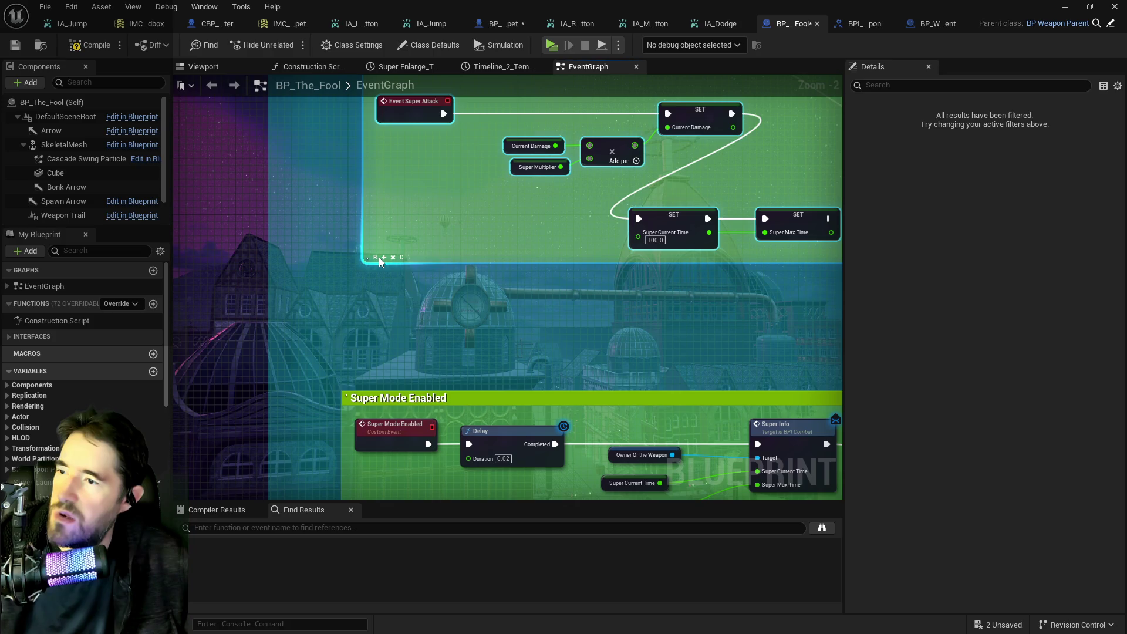
pyautogui.moveTo(384, 256); pyautogui.dragTo(383, 389)
pyautogui.scroll(-1, 392, 306)
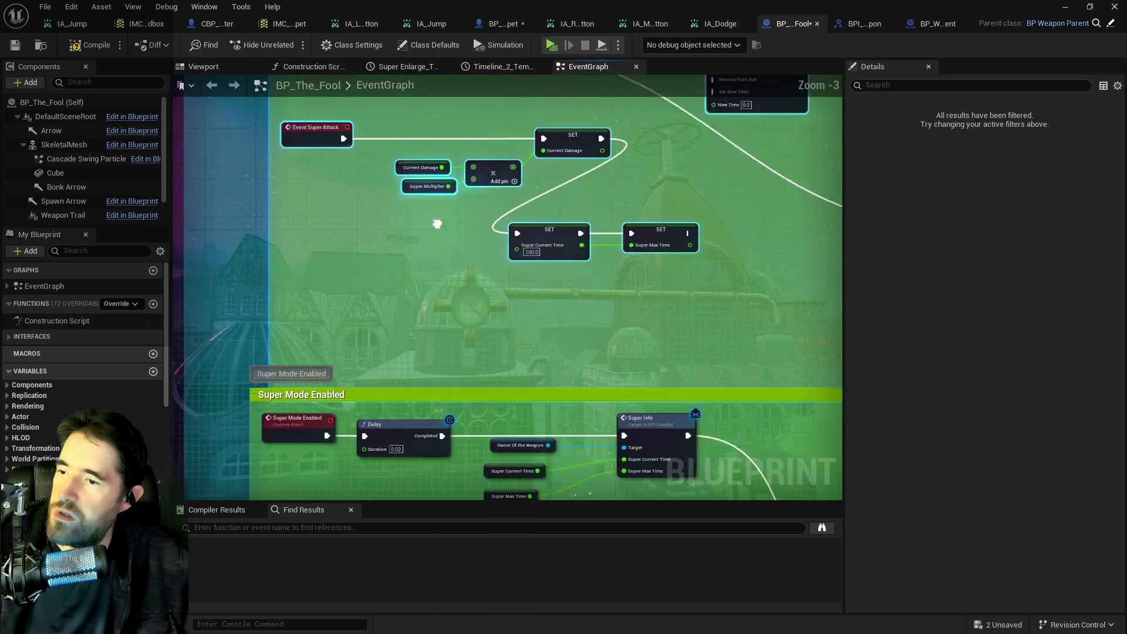
pyautogui.moveTo(438, 234); pyautogui.dragTo(433, 352)
# Step: Delete the Super Current Time and Super Max Time setters, shift the Super Attack nodes, and compile
pyautogui.click(545, 367)
pyautogui.keyDown('ctrl'); pyautogui.click(657, 361); pyautogui.keyUp('ctrl')
pyautogui.moveTo(543, 359); pyautogui.dragTo(646, 347)
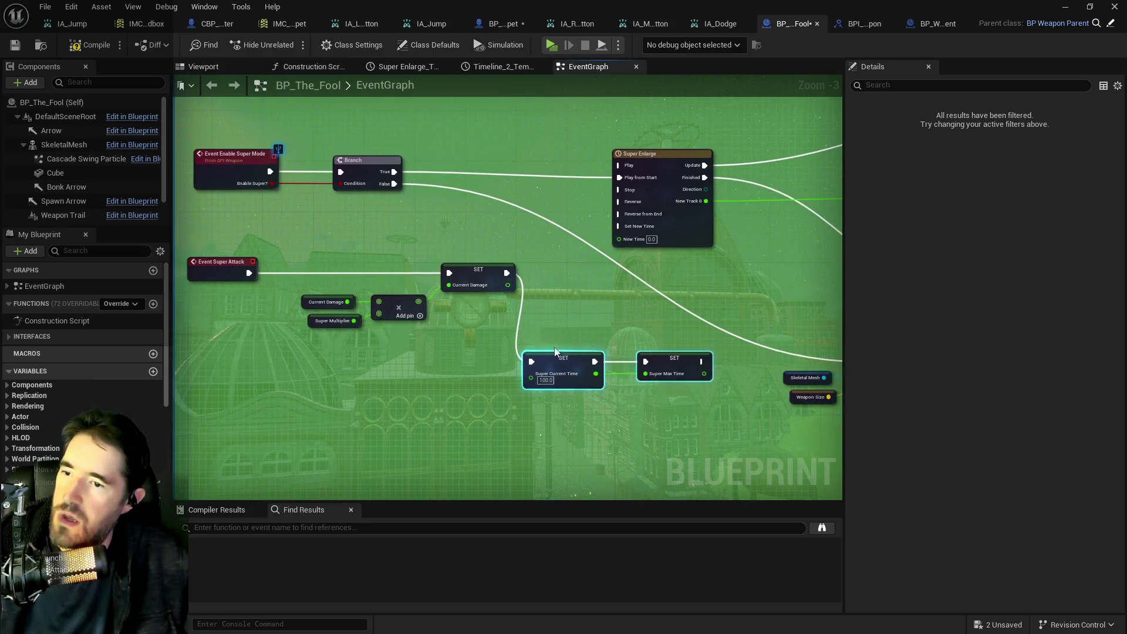
pyautogui.press('Delete')
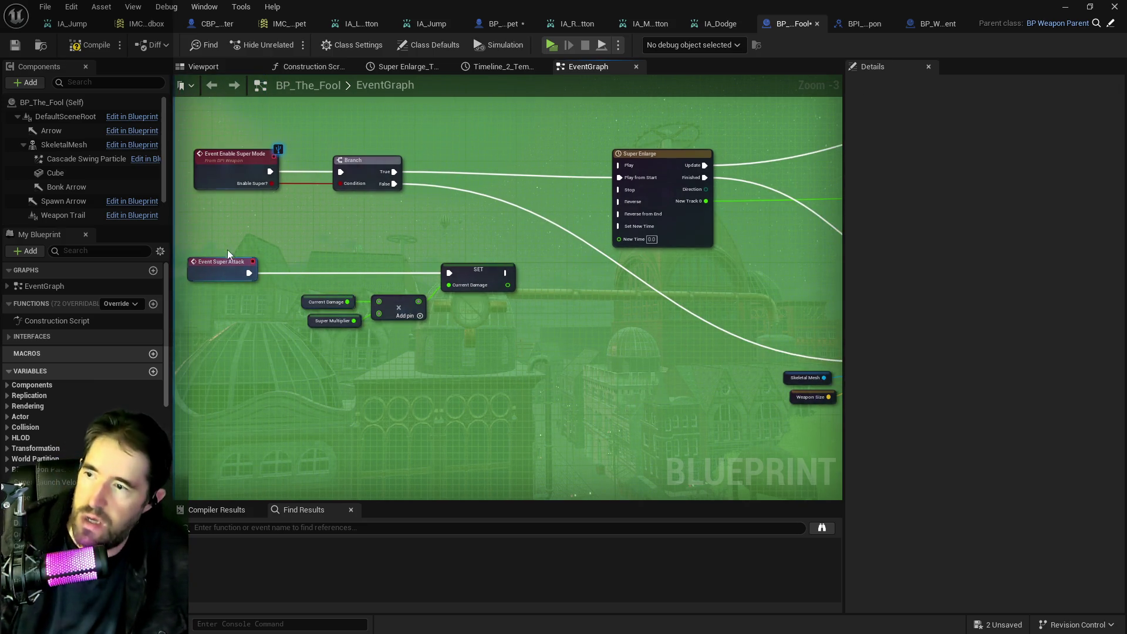
pyautogui.moveTo(229, 253); pyautogui.dragTo(521, 325)
pyautogui.moveTo(479, 282); pyautogui.dragTo(504, 359)
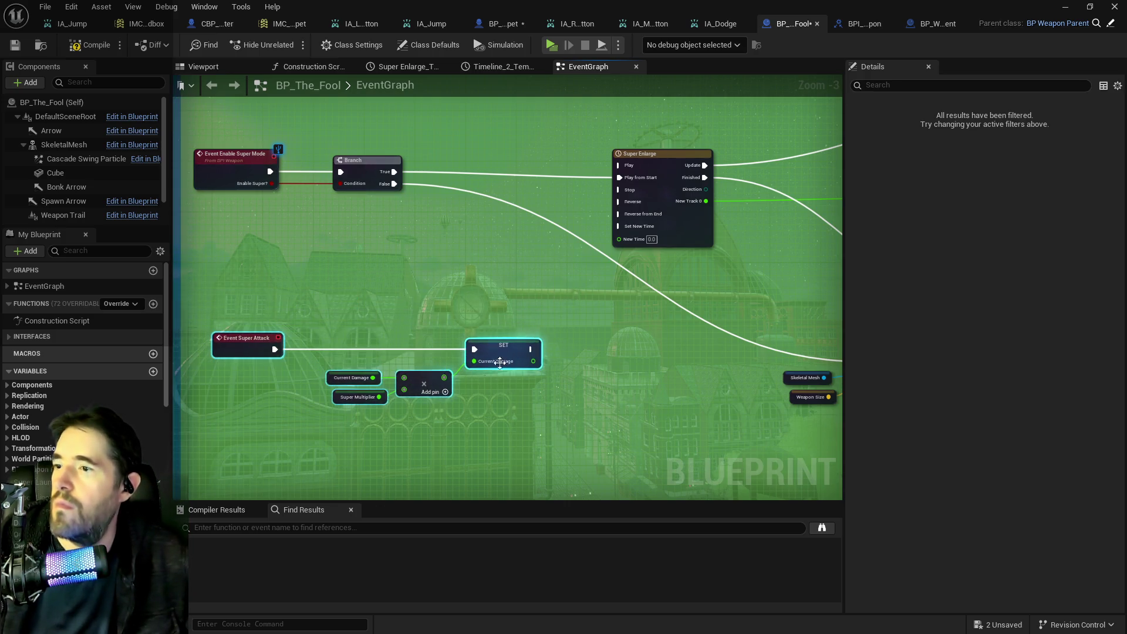
pyautogui.click(91, 46)
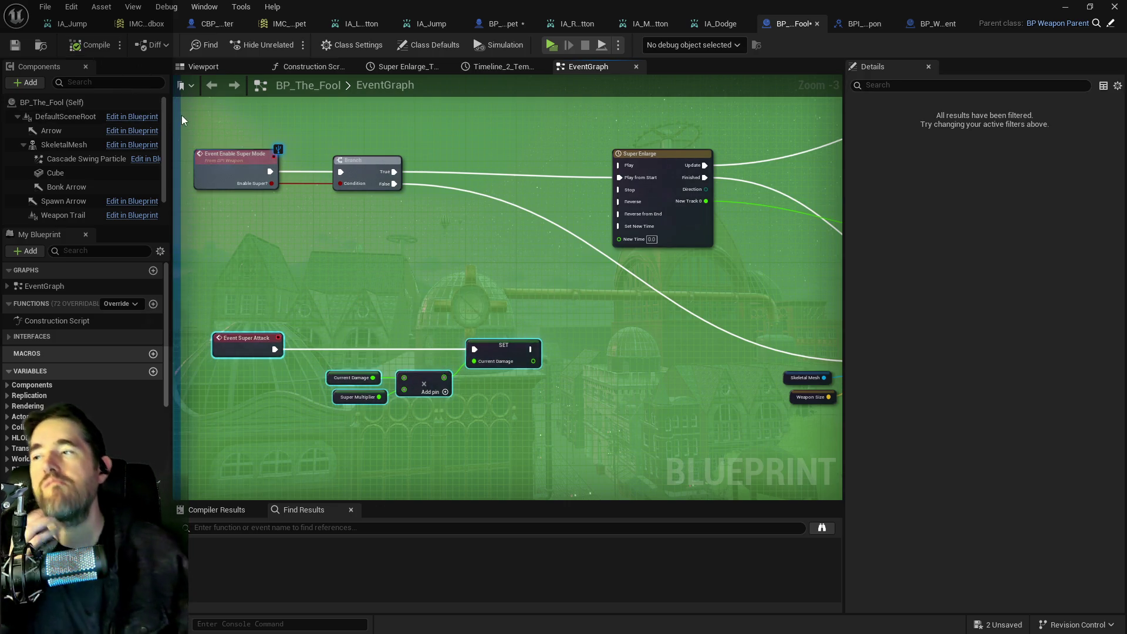
# Step: Save BP_The_Fool and switch to BP_Poppet's Fool tarot graph near the Branch nodes
pyautogui.click(15, 47)
pyautogui.click(496, 24)
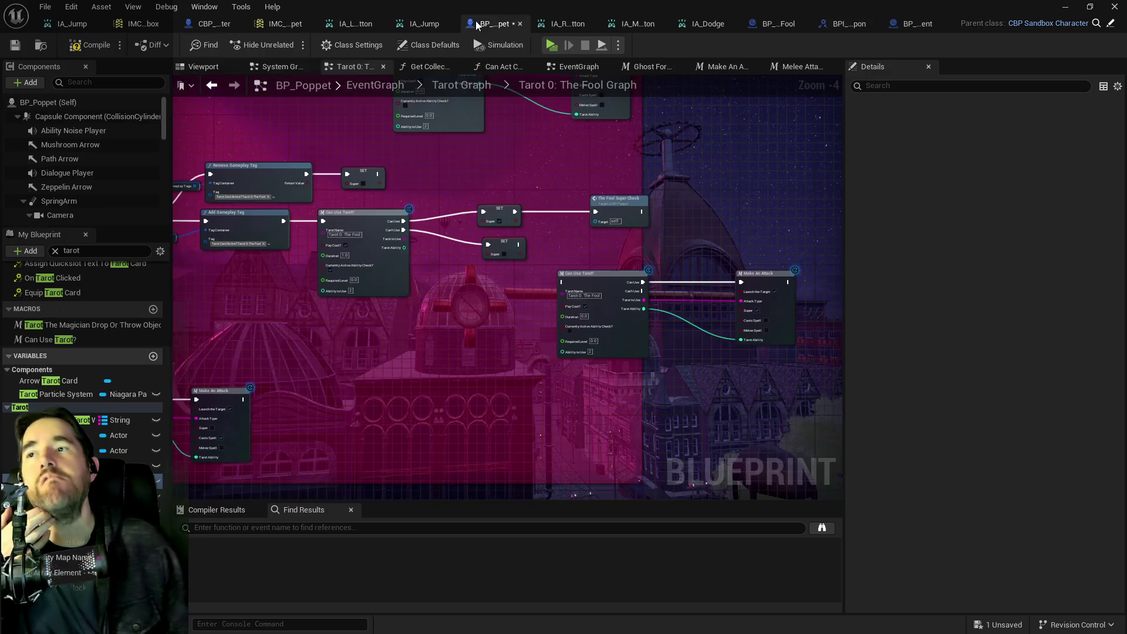
pyautogui.moveTo(460, 303)
pyautogui.mouseDown()
pyautogui.moveTo(597, 228)
pyautogui.moveTo(386, 244)
pyautogui.mouseUp()
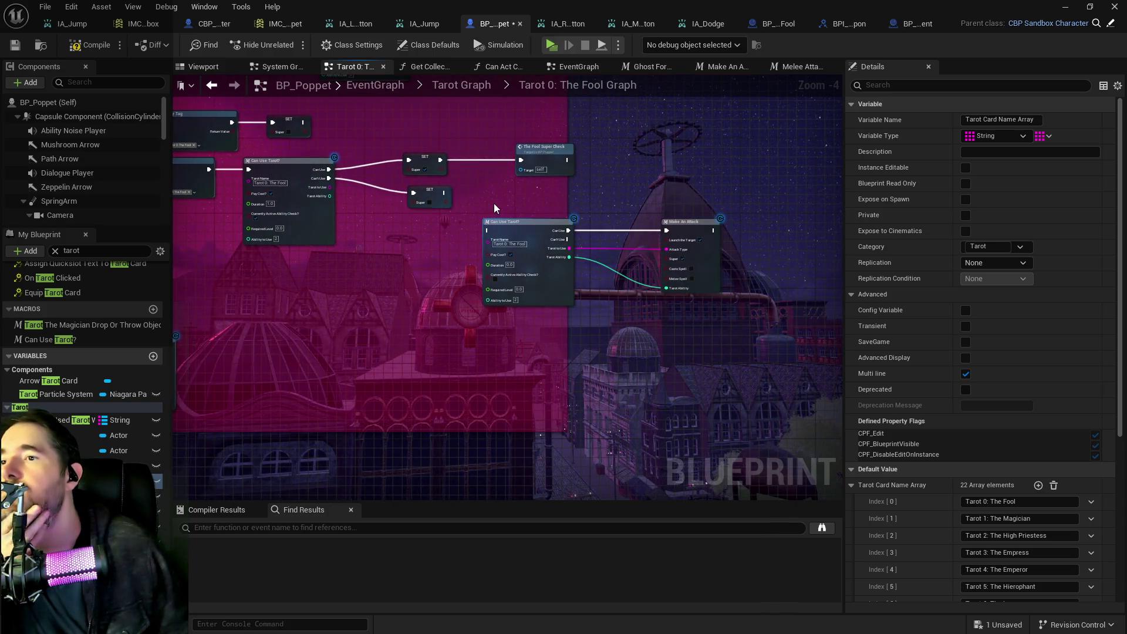
pyautogui.moveTo(494, 192); pyautogui.dragTo(635, 284)
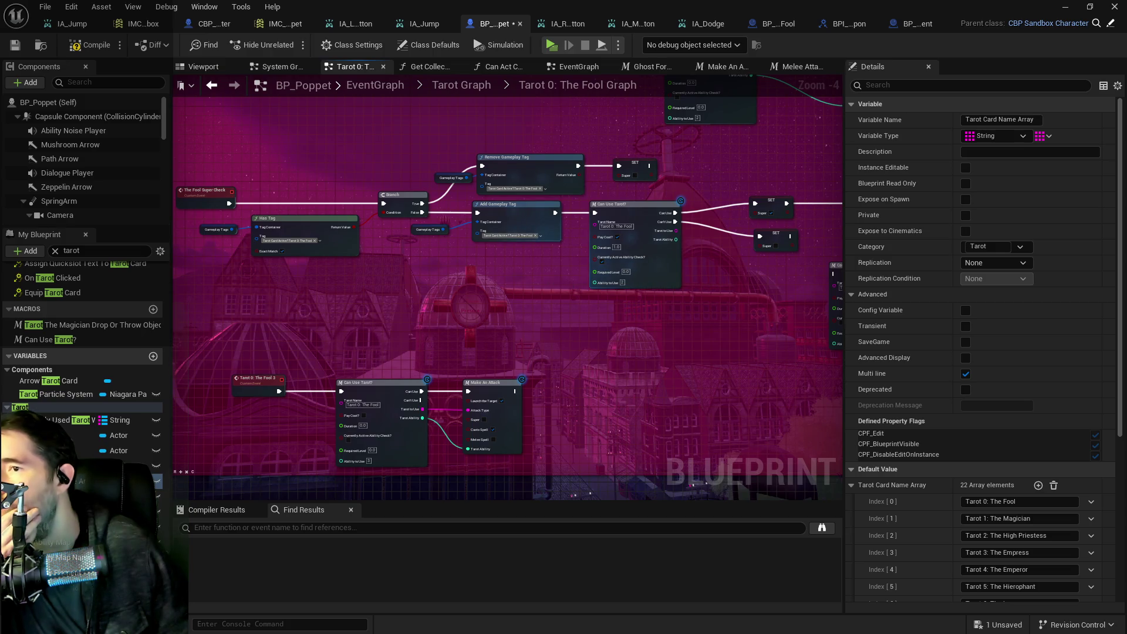
pyautogui.moveTo(551, 274); pyautogui.dragTo(408, 273)
# Step: Add a BPI Weapon Enable Super Mode node via 'enable super', inserted before The Fool Super Check
pyautogui.rightClick(687, 227)
pyautogui.write('enable super')
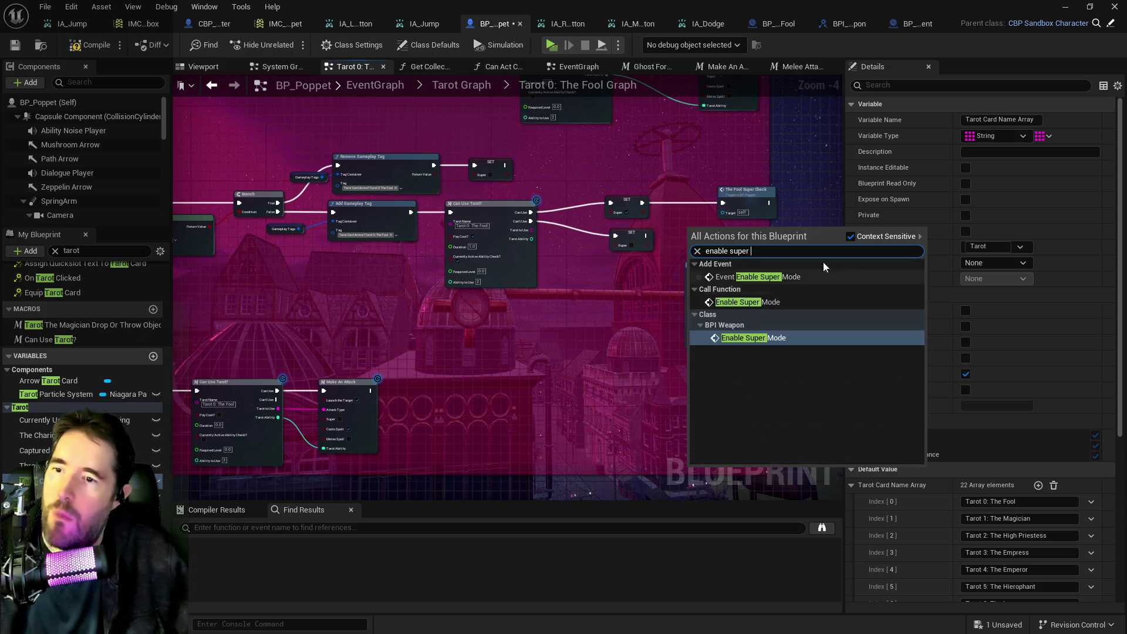
pyautogui.click(849, 237)
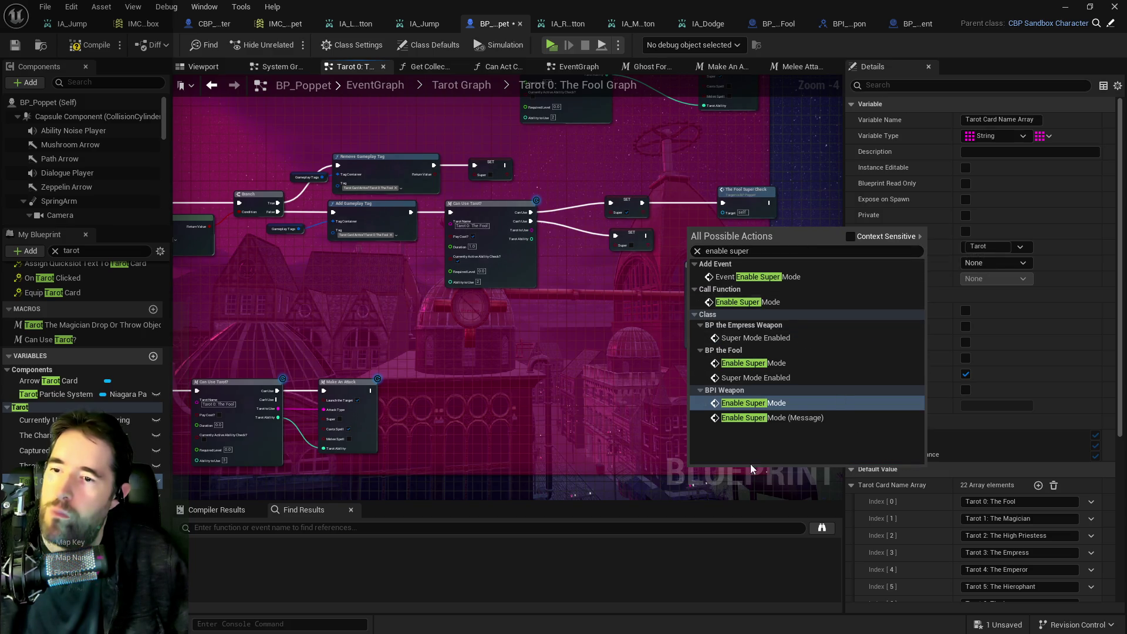
pyautogui.click(780, 421)
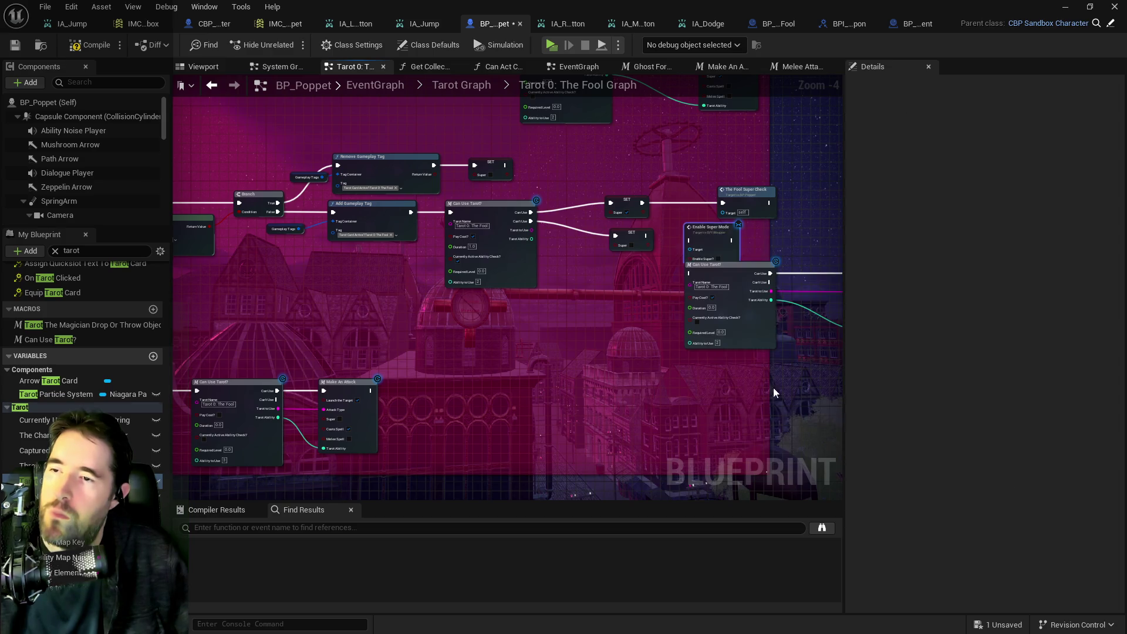
pyautogui.moveTo(753, 209); pyautogui.dragTo(802, 208)
pyautogui.moveTo(711, 233); pyautogui.dragTo(712, 203)
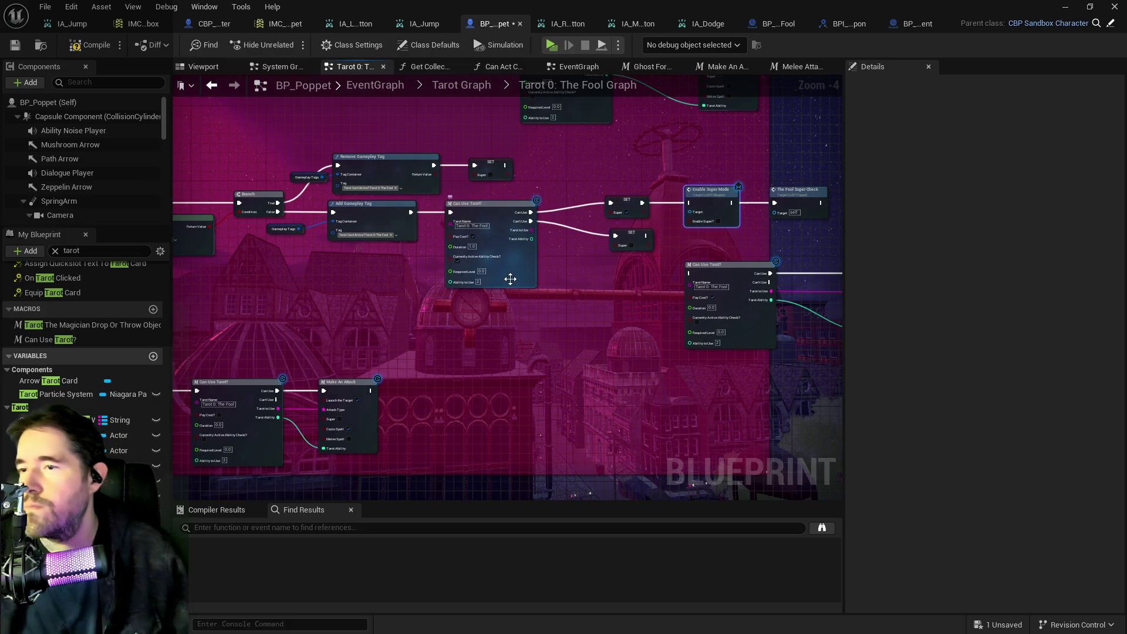
pyautogui.scroll(1, 526, 272)
pyautogui.moveTo(527, 272)
pyautogui.mouseDown()
pyautogui.moveTo(380, 199)
pyautogui.moveTo(246, 224)
pyautogui.mouseUp()
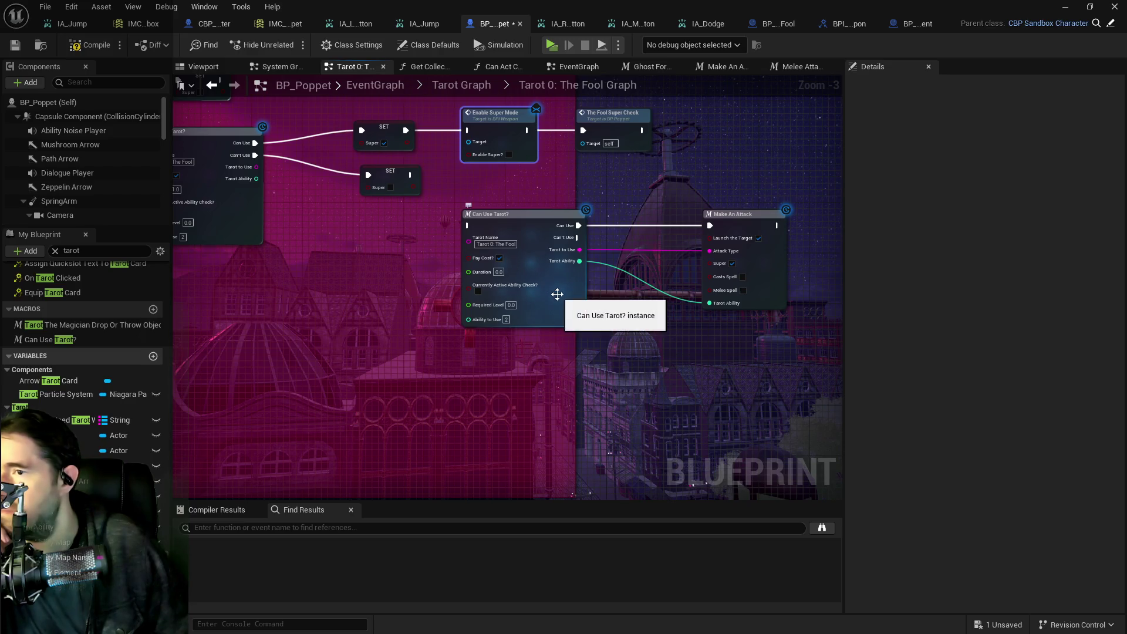
pyautogui.doubleClick(557, 294)
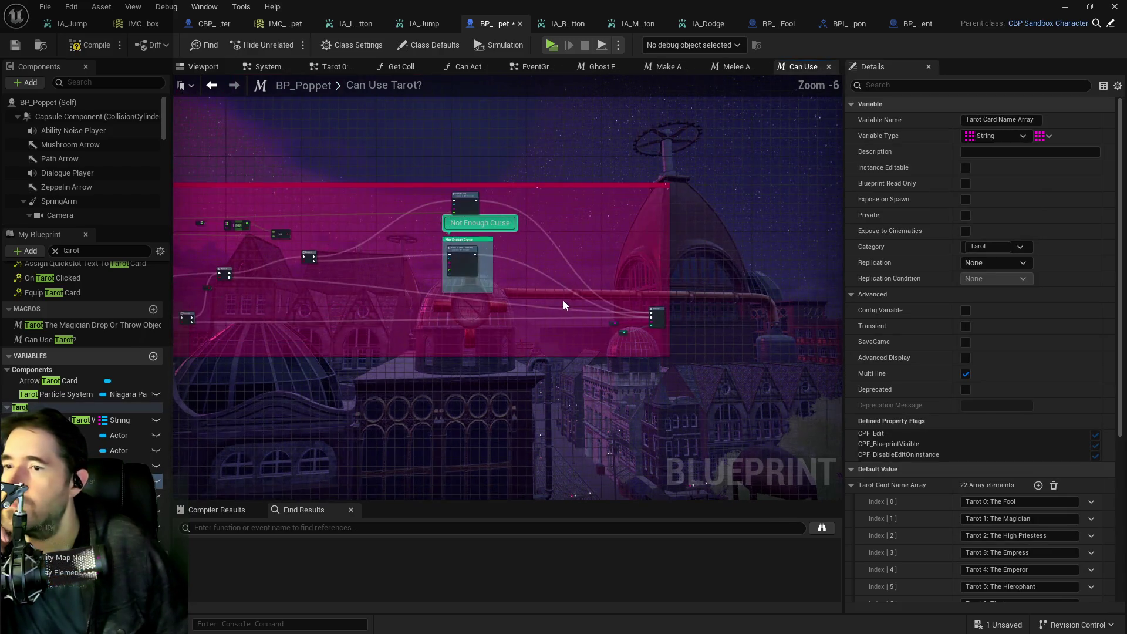
pyautogui.scroll(2, 562, 304)
pyautogui.moveTo(563, 304)
pyautogui.mouseDown()
pyautogui.moveTo(784, 335)
pyautogui.moveTo(535, 327)
pyautogui.moveTo(536, 186)
pyautogui.mouseUp()
pyautogui.scroll(-1, 596, 85)
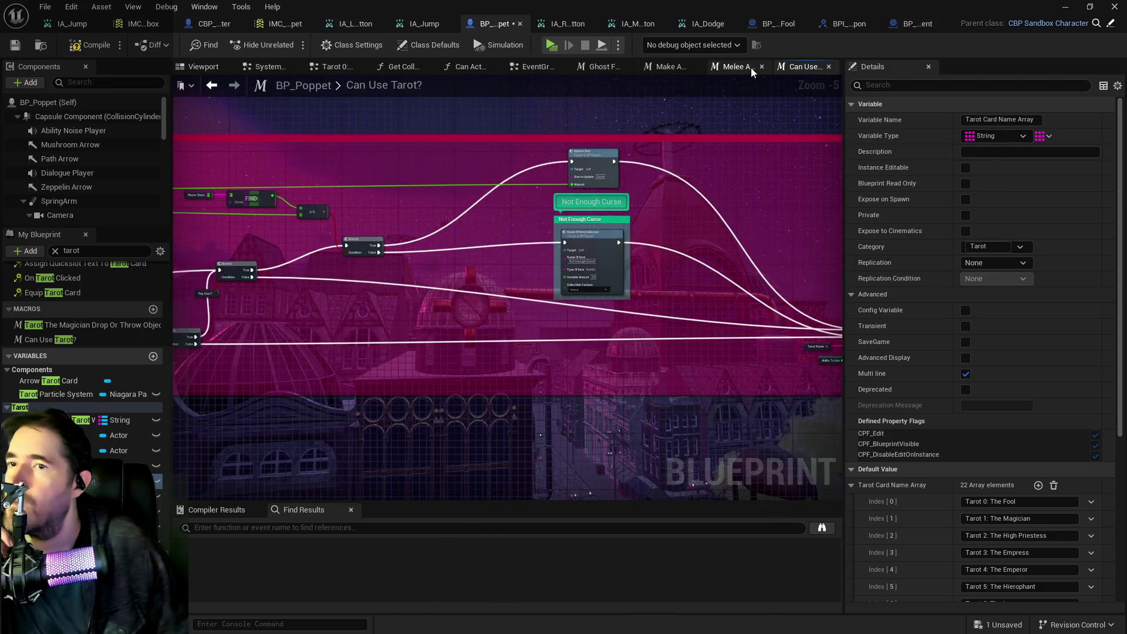
pyautogui.middleClick(791, 69)
pyautogui.moveTo(543, 243); pyautogui.dragTo(537, 241)
pyautogui.scroll(2, 613, 223)
pyautogui.click(552, 196)
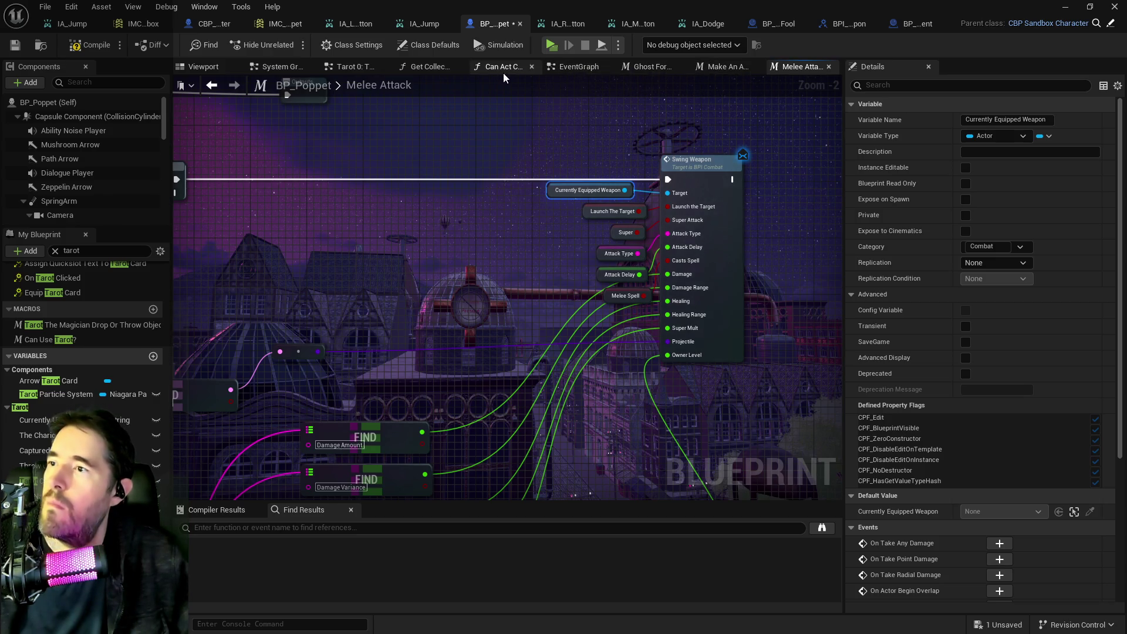
pyautogui.click(356, 67)
pyautogui.moveTo(311, 220)
pyautogui.mouseDown()
pyautogui.moveTo(533, 220)
pyautogui.moveTo(529, 276)
pyautogui.moveTo(566, 245)
pyautogui.mouseUp()
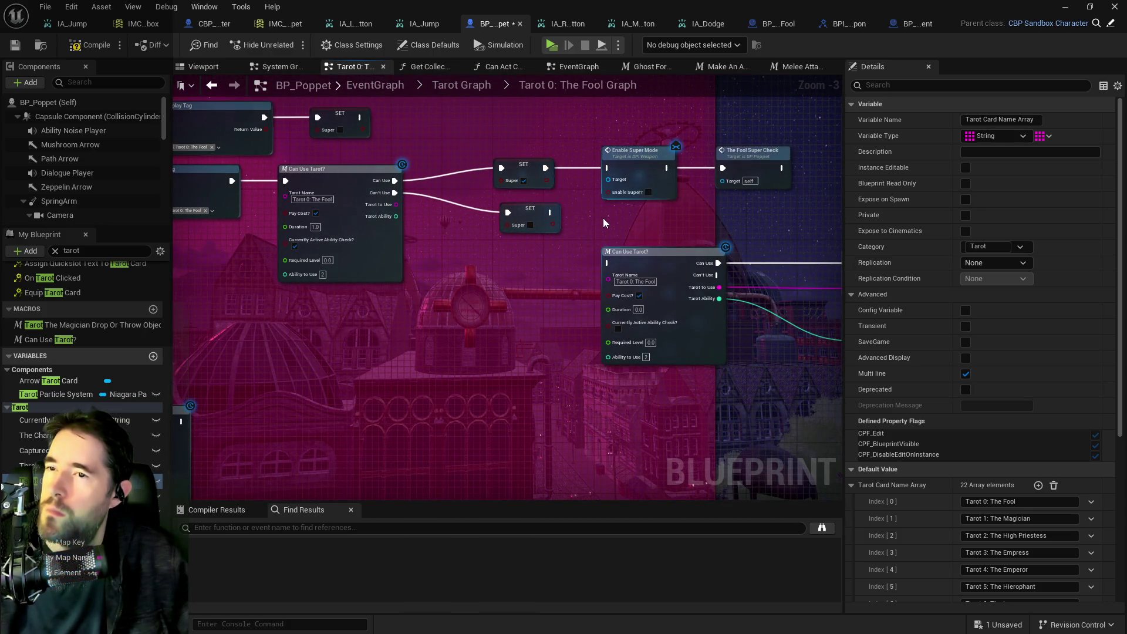
# Step: Wire a Currently Equipped Weapon getter into Enable Super Mode's Target and compile
pyautogui.hotkey('ctrl', 'v')
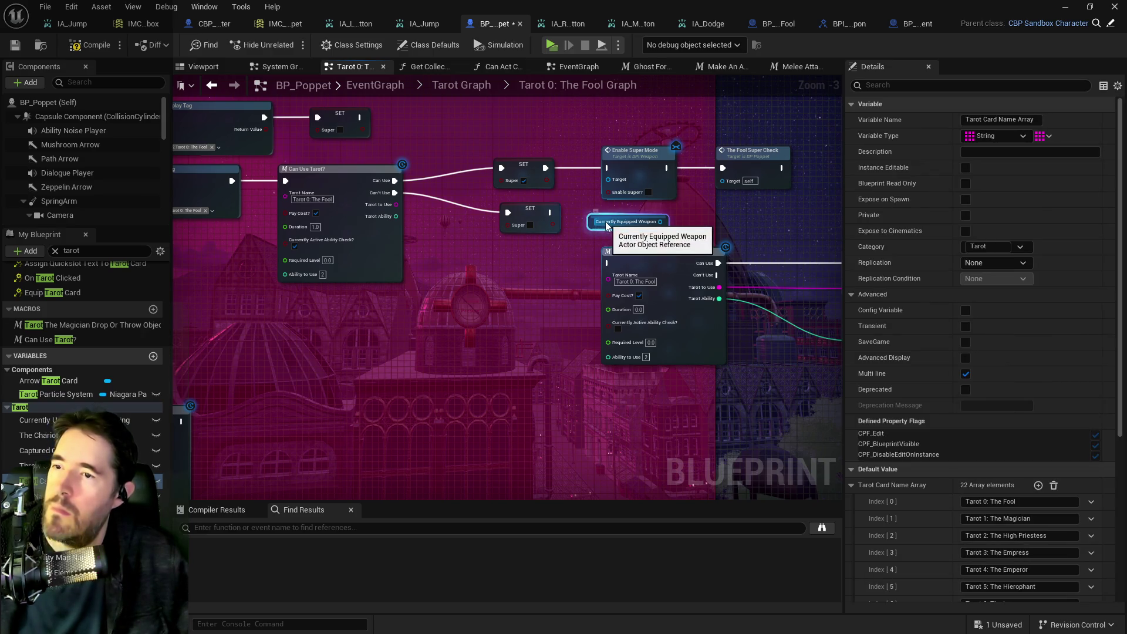
pyautogui.moveTo(662, 222)
pyautogui.mouseDown()
pyautogui.moveTo(611, 209)
pyautogui.moveTo(608, 181)
pyautogui.moveTo(729, 169)
pyautogui.mouseUp()
pyautogui.click(610, 183)
pyautogui.moveTo(642, 157)
pyautogui.mouseDown()
pyautogui.moveTo(671, 157)
pyautogui.moveTo(662, 157)
pyautogui.mouseUp()
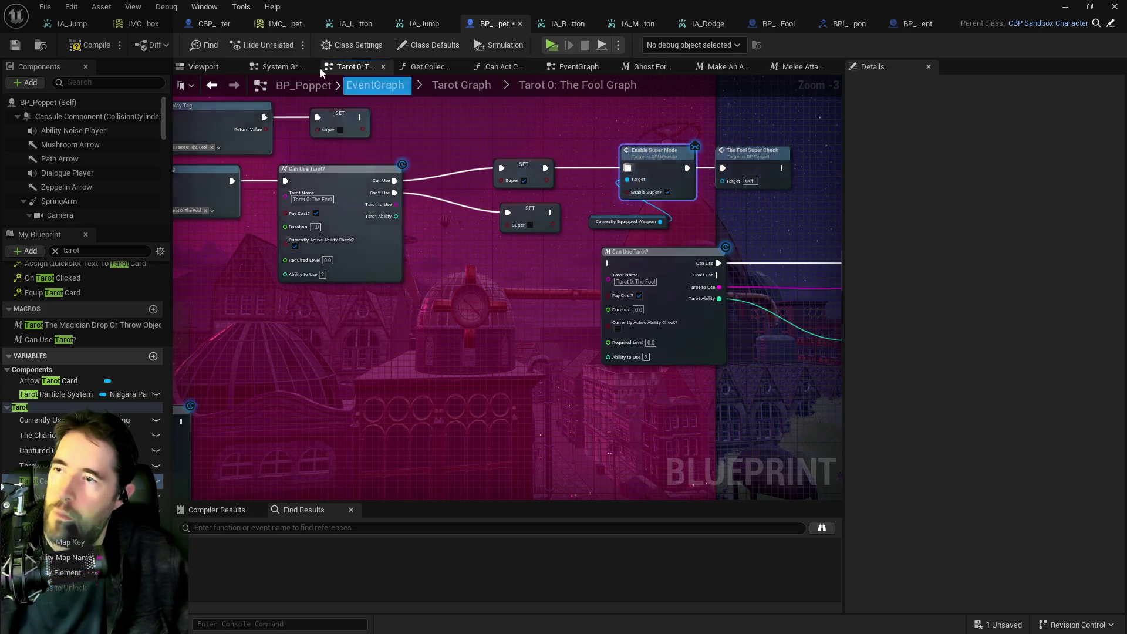
pyautogui.click(12, 48)
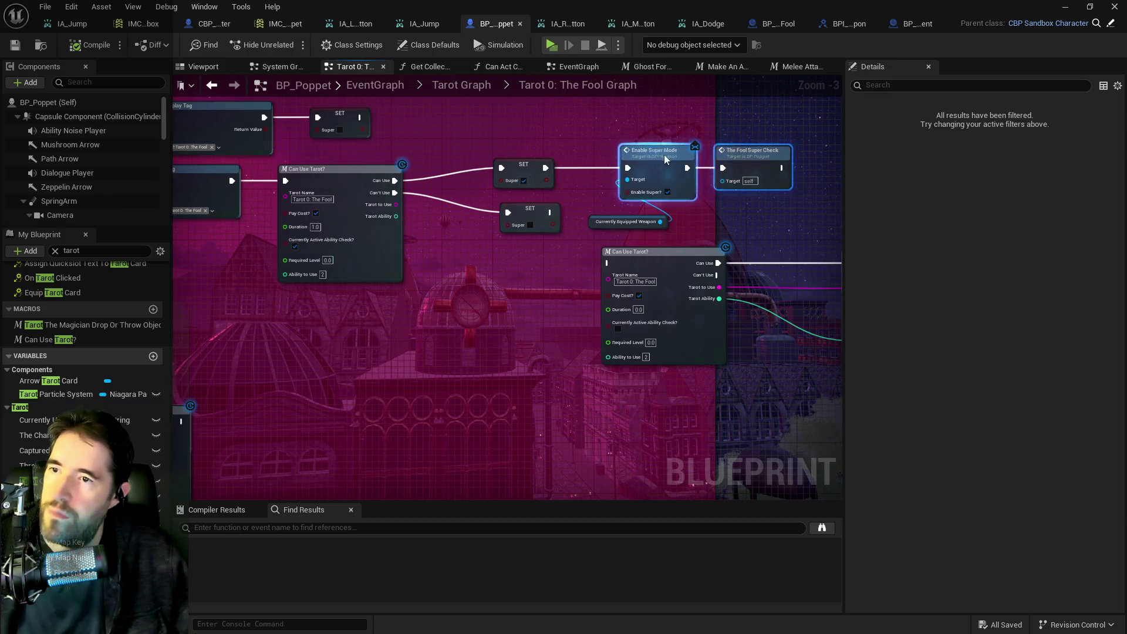
pyautogui.moveTo(654, 154); pyautogui.dragTo(736, 154)
pyautogui.moveTo(616, 220); pyautogui.dragTo(619, 170)
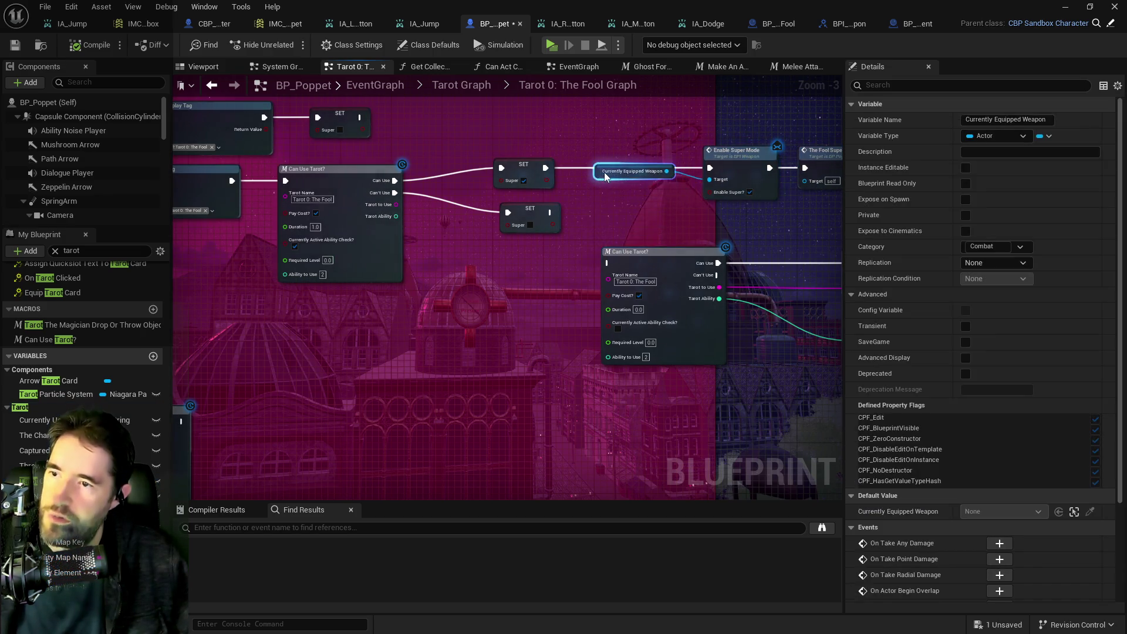
# Step: Move the lower Can Use Tarot? and Make An Attack nodes further down
pyautogui.moveTo(446, 146); pyautogui.dragTo(445, 165)
pyautogui.click(481, 225)
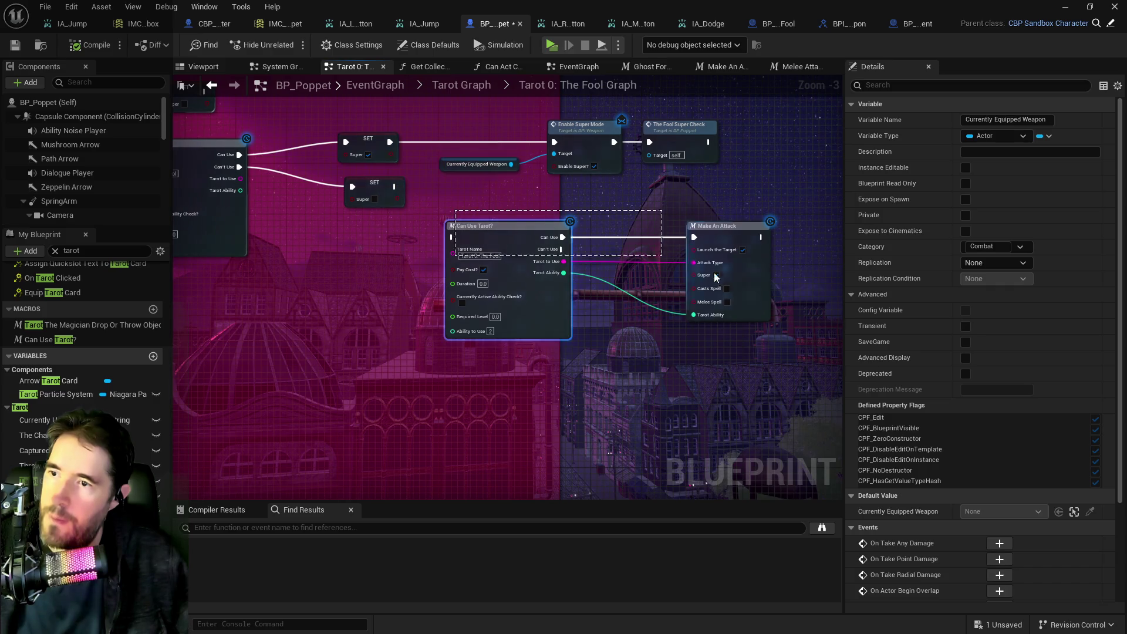
pyautogui.keyDown('ctrl'); pyautogui.click(728, 226); pyautogui.keyUp('ctrl')
pyautogui.moveTo(566, 243)
pyautogui.mouseDown()
pyautogui.moveTo(530, 324)
pyautogui.moveTo(530, 357)
pyautogui.mouseUp()
pyautogui.scroll(-2, 552, 299)
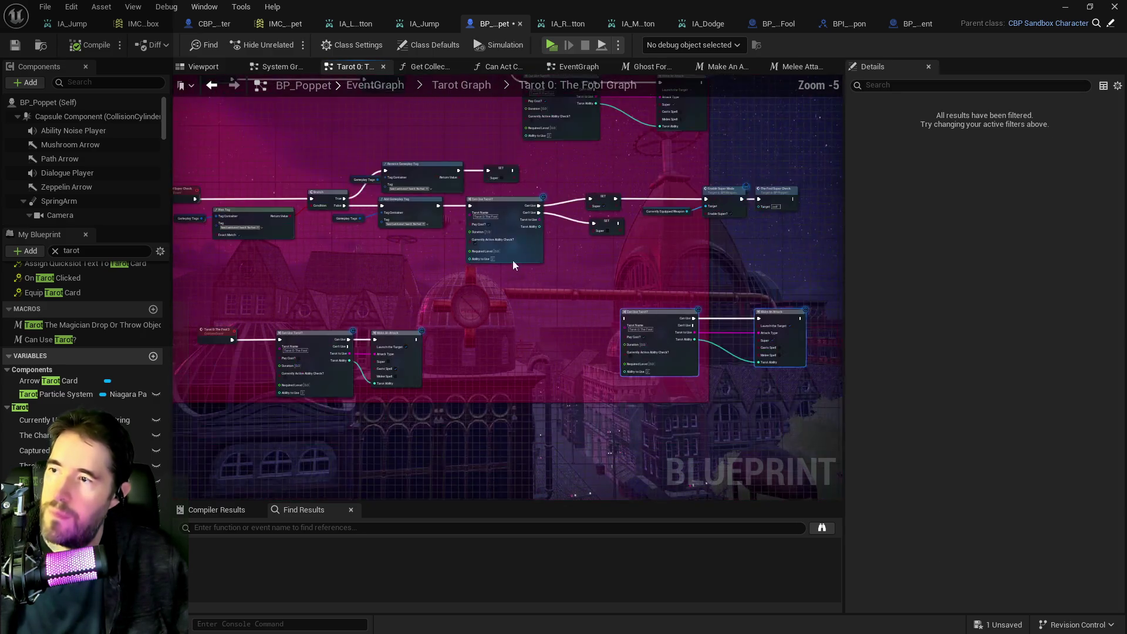
# Step: Duplicate Enable Super Mode with its weapon getter and wire the upper SET Super into it
pyautogui.moveTo(661, 237)
pyautogui.mouseDown()
pyautogui.moveTo(763, 264)
pyautogui.moveTo(732, 262)
pyautogui.mouseUp()
pyautogui.hotkey('ctrl', 'c')
pyautogui.hotkey('ctrl', 'v')
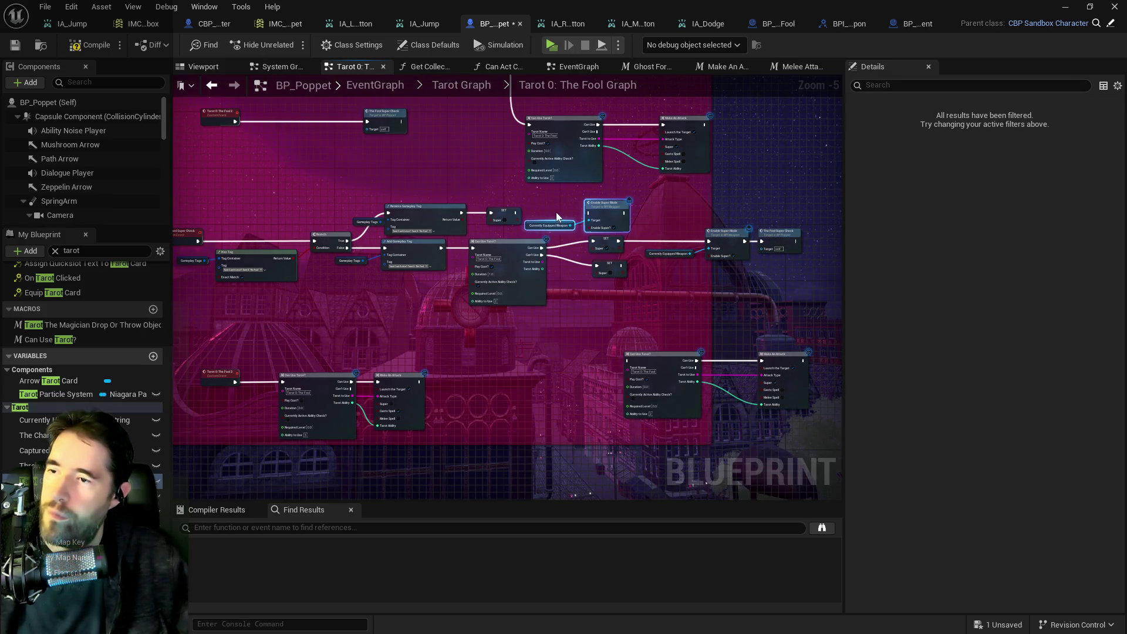
pyautogui.scroll(3, 584, 222)
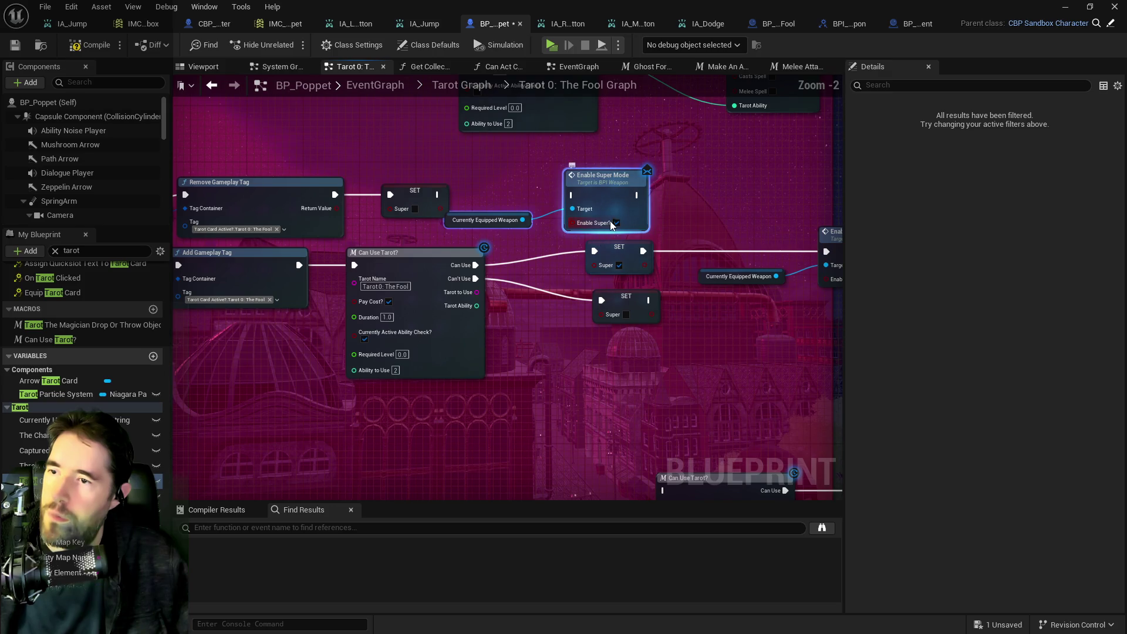
pyautogui.click(583, 225)
pyautogui.moveTo(436, 194); pyautogui.dragTo(570, 194)
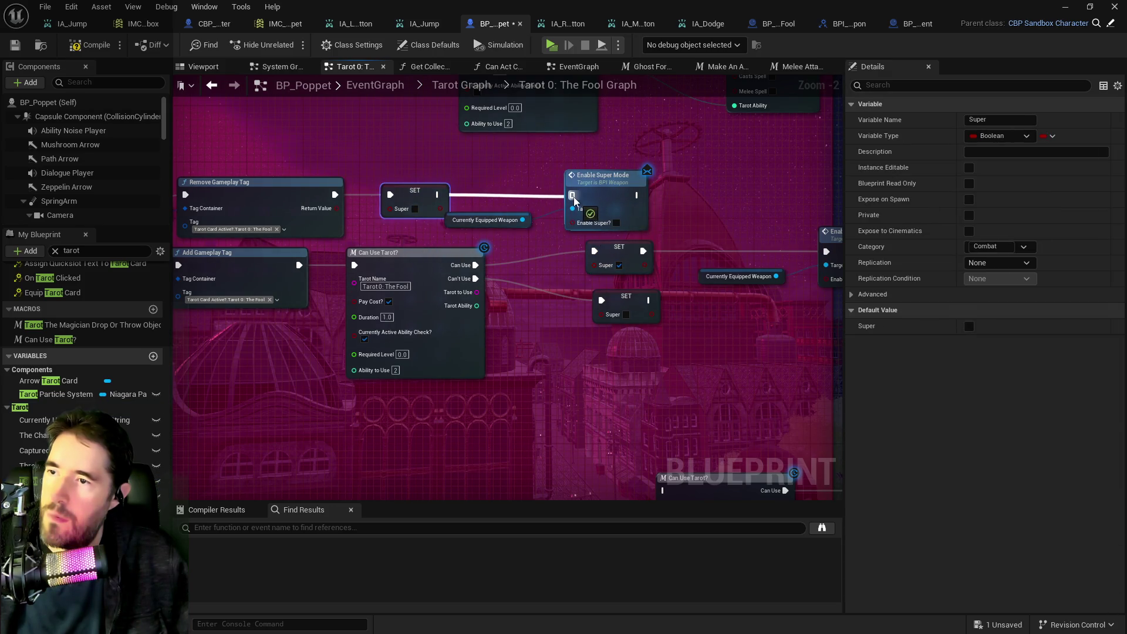
# Step: Paste another Enable Super Mode copy after the remaining SET Super node, wire it, and save
pyautogui.moveTo(669, 212)
pyautogui.mouseDown()
pyautogui.moveTo(554, 272)
pyautogui.moveTo(491, 185)
pyautogui.moveTo(418, 267)
pyautogui.mouseUp()
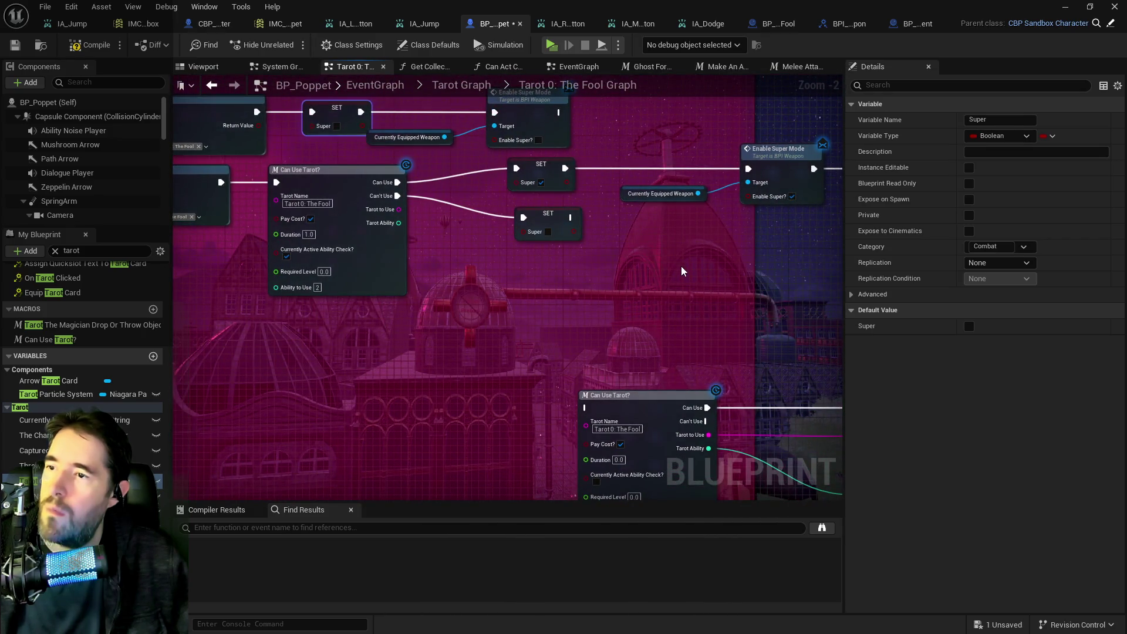
pyautogui.hotkey('ctrl', 'v')
pyautogui.moveTo(693, 265); pyautogui.dragTo(739, 257)
pyautogui.click(547, 226)
pyautogui.moveTo(570, 217)
pyautogui.mouseDown()
pyautogui.moveTo(665, 265)
pyautogui.moveTo(712, 274)
pyautogui.mouseUp()
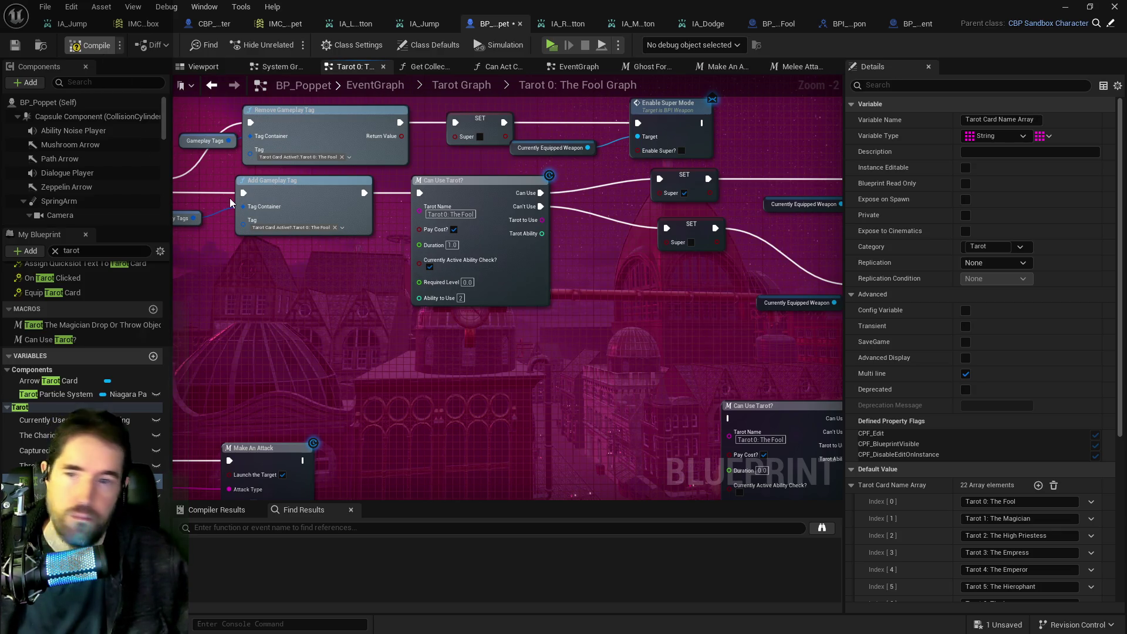
pyautogui.hotkey('ctrl', 's')
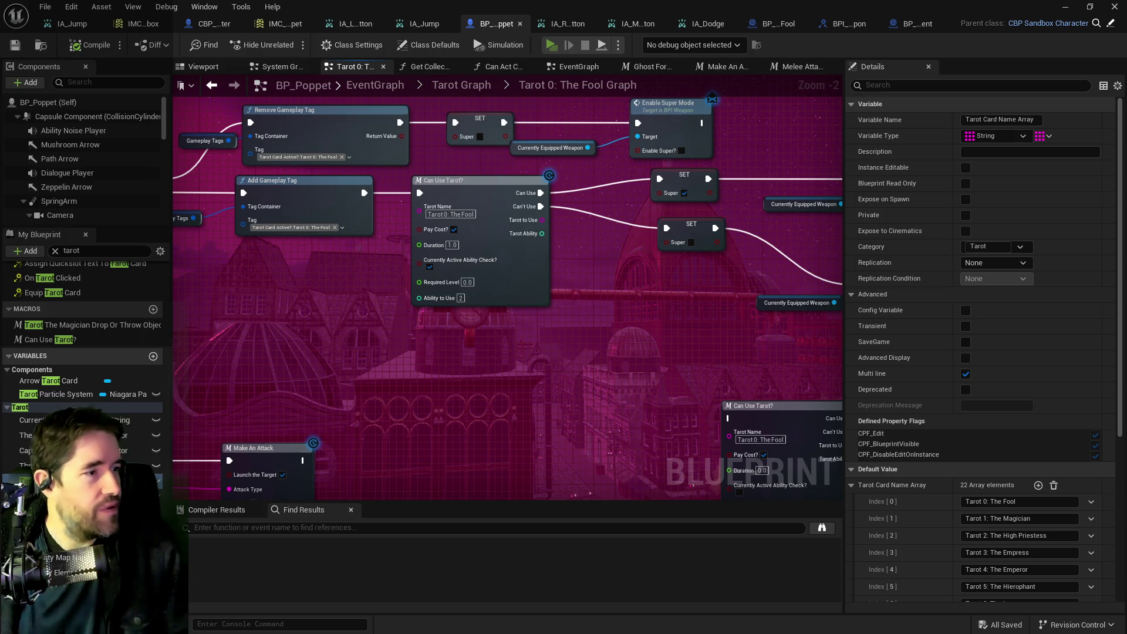
# Step: Launch a Standalone Game play preview of Poppet_Quest
pyautogui.click(551, 45)
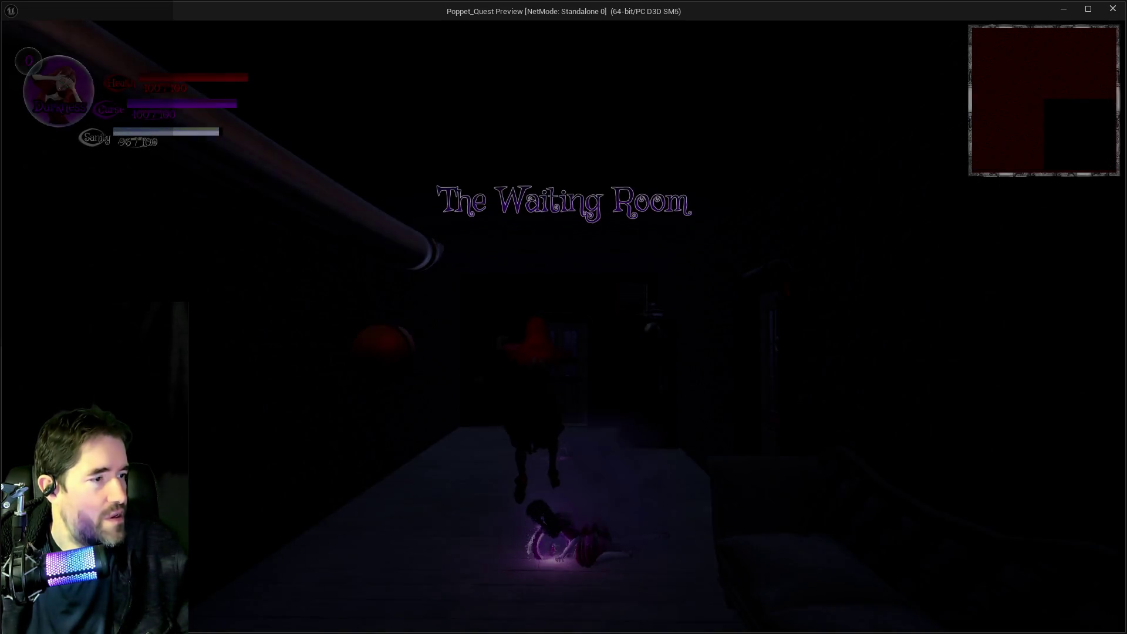
# Step: Run through the room, checking the pause menu and the tarot card screen
pyautogui.press('w')
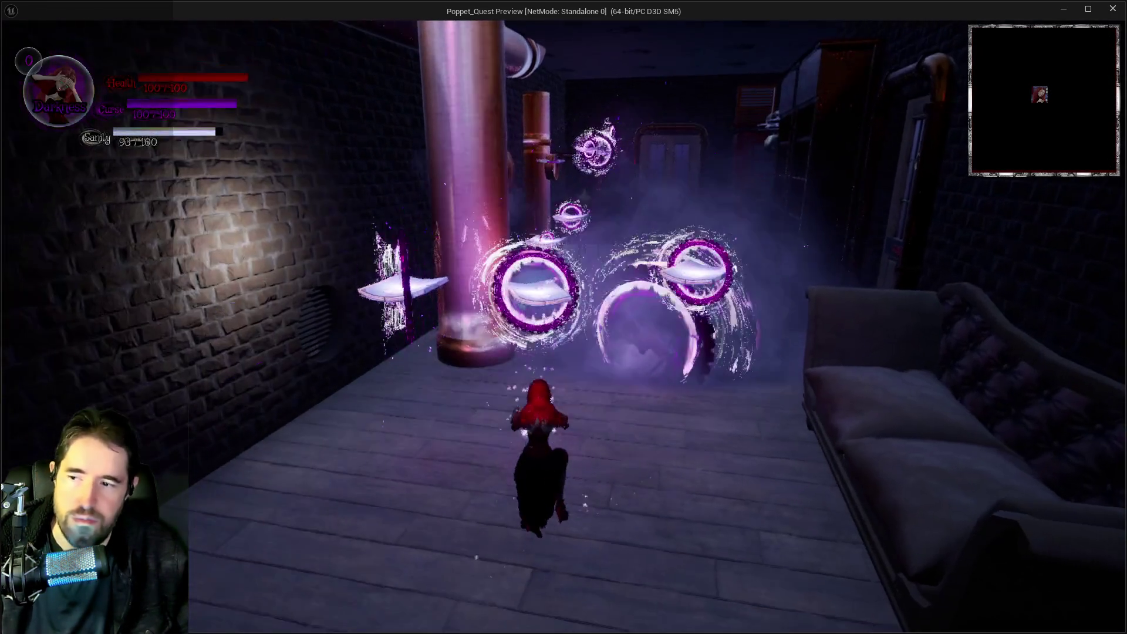
pyautogui.press('Escape')
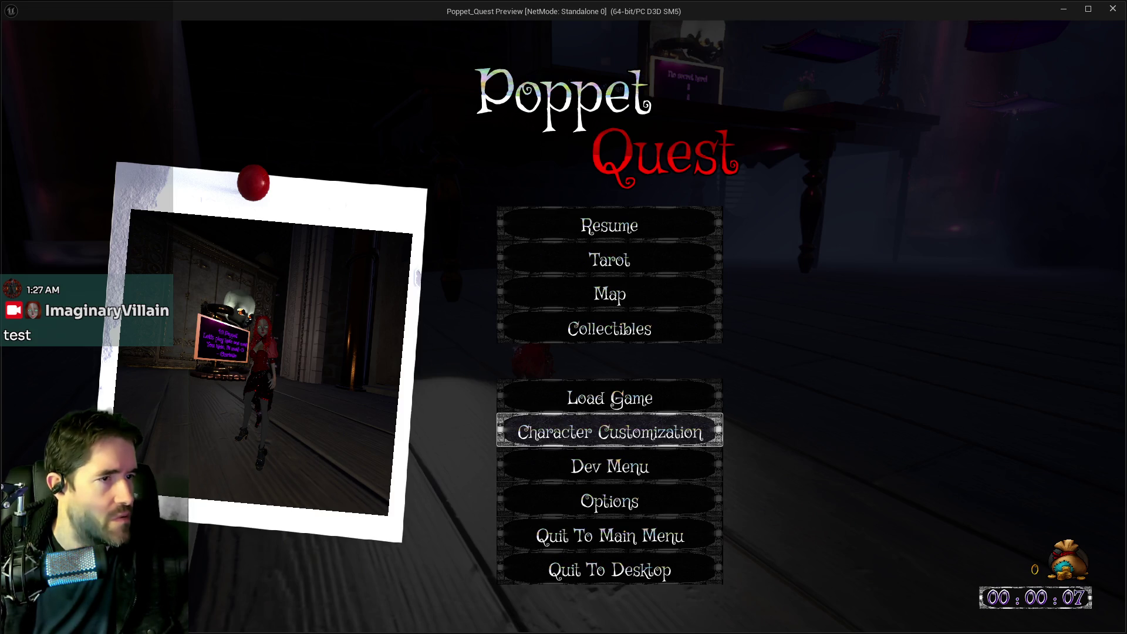
pyautogui.click(616, 229)
pyautogui.press('w')
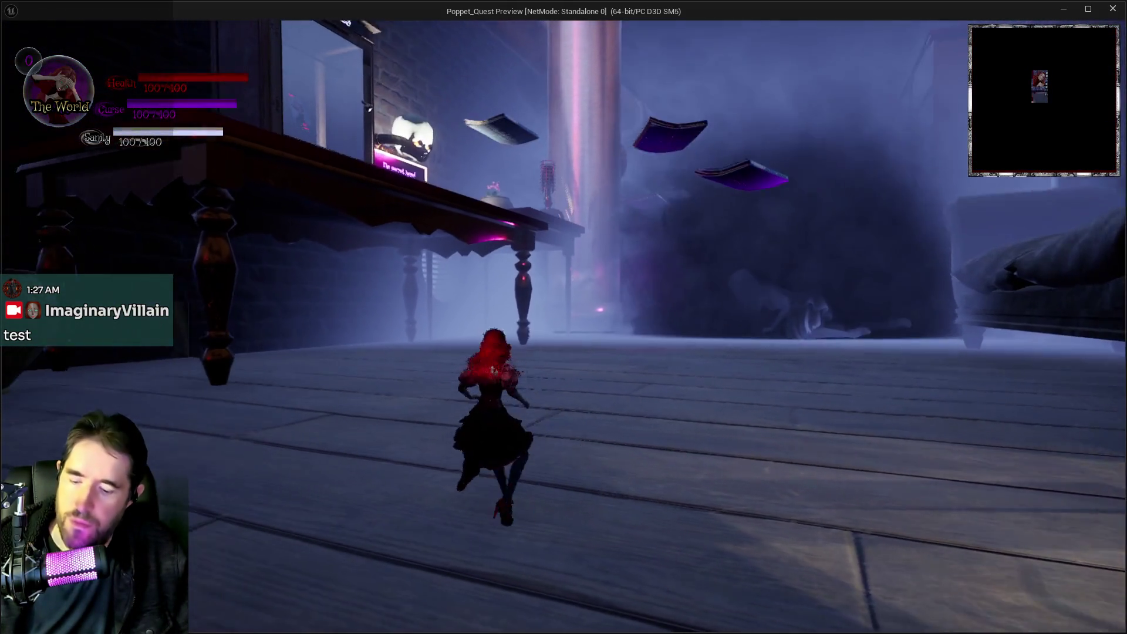
pyautogui.press('t')
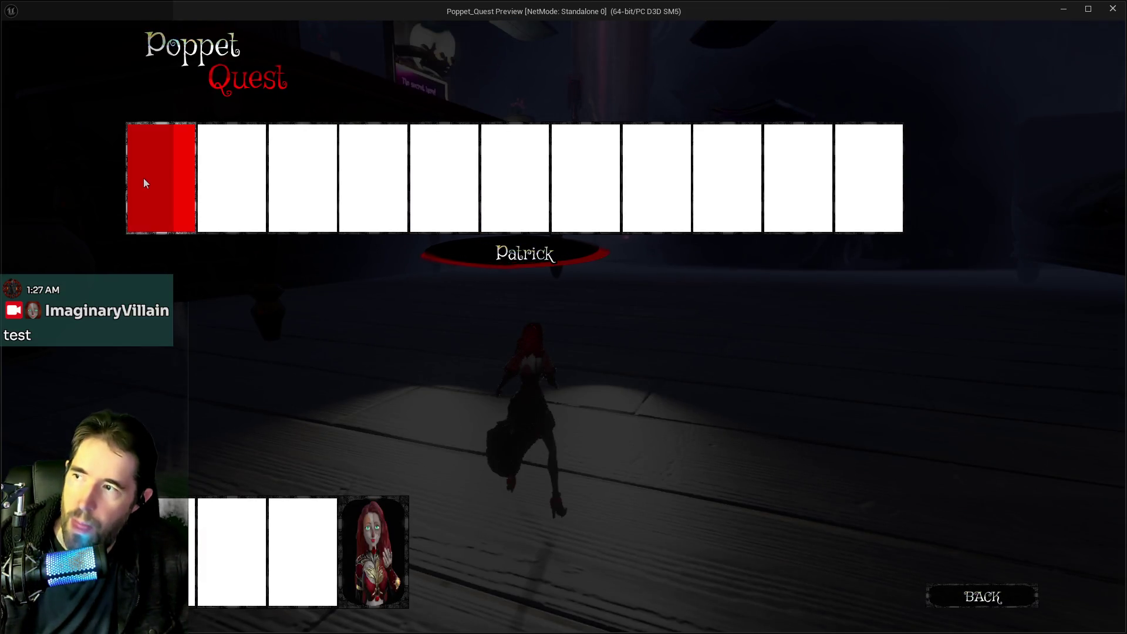
pyautogui.click(144, 183)
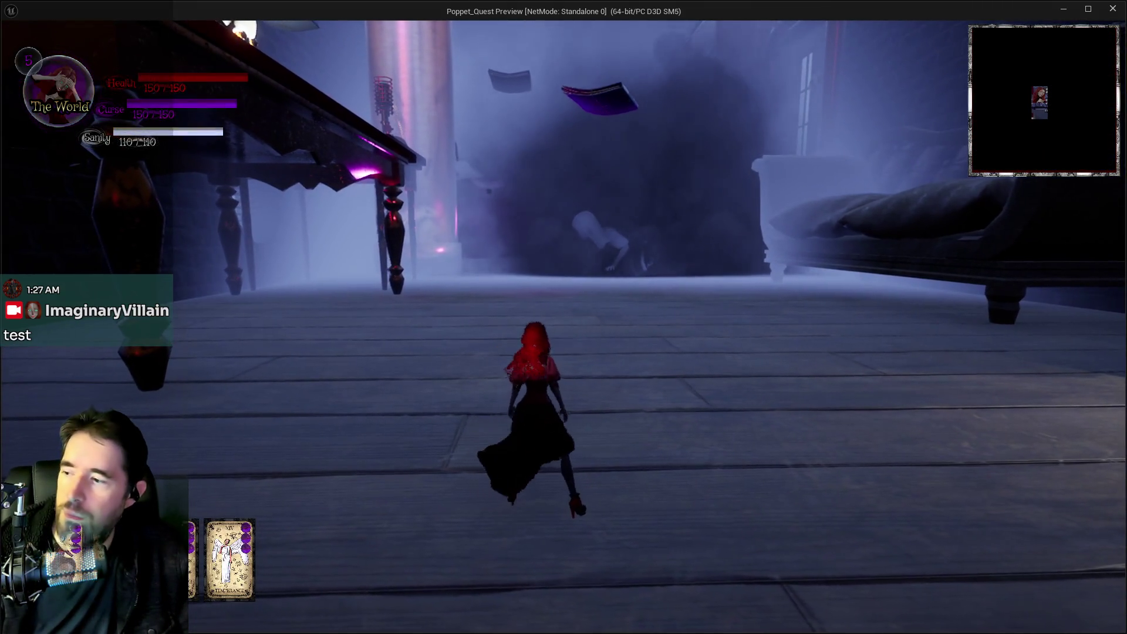
# Step: Switch to Darkness to summon the giant red hammer, back to Light, then return to the editor
pyautogui.press('w')
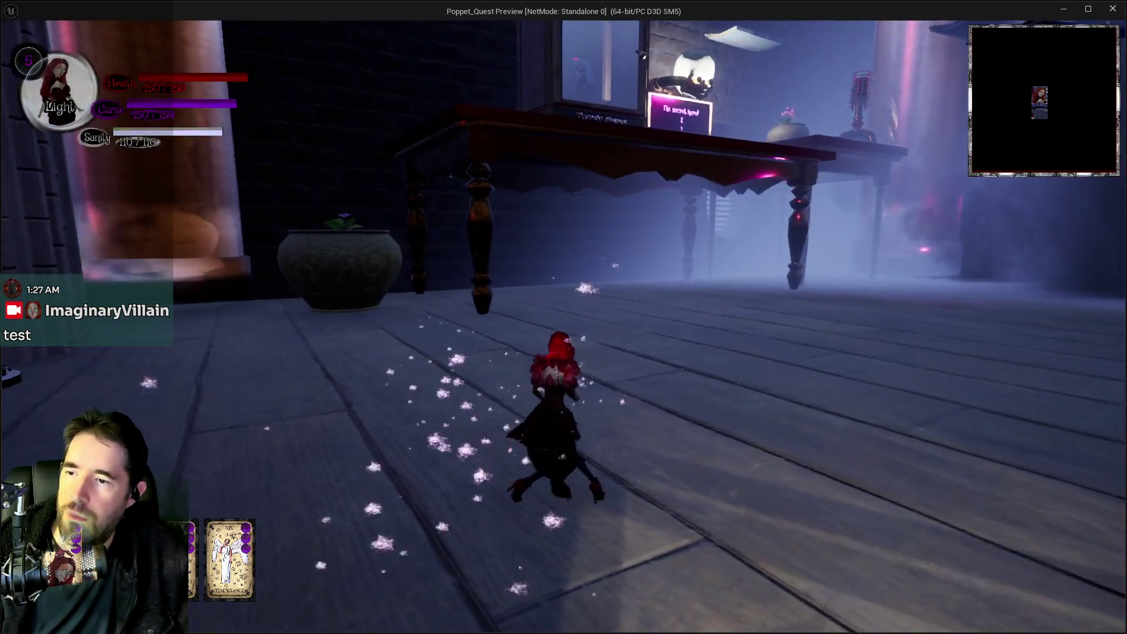
pyautogui.press('q')
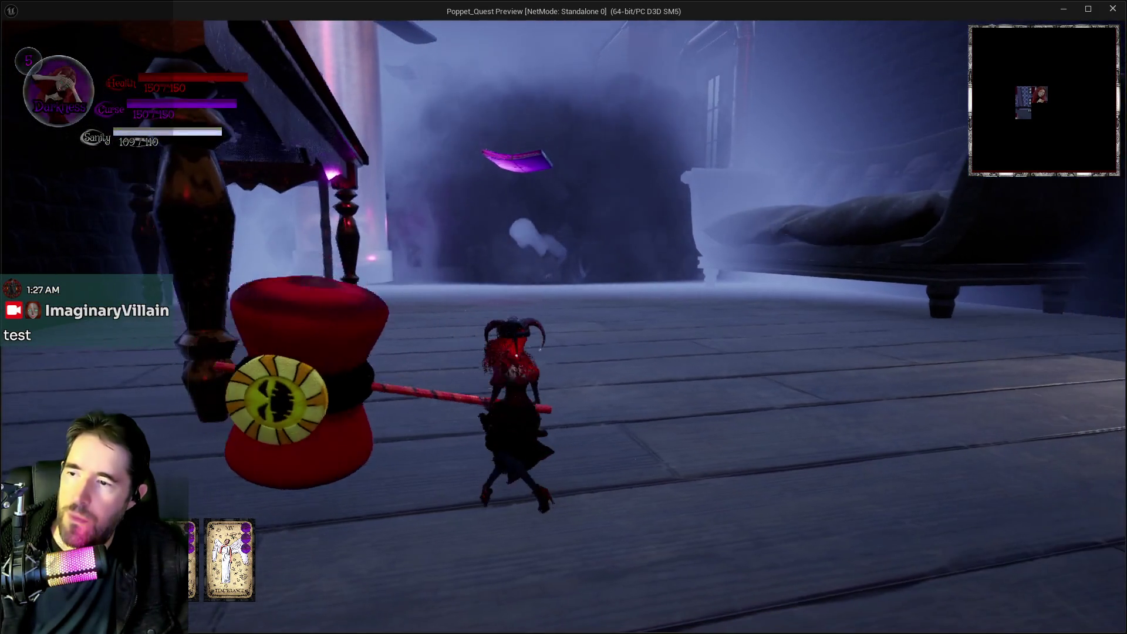
pyautogui.press('q')
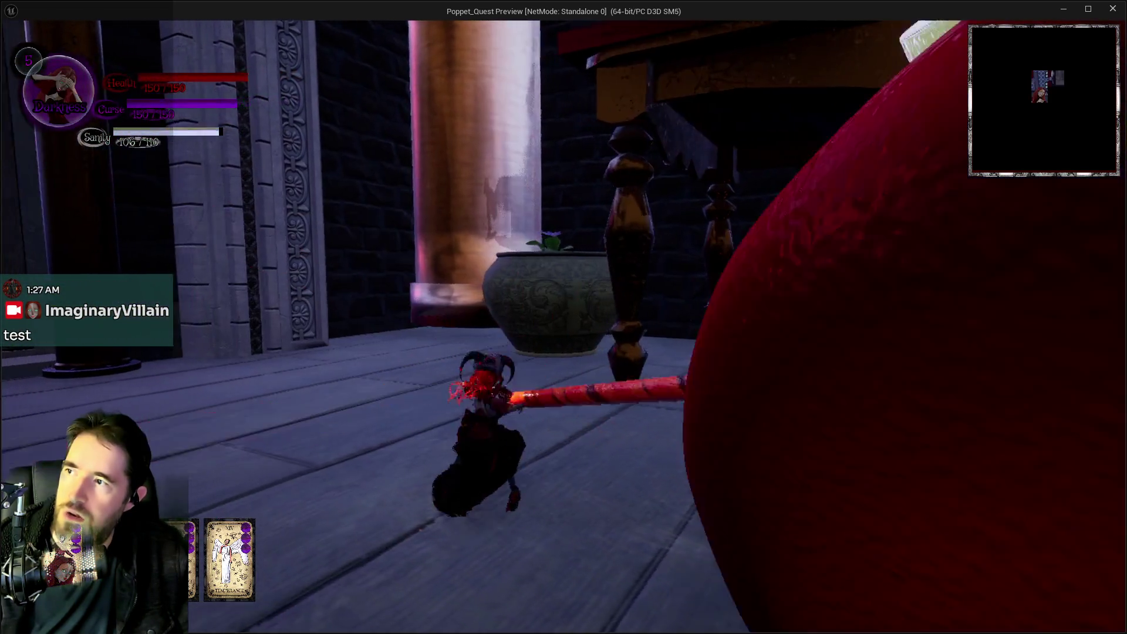
pyautogui.hotkey('alt', 'Tab')
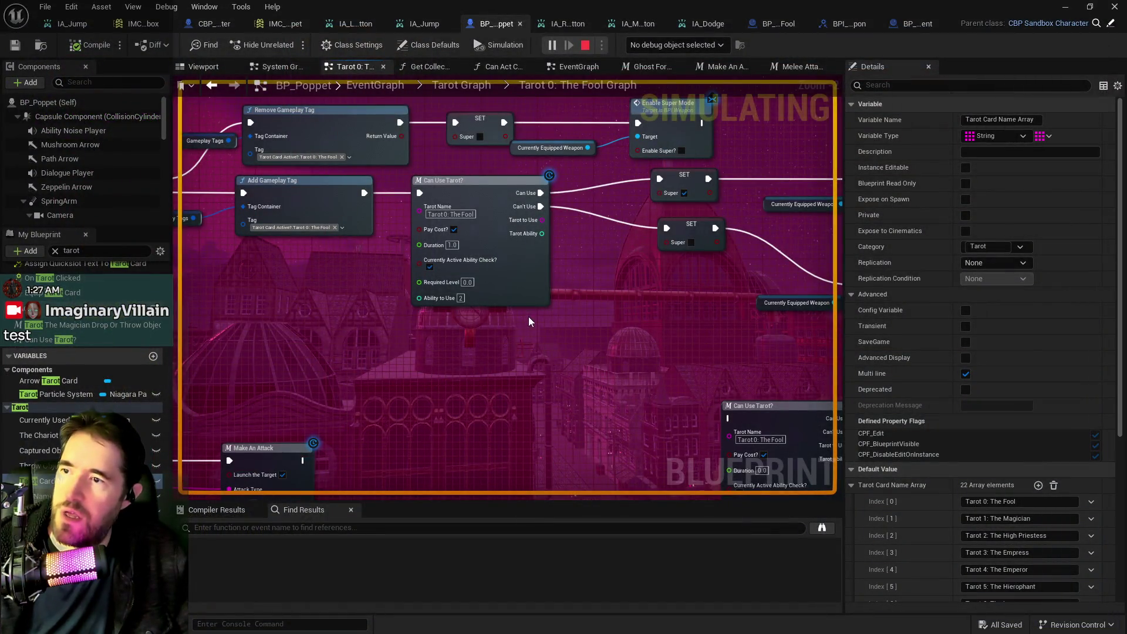
# Step: Stop the simulation and expand Tarot Cards > Tarot 0: The Fool > Tarot Card > 2 > Stats
pyautogui.press('Escape')
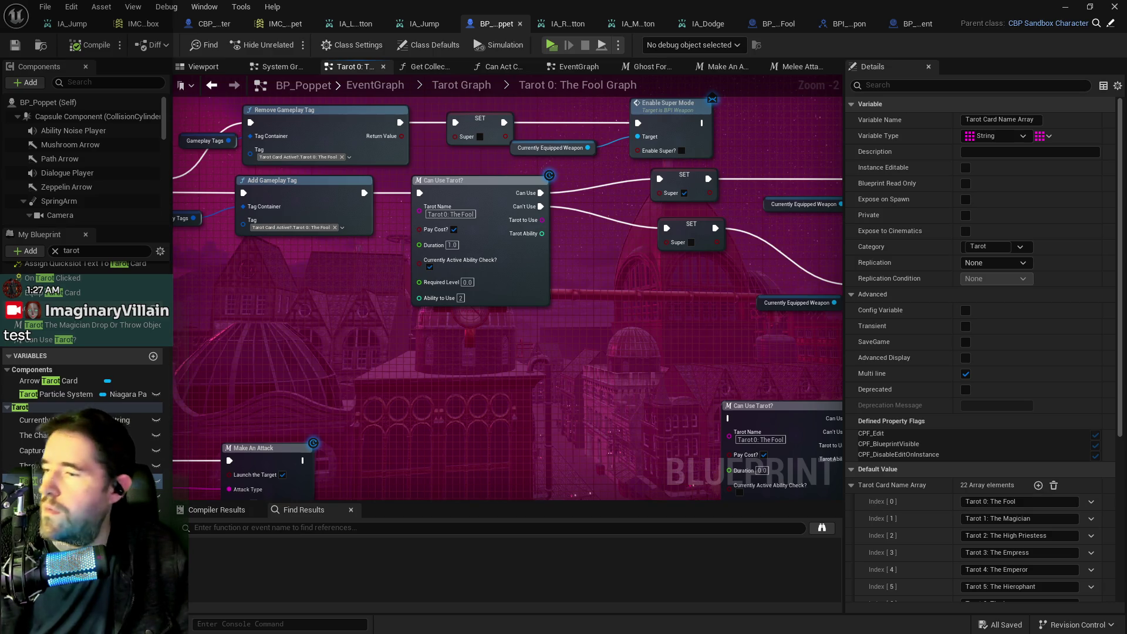
pyautogui.click(35, 510)
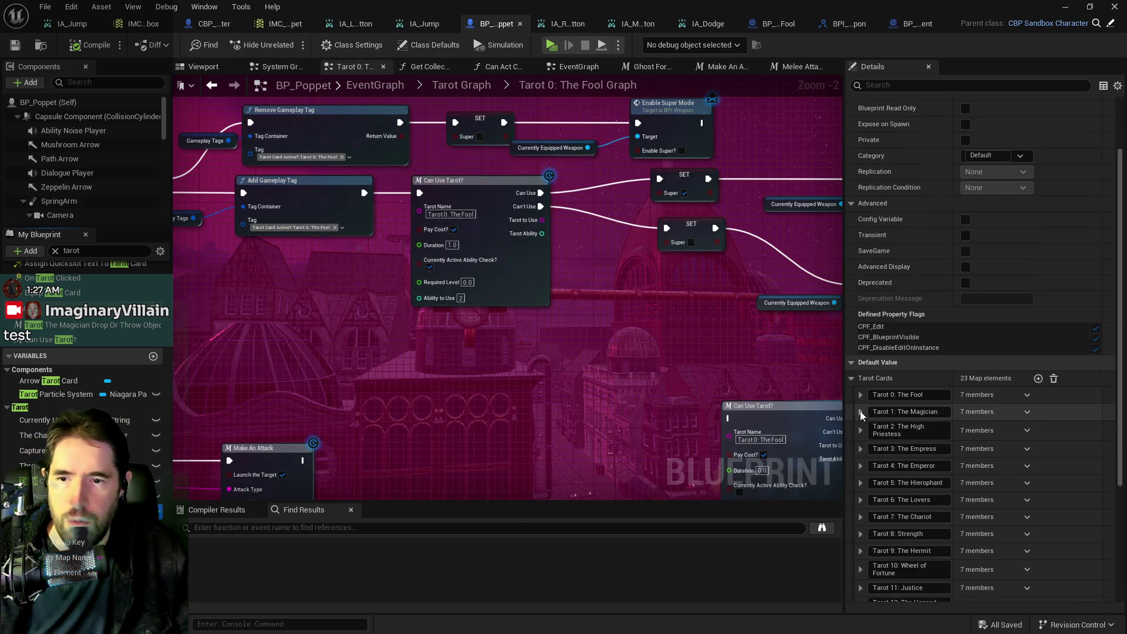
pyautogui.click(861, 393)
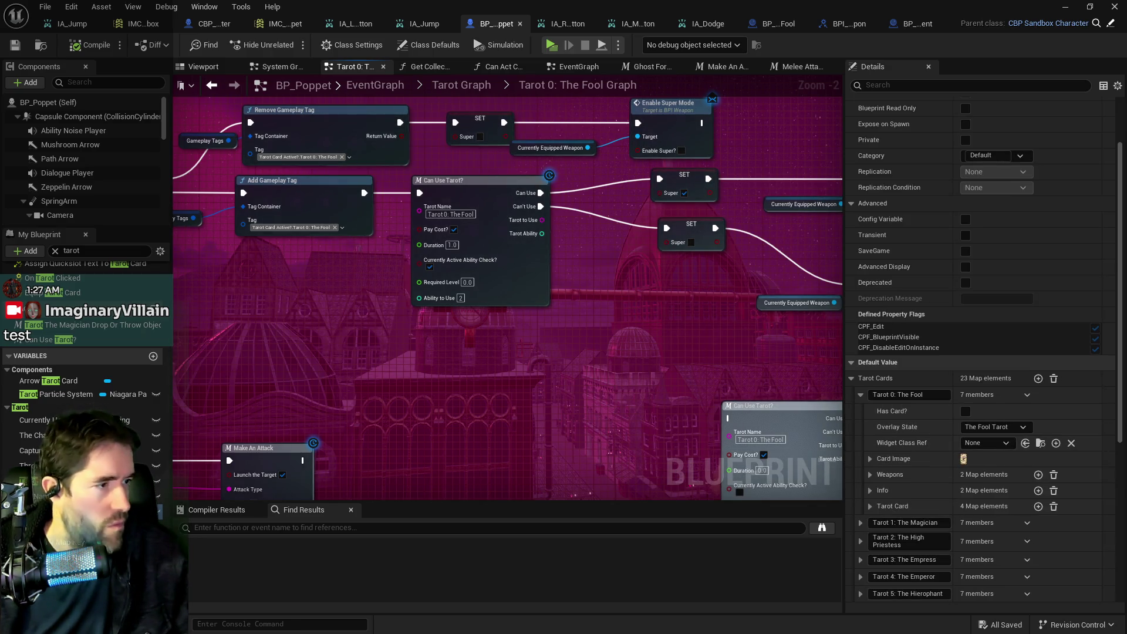
pyautogui.click(871, 505)
pyautogui.click(878, 540)
pyautogui.scroll(-5, 945, 563)
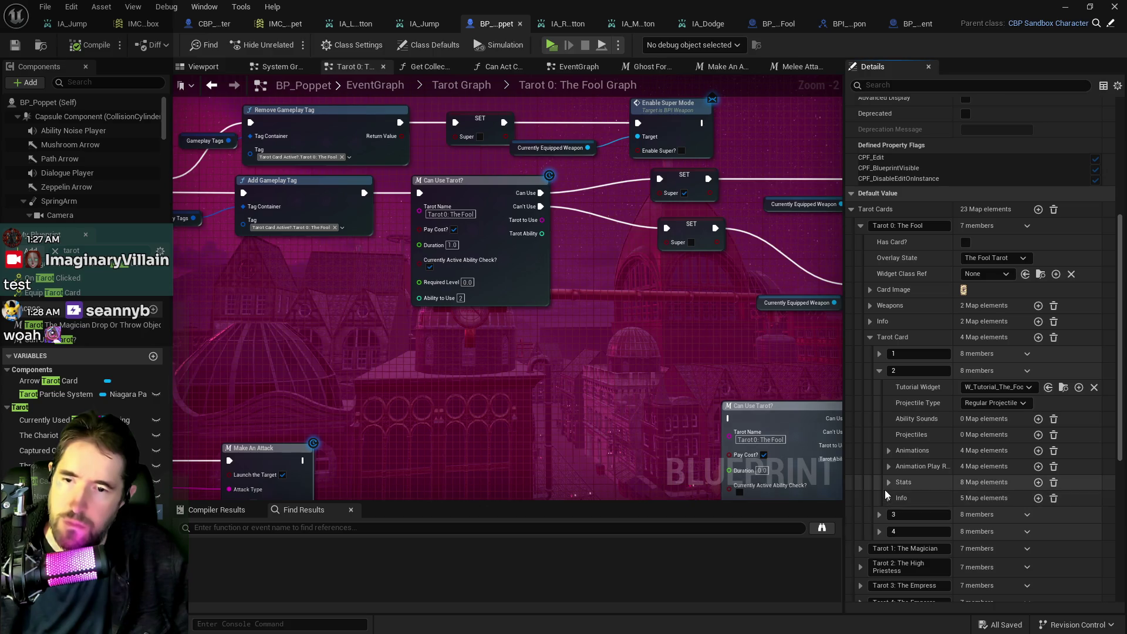
pyautogui.click(888, 482)
pyautogui.scroll(-2, 939, 499)
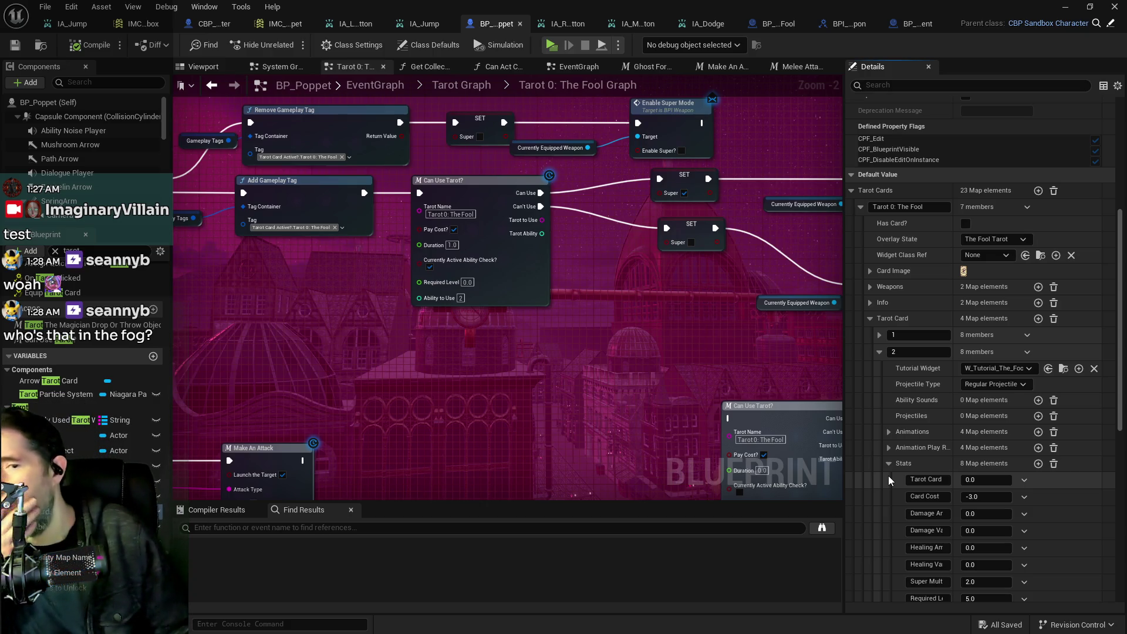
# Step: Wire The Fool Super Check event's execution output into the Can Use Tarot? node
pyautogui.moveTo(653, 388)
pyautogui.mouseDown()
pyautogui.moveTo(813, 384)
pyautogui.moveTo(787, 402)
pyautogui.mouseUp()
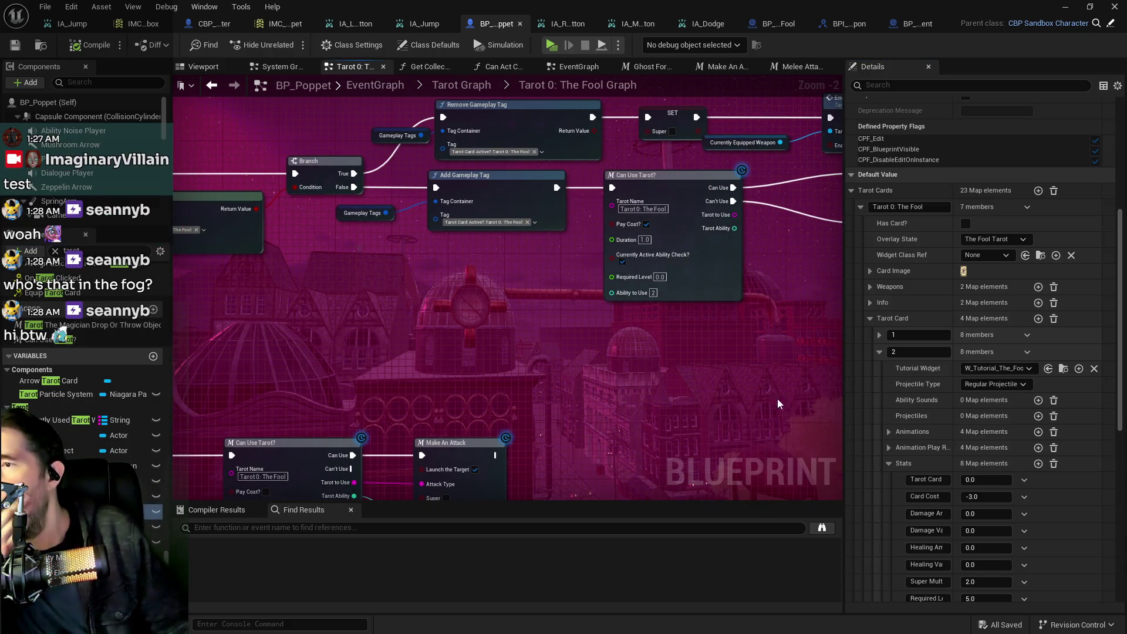
pyautogui.scroll(-3, 737, 404)
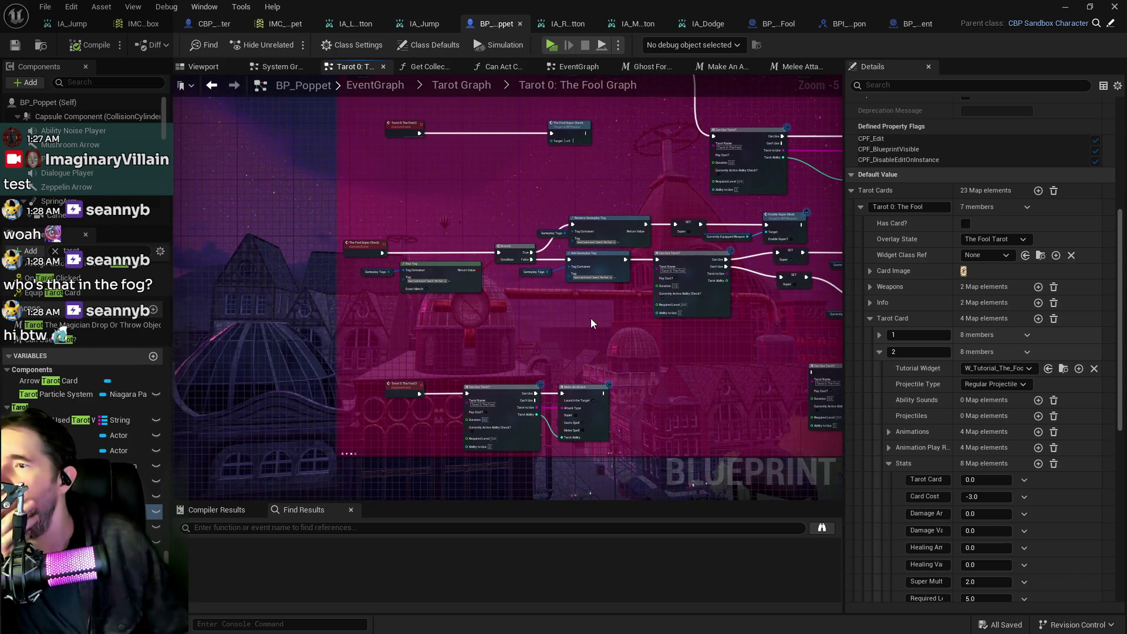
pyautogui.moveTo(597, 320)
pyautogui.mouseDown()
pyautogui.moveTo(468, 300)
pyautogui.moveTo(611, 343)
pyautogui.moveTo(470, 328)
pyautogui.mouseUp()
pyautogui.scroll(1, 467, 300)
pyautogui.scroll(1, 491, 319)
pyautogui.moveTo(606, 366); pyautogui.dragTo(622, 367)
pyautogui.moveTo(503, 329); pyautogui.dragTo(468, 338)
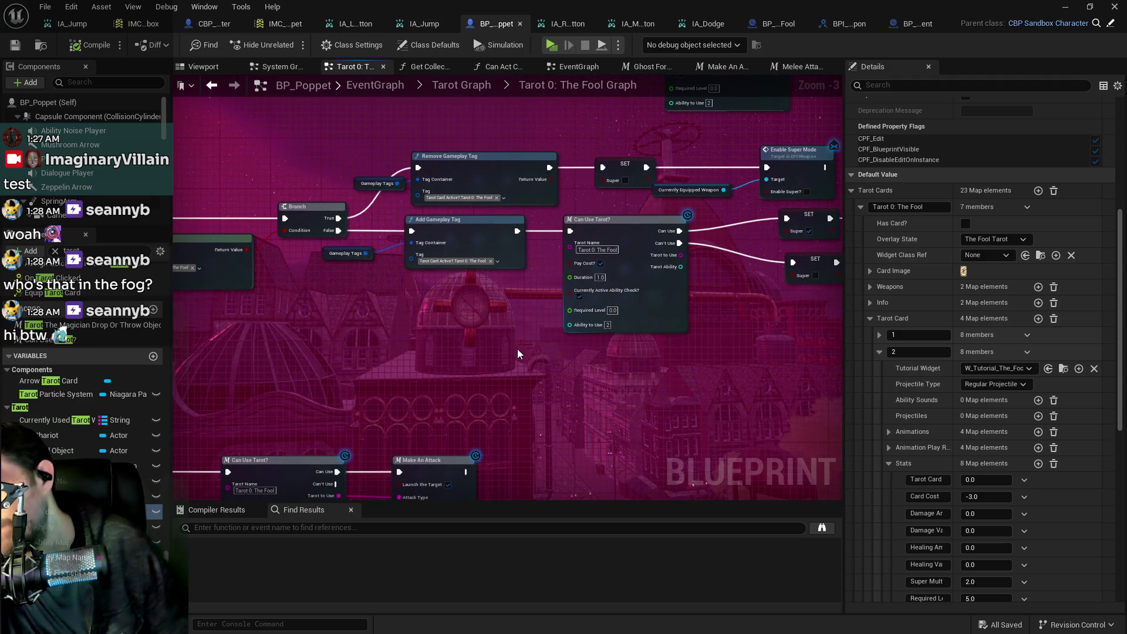
pyautogui.moveTo(502, 371)
pyautogui.mouseDown()
pyautogui.moveTo(696, 384)
pyautogui.moveTo(403, 390)
pyautogui.moveTo(618, 399)
pyautogui.moveTo(670, 433)
pyautogui.moveTo(663, 494)
pyautogui.moveTo(564, 505)
pyautogui.mouseUp()
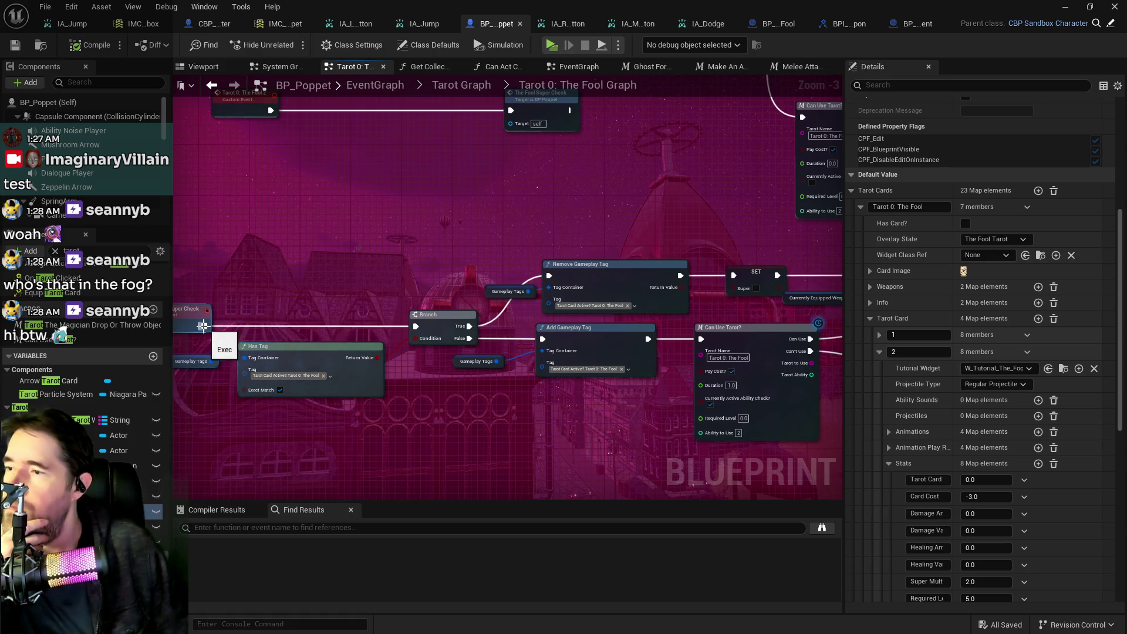
pyautogui.moveTo(203, 325)
pyautogui.mouseDown()
pyautogui.moveTo(364, 352)
pyautogui.moveTo(645, 332)
pyautogui.moveTo(698, 346)
pyautogui.moveTo(725, 329)
pyautogui.mouseUp()
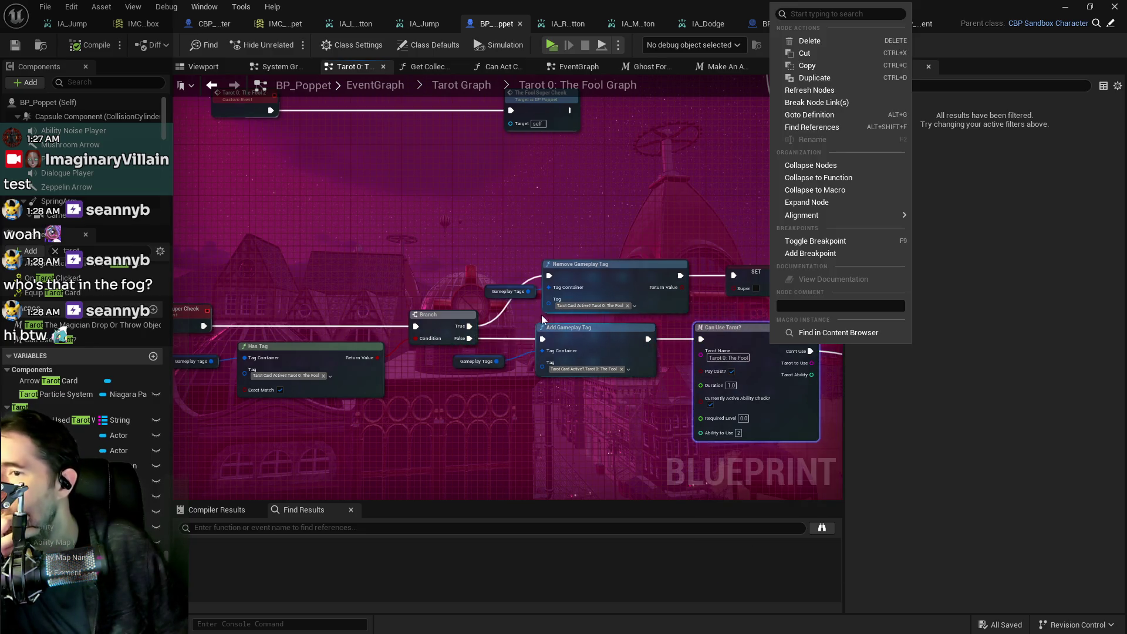
# Step: Wire The Fool's Super Check exec pin into Can Use Tarot and shrink the Blueprint window
pyautogui.moveTo(203, 326); pyautogui.dragTo(698, 340)
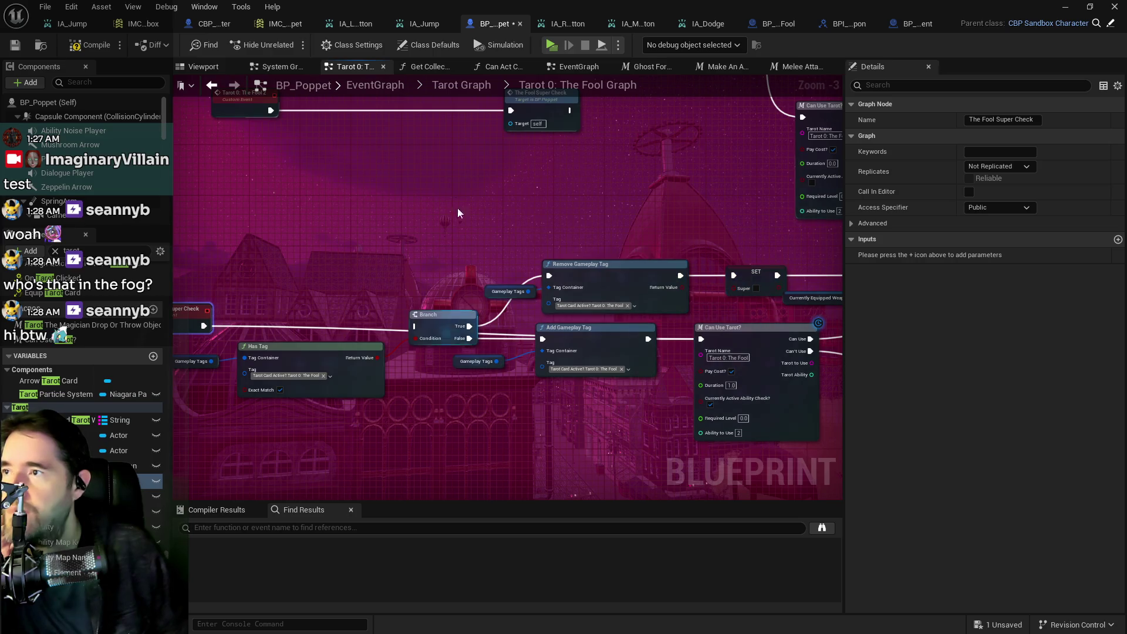
pyautogui.press('super+Down')
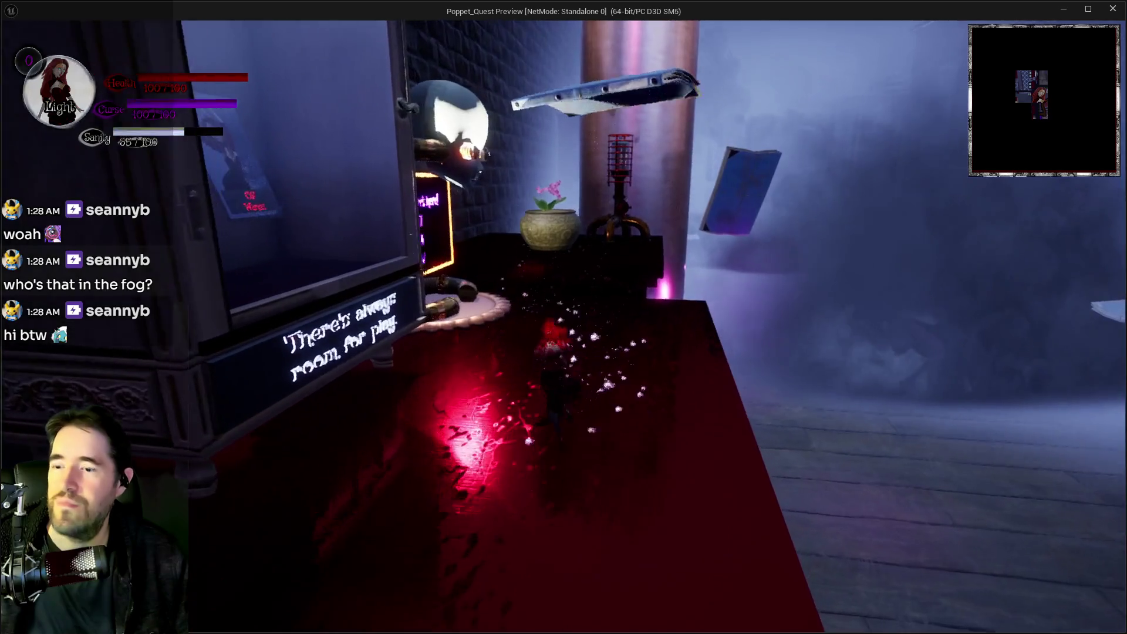
# Step: Open and close the in-game inventory, play a while, then end the standalone preview
pyautogui.press('Tab')
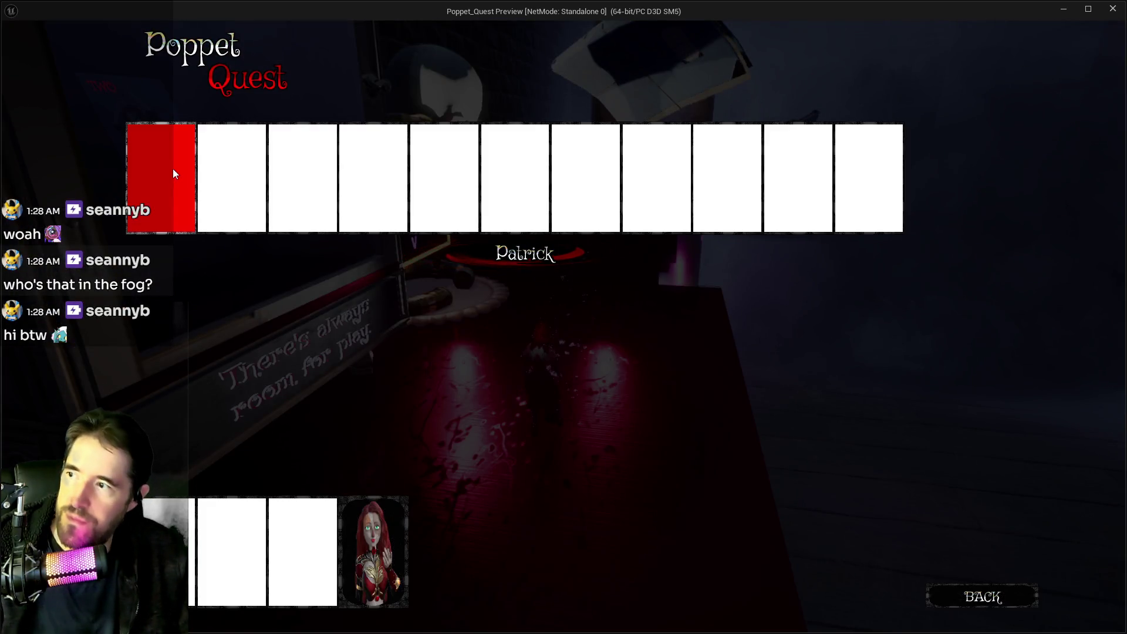
pyautogui.press('Tab')
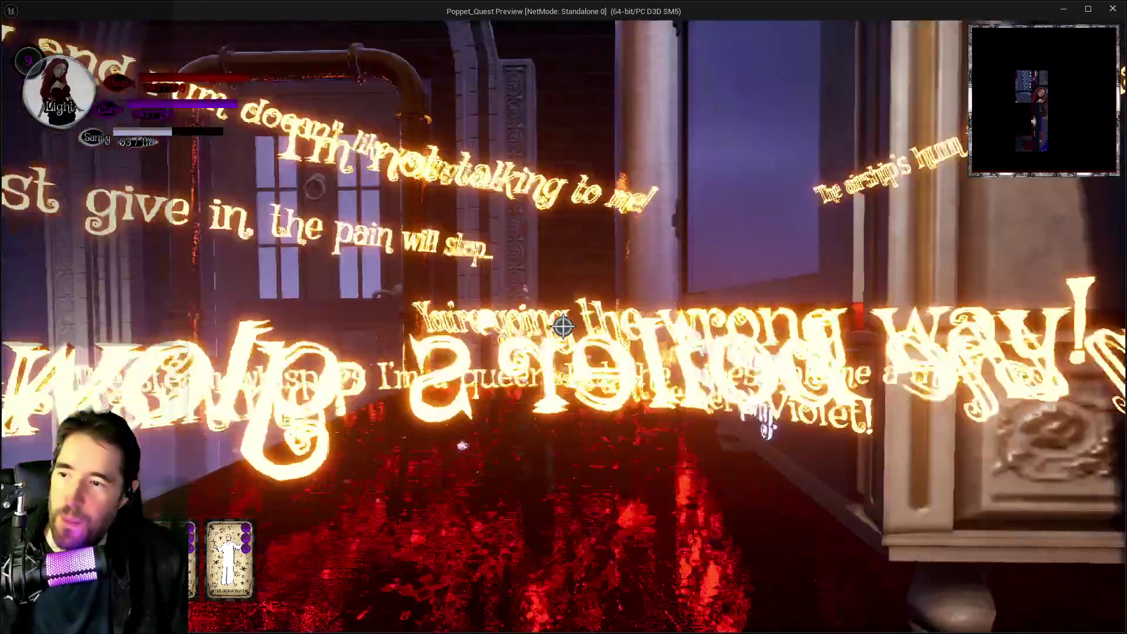
pyautogui.press('Escape')
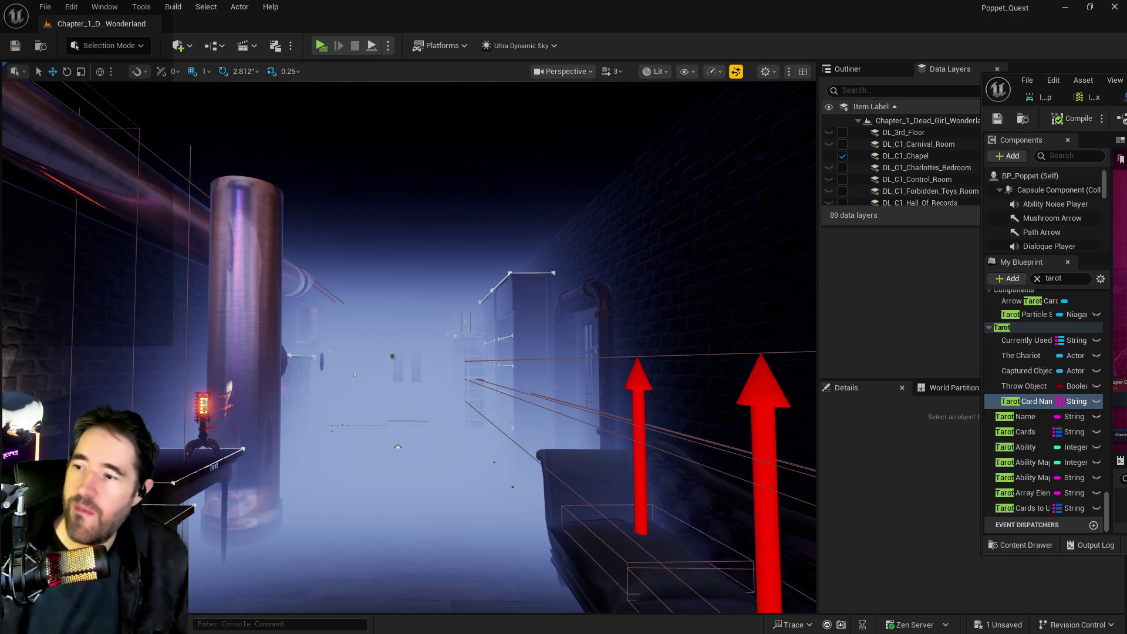
# Step: Fly the camera past the carved pillar to the foggy bookshelves, then start a Data Layers search
pyautogui.moveTo(249, 502); pyautogui.dragTo(267, 475)
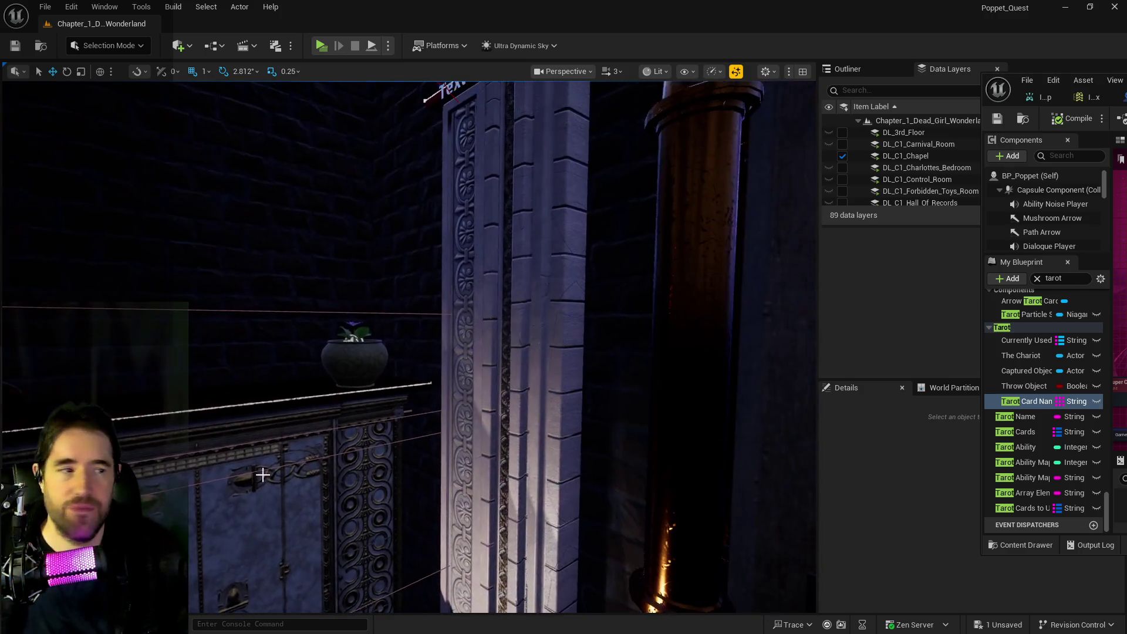
pyautogui.moveTo(507, 444)
pyautogui.mouseDown()
pyautogui.moveTo(507, 405)
pyautogui.moveTo(474, 366)
pyautogui.moveTo(361, 359)
pyautogui.moveTo(446, 352)
pyautogui.moveTo(460, 467)
pyautogui.mouseUp()
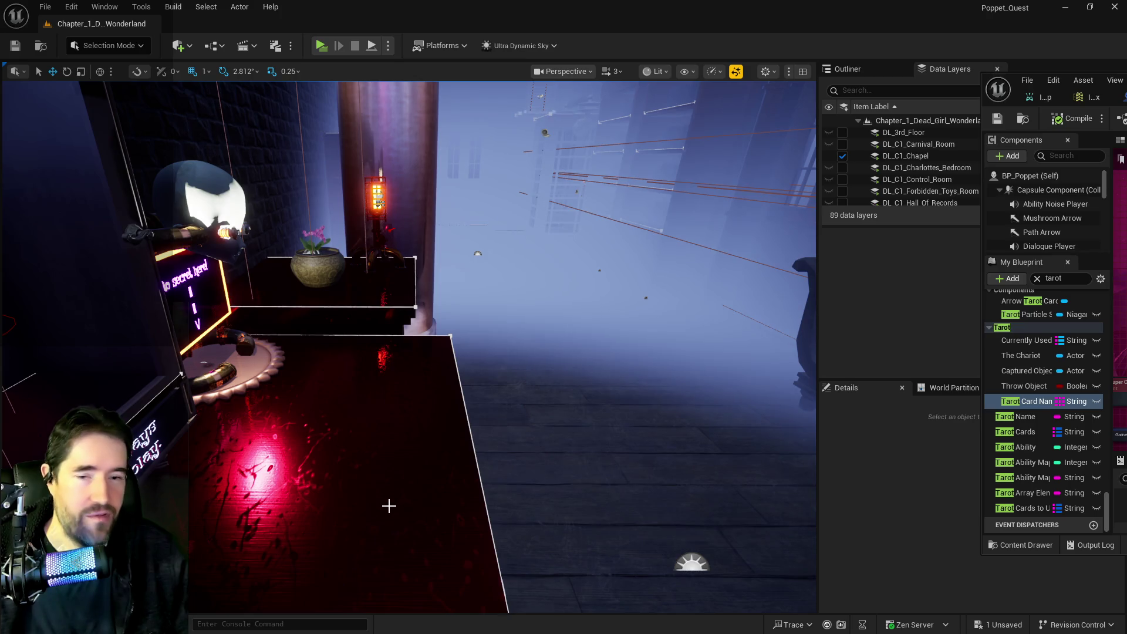
pyautogui.moveTo(389, 506)
pyautogui.mouseDown()
pyautogui.moveTo(417, 501)
pyautogui.moveTo(421, 516)
pyautogui.moveTo(536, 302)
pyautogui.moveTo(545, 370)
pyautogui.mouseUp()
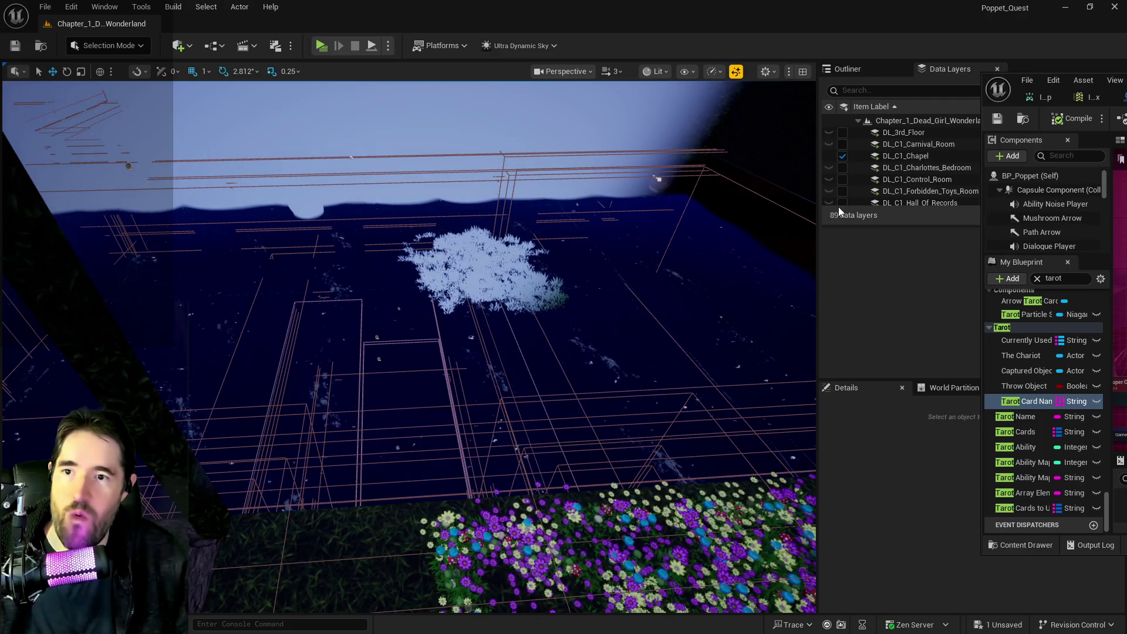
pyautogui.scroll(-4, 861, 188)
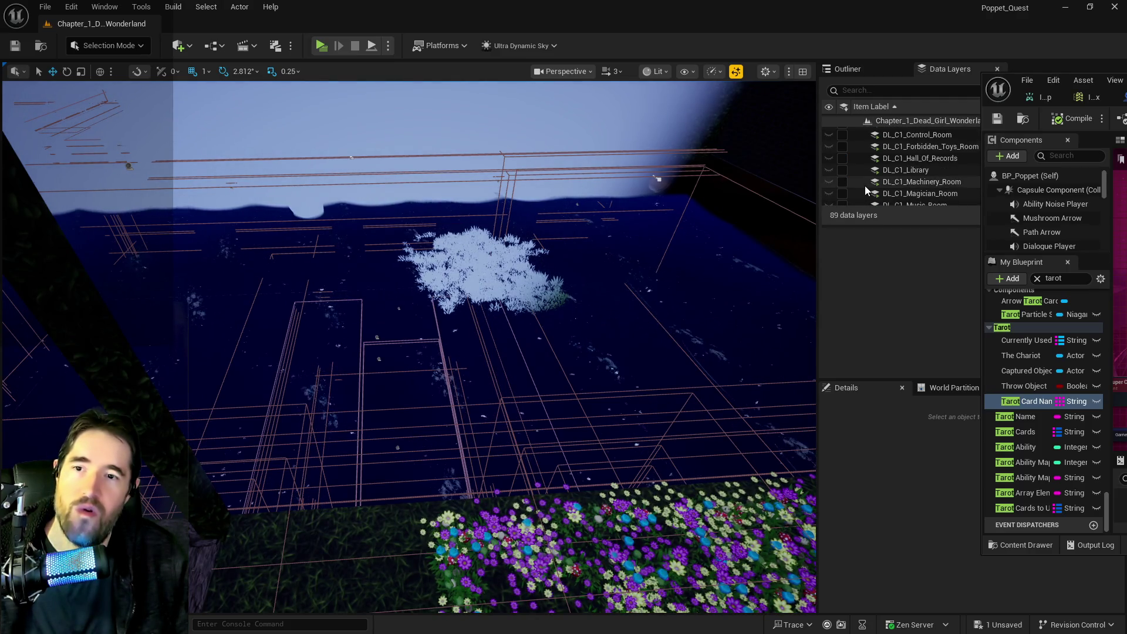
pyautogui.scroll(3, 865, 176)
pyautogui.click(888, 92)
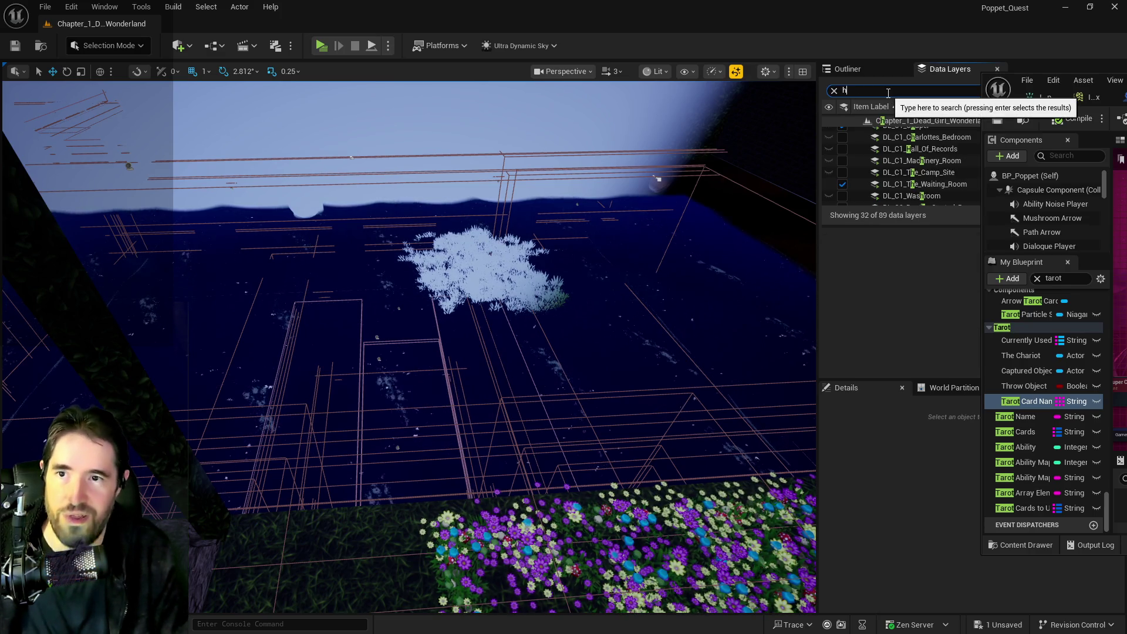
# Step: Filter Data Layers by 'hi', then fly through the archway and select the BP_Grate_Spline5 grate
pyautogui.write('hidd')
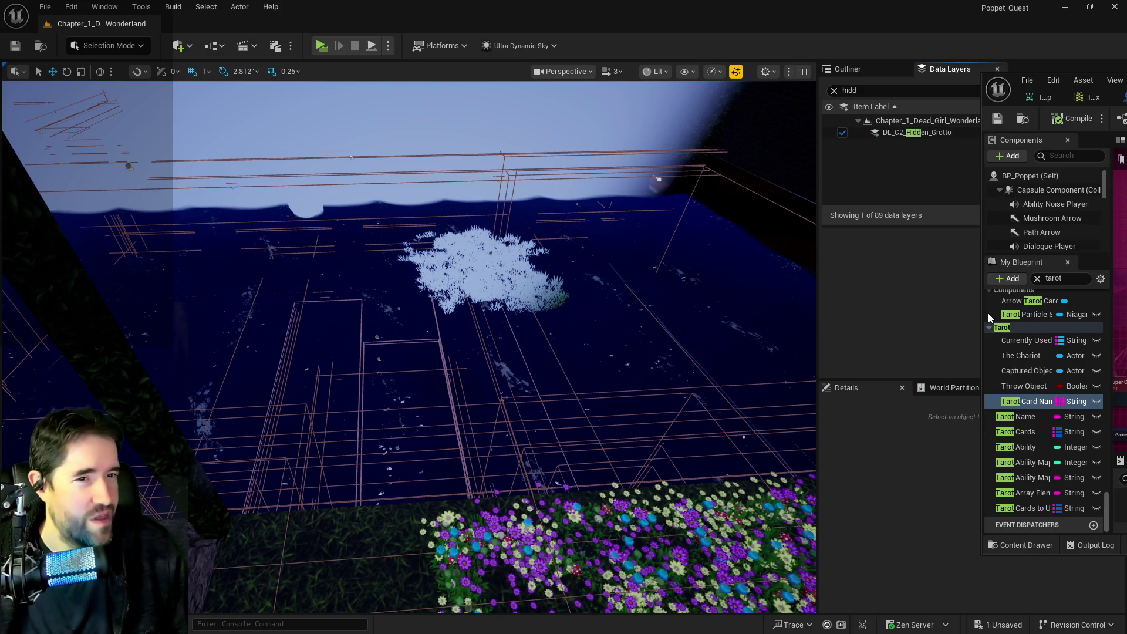
pyautogui.click(658, 179)
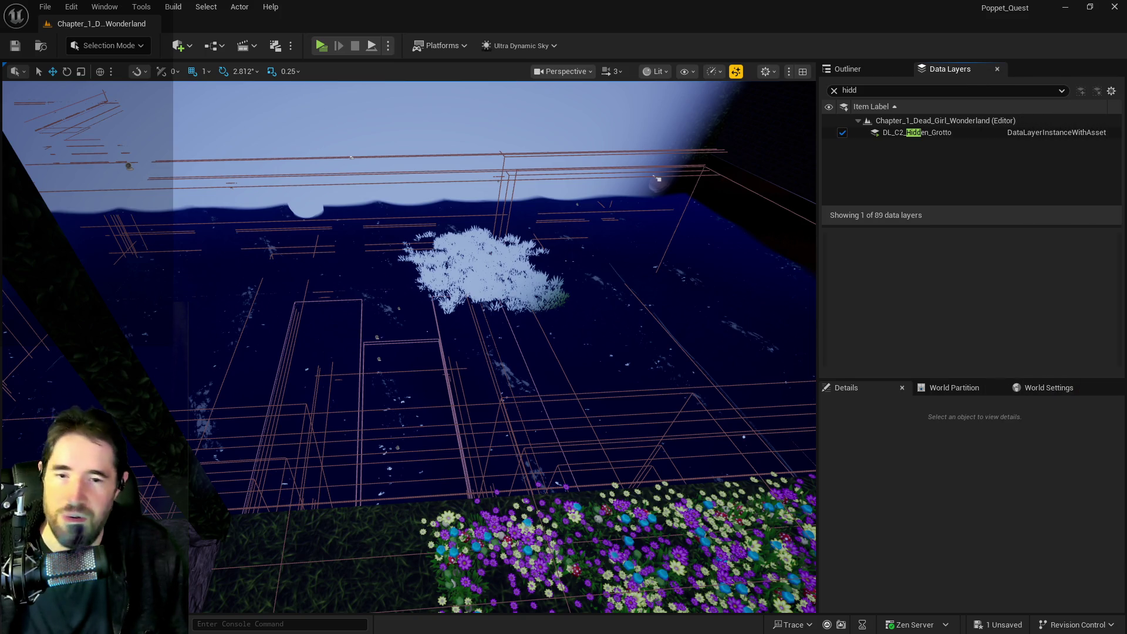
pyautogui.press('1')
pyautogui.press('w')
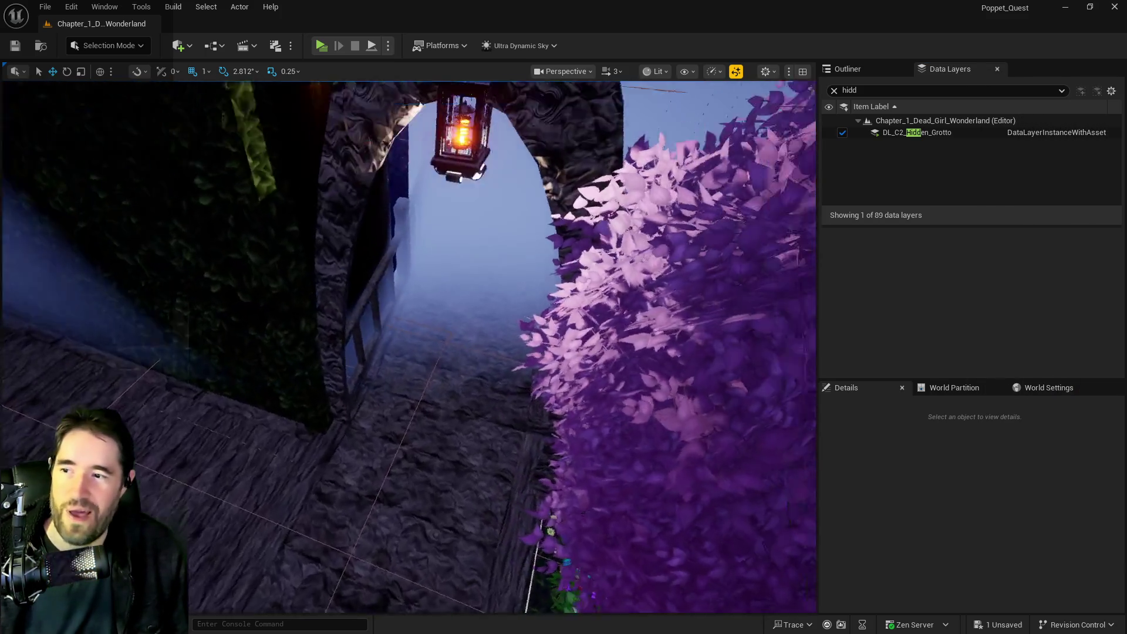
pyautogui.press('s')
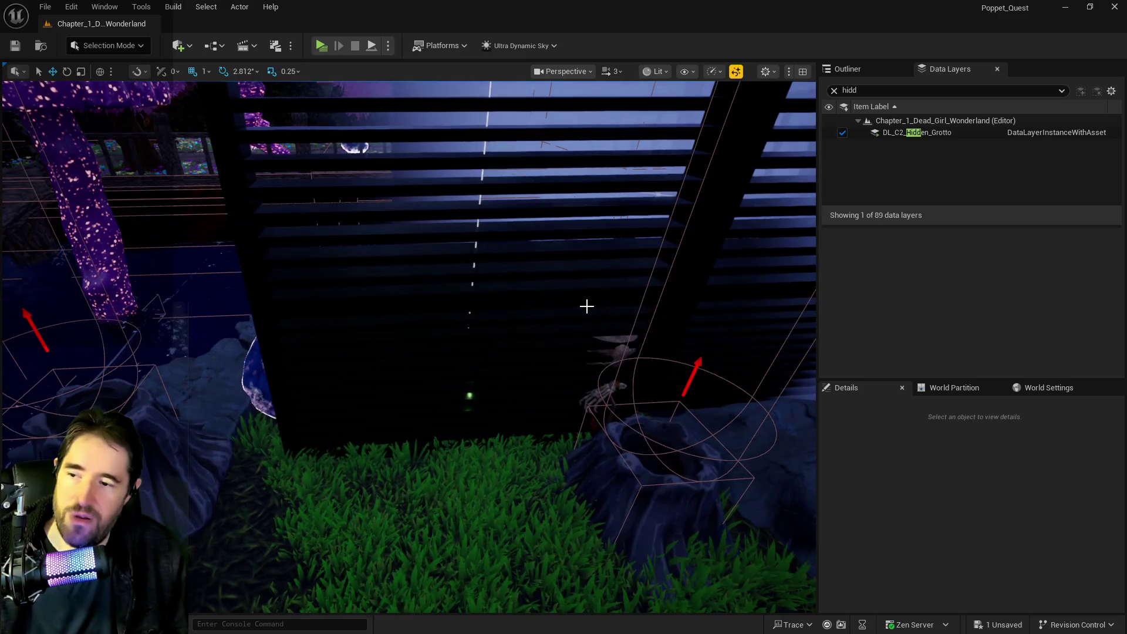
pyautogui.click(580, 298)
# Step: Fly the camera past the grate toward the posts and clear the Data Layers search
pyautogui.press('a')
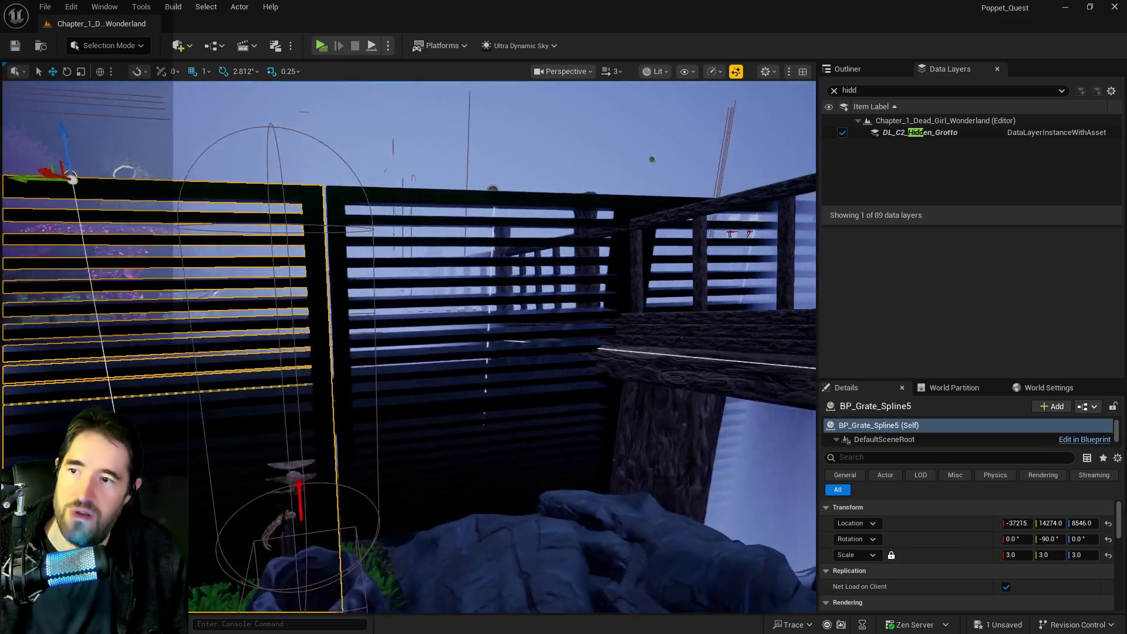
pyautogui.press('s')
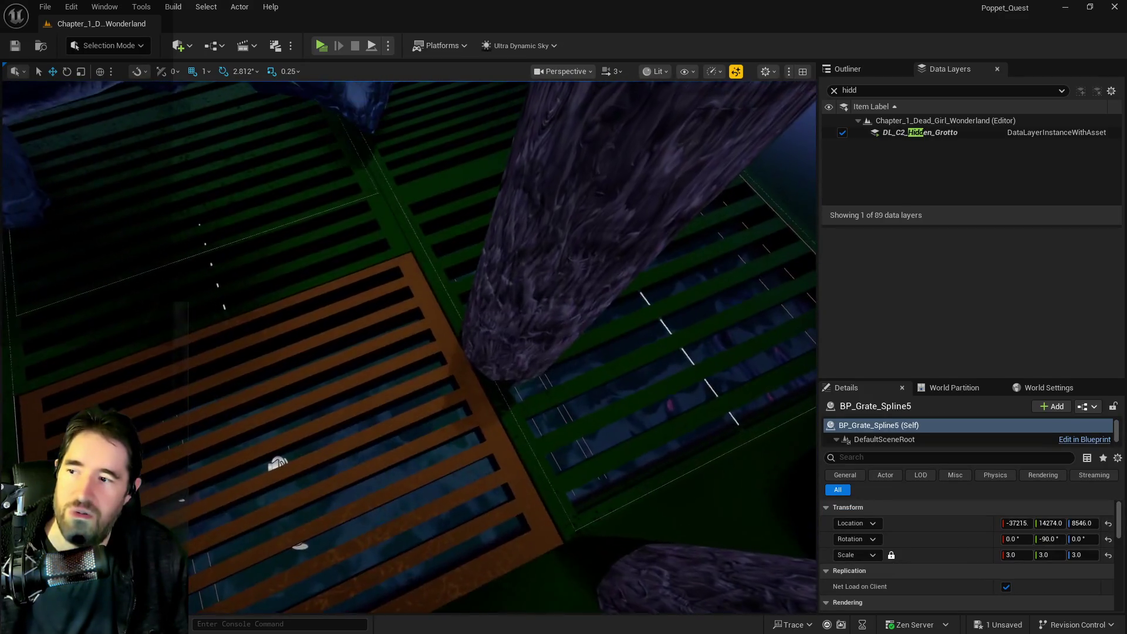
pyautogui.press('w')
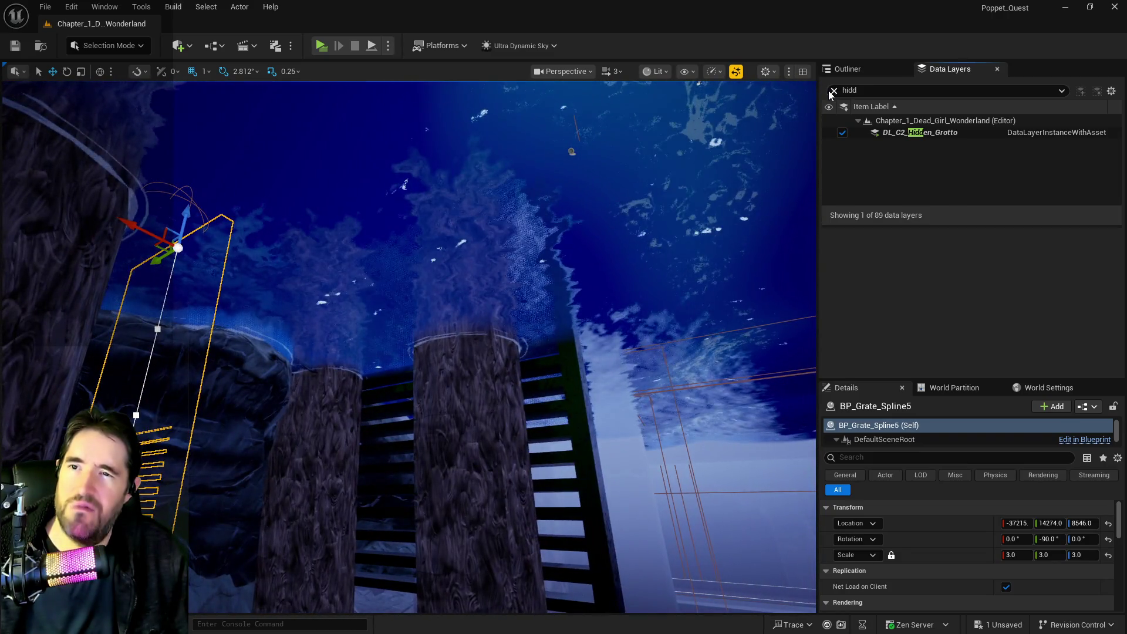
pyautogui.click(833, 90)
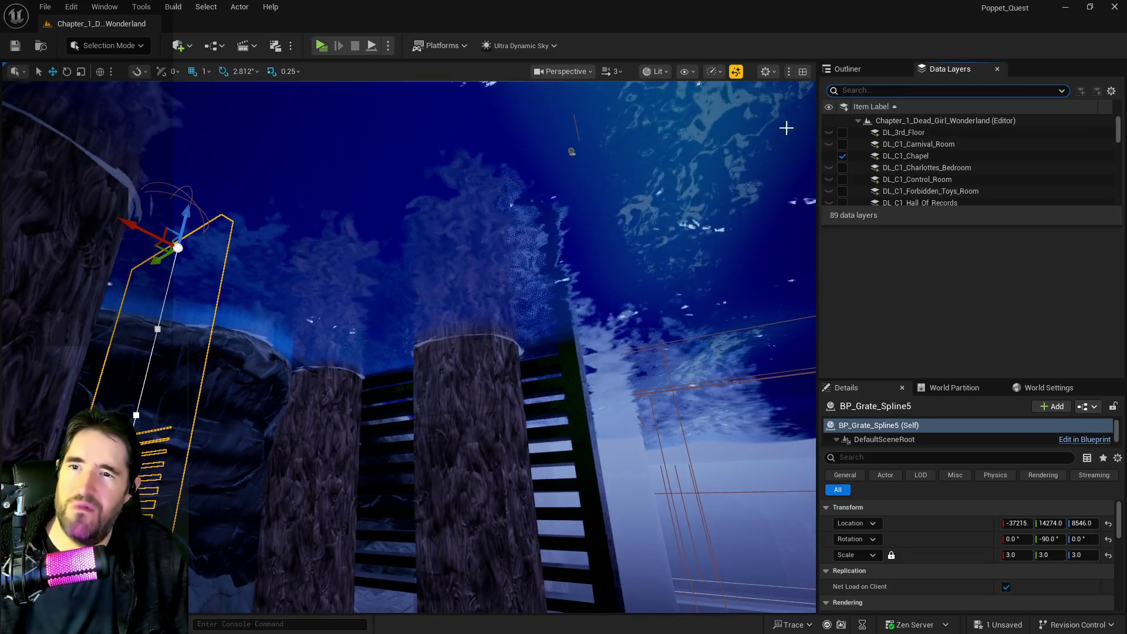
# Step: Add the selected BP_Grate_Spline5 grate to DL_C4_Engine_Room_Pool via Add Selected Actor(s)
pyautogui.scroll(-5, 958, 172)
pyautogui.scroll(-8, 956, 173)
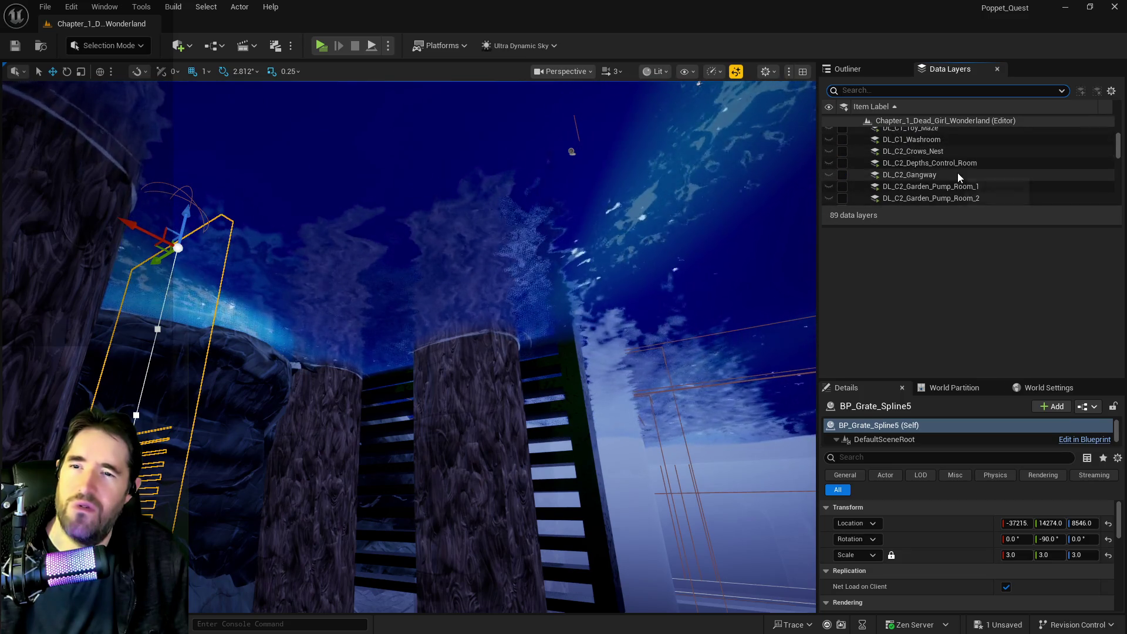
pyautogui.moveTo(788, 191)
pyautogui.mouseDown()
pyautogui.moveTo(739, 293)
pyautogui.moveTo(739, 217)
pyautogui.moveTo(740, 287)
pyautogui.moveTo(705, 264)
pyautogui.moveTo(733, 252)
pyautogui.moveTo(722, 241)
pyautogui.mouseUp()
pyautogui.scroll(-5, 977, 159)
pyautogui.scroll(-5, 978, 160)
pyautogui.scroll(-10, 980, 163)
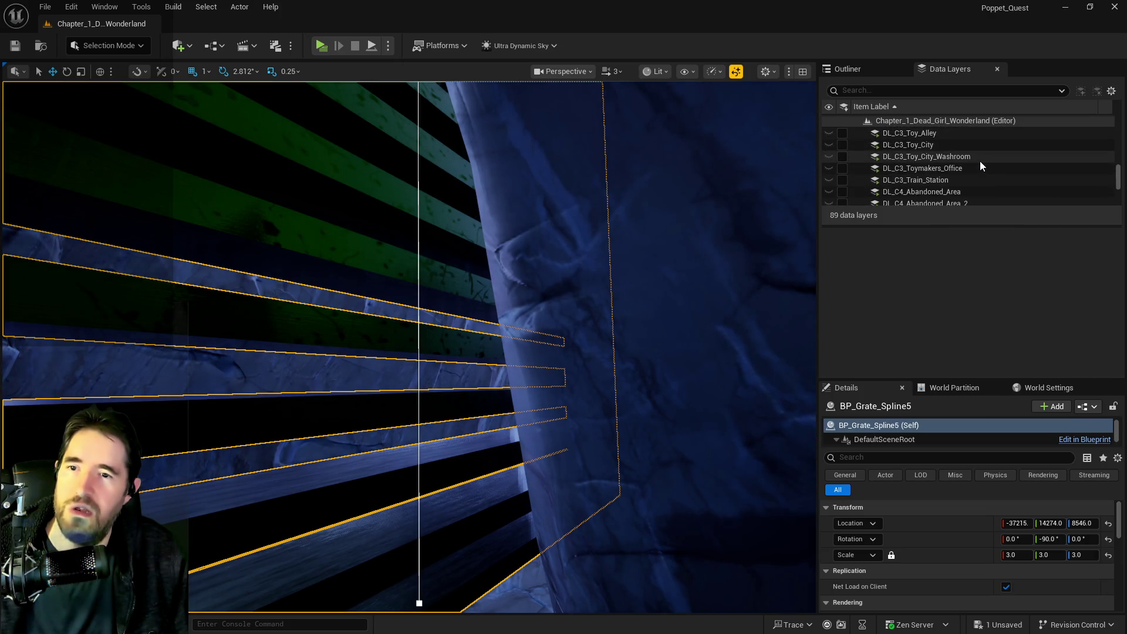
pyautogui.click(942, 142)
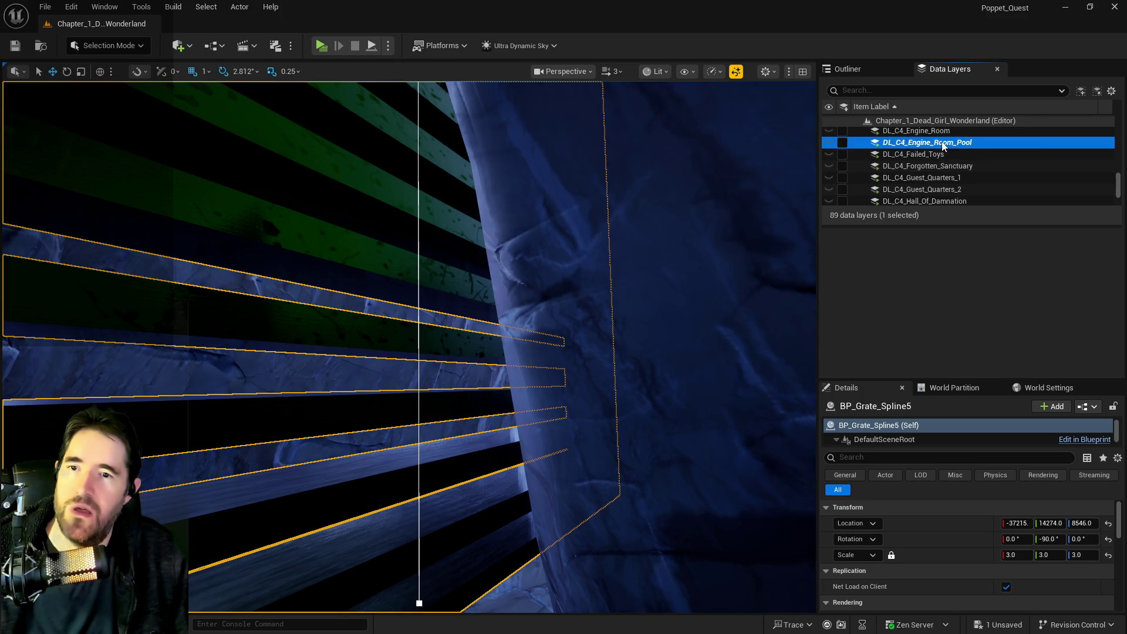
pyautogui.rightClick(943, 145)
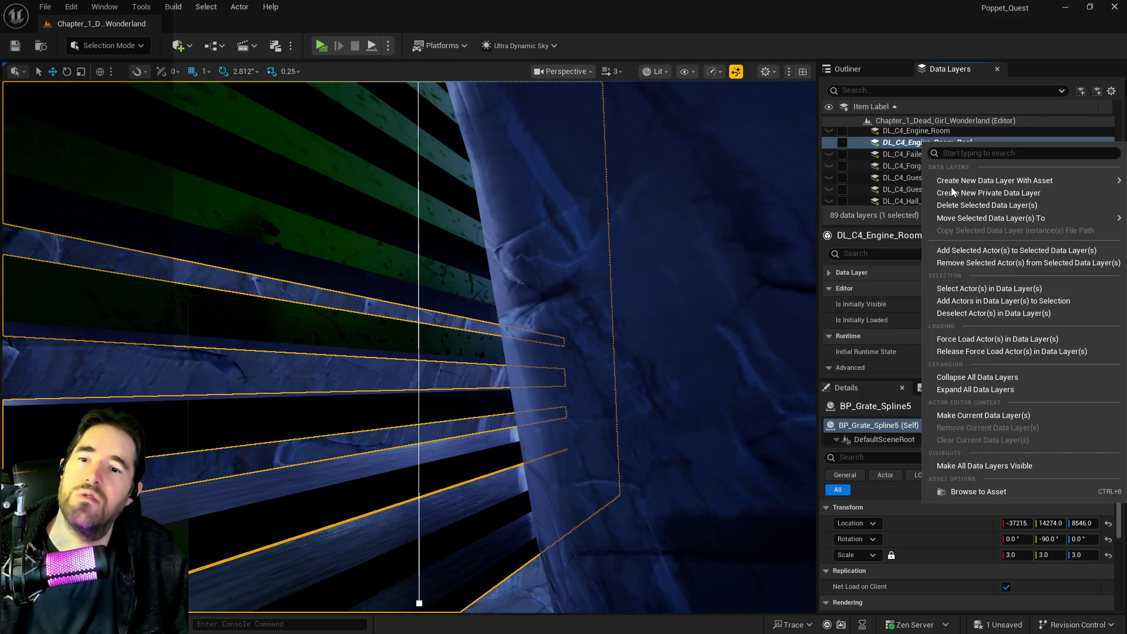
pyautogui.click(960, 263)
pyautogui.scroll(-3, 947, 194)
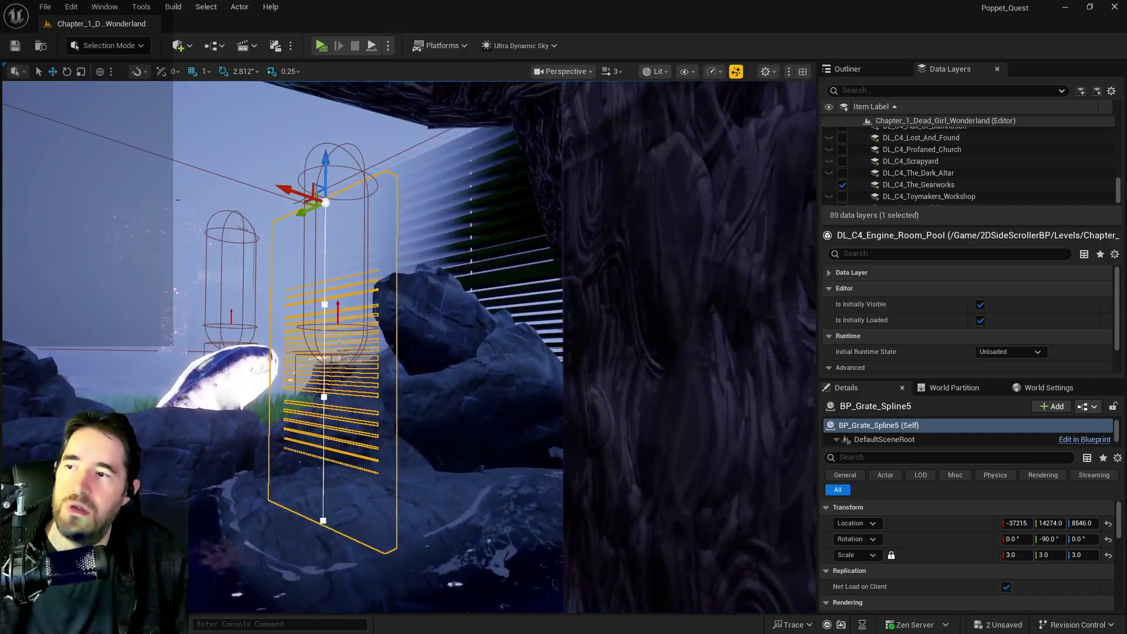
# Step: Add another grate to the selection and drag the three grates down along Z
pyautogui.keyDown('ctrl'); pyautogui.click(476, 227); pyautogui.keyUp('ctrl')
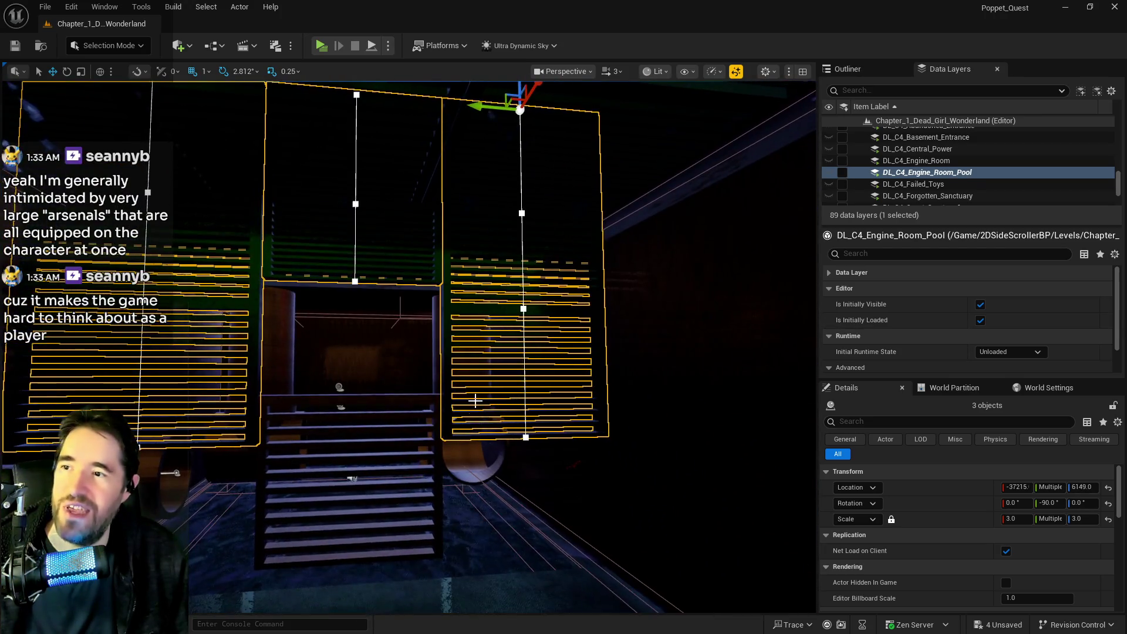
pyautogui.moveTo(524, 187); pyautogui.dragTo(540, 272)
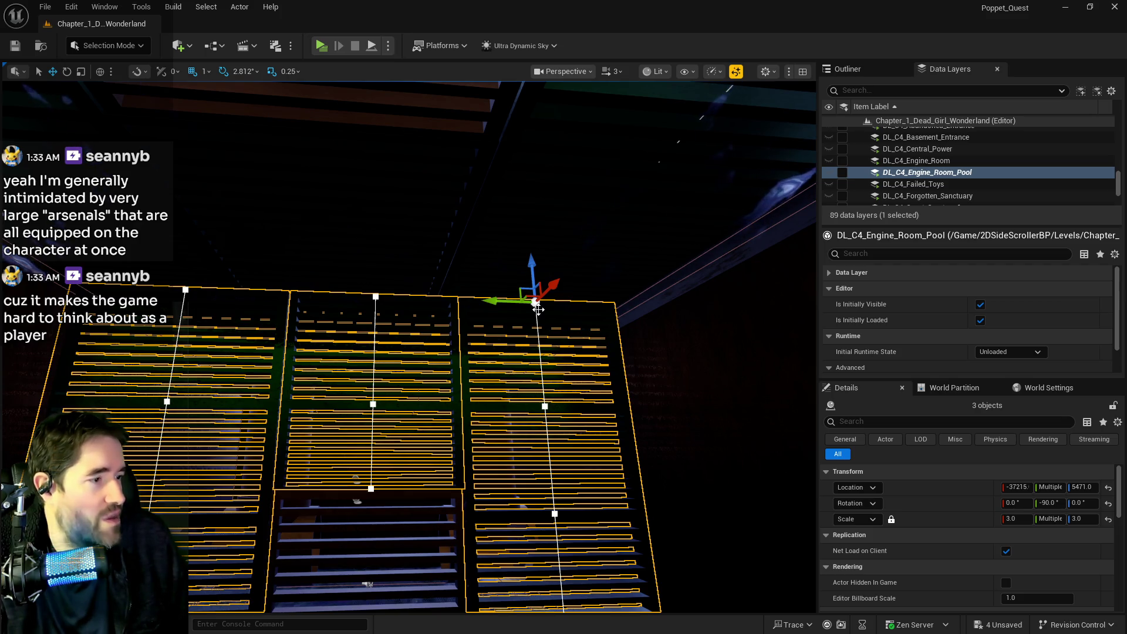
pyautogui.moveTo(447, 290)
pyautogui.mouseDown()
pyautogui.moveTo(446, 276)
pyautogui.moveTo(464, 434)
pyautogui.mouseUp()
# Step: Add a fourth grate and frame the selection, then stop play and set camera speed to 8
pyautogui.keyDown('ctrl'); pyautogui.click(463, 439); pyautogui.keyUp('ctrl')
pyautogui.press('f')
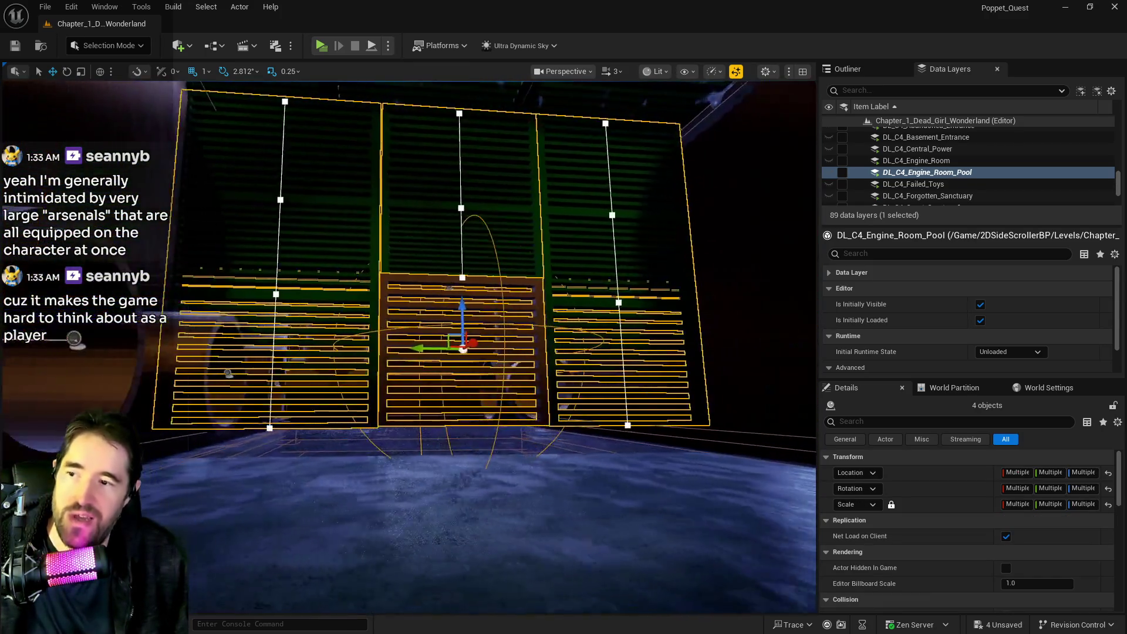
pyautogui.moveTo(487, 314)
pyautogui.mouseDown()
pyautogui.moveTo(505, 362)
pyautogui.moveTo(560, 370)
pyautogui.mouseUp()
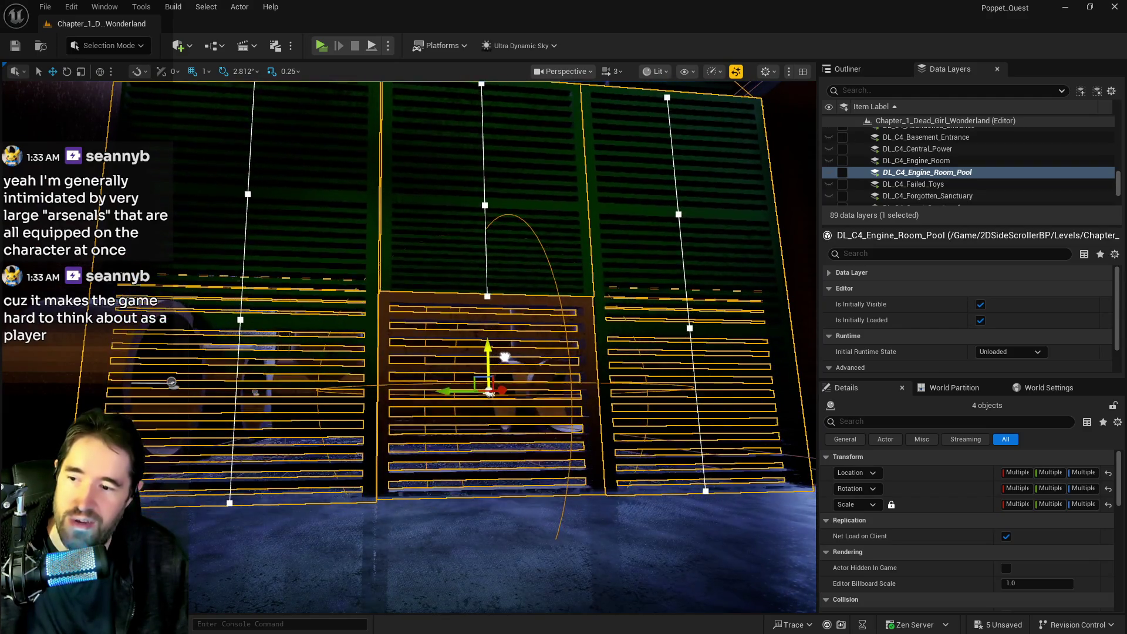
pyautogui.moveTo(503, 369); pyautogui.dragTo(470, 369)
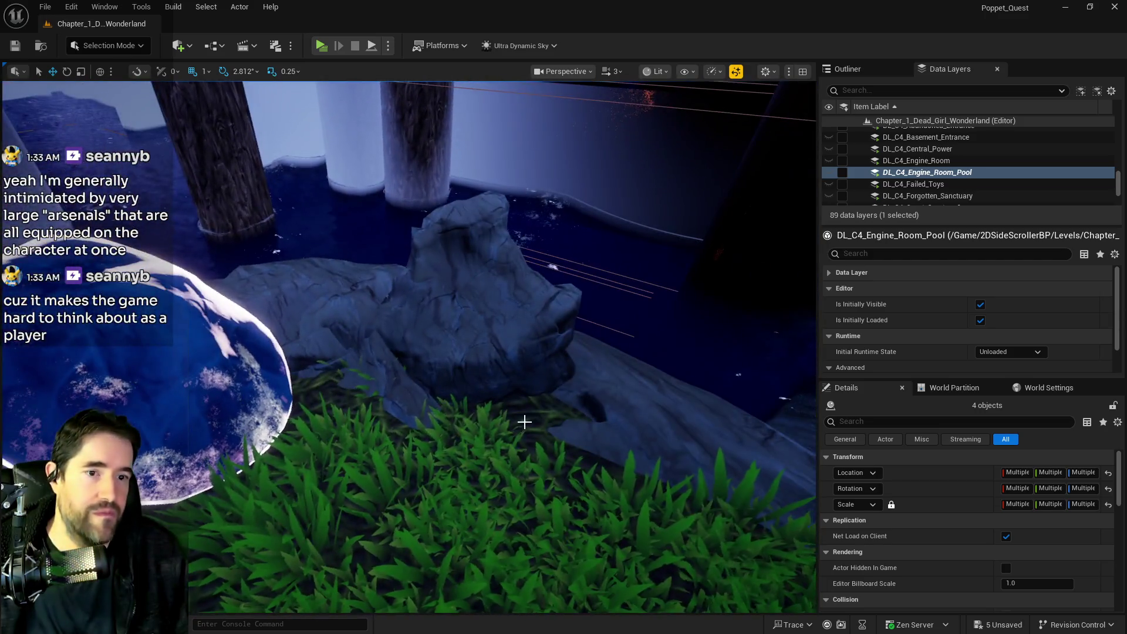
pyautogui.press('Escape')
pyautogui.click(614, 71)
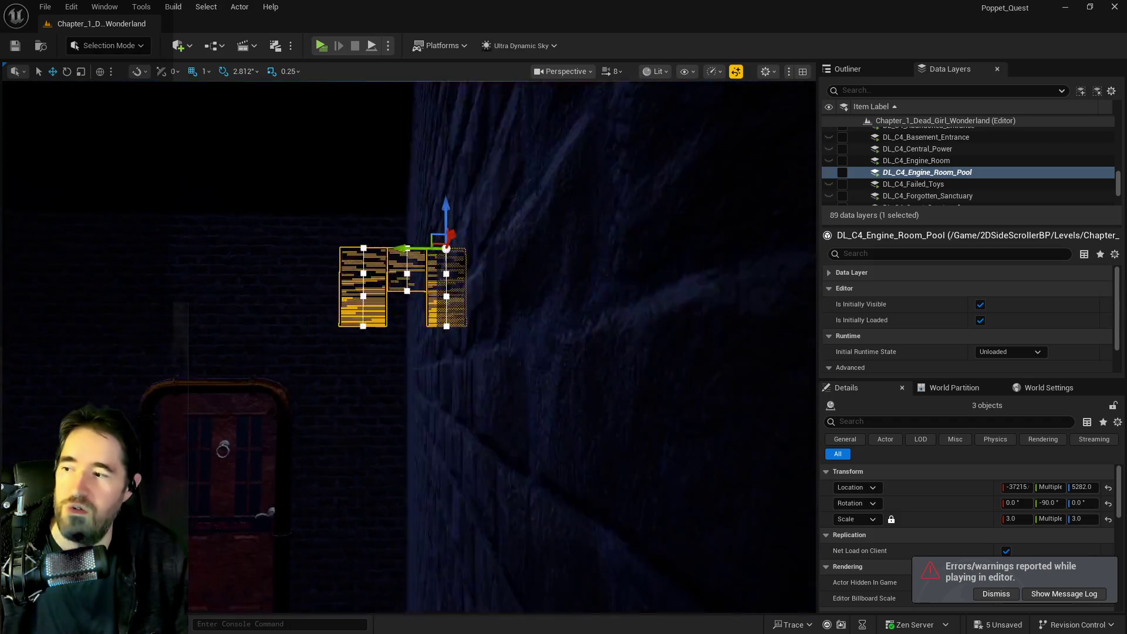
# Step: Frame the engine room and select a pipe above the pool
pyautogui.moveTo(410, 347)
pyautogui.mouseDown()
pyautogui.moveTo(352, 329)
pyautogui.moveTo(411, 294)
pyautogui.mouseUp()
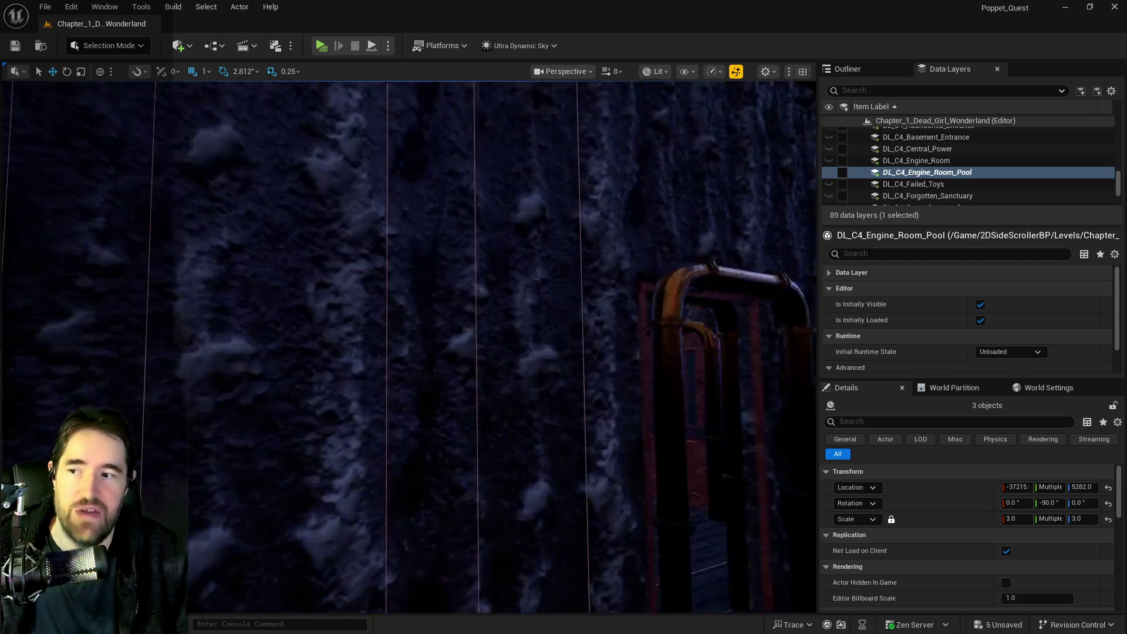
pyautogui.press('f')
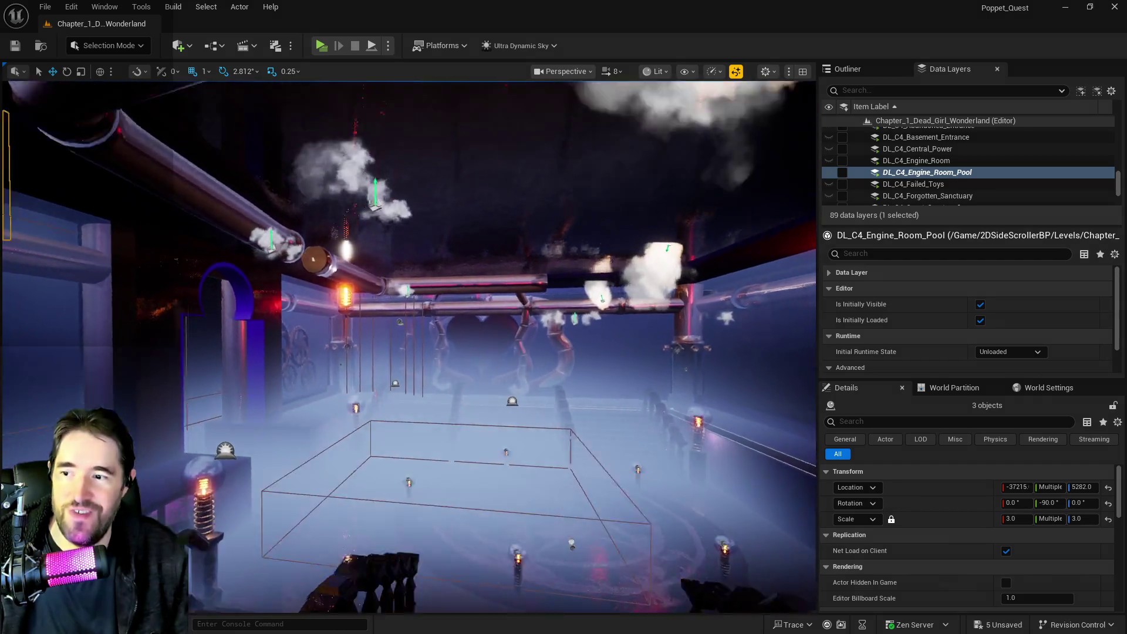
pyautogui.scroll(5, 408, 346)
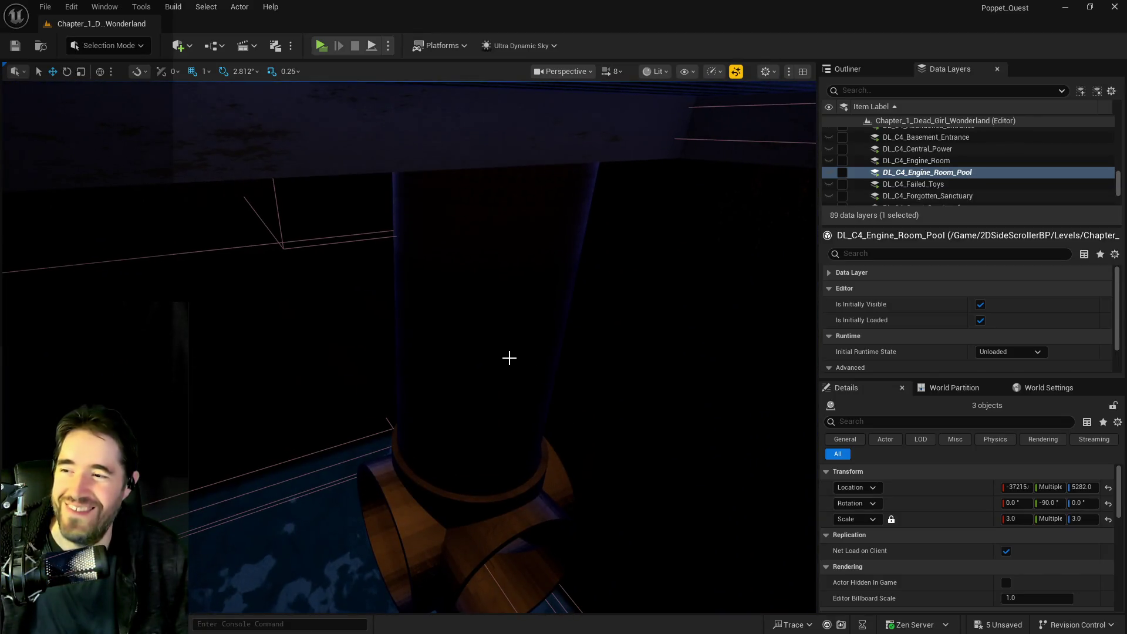
pyautogui.click(509, 357)
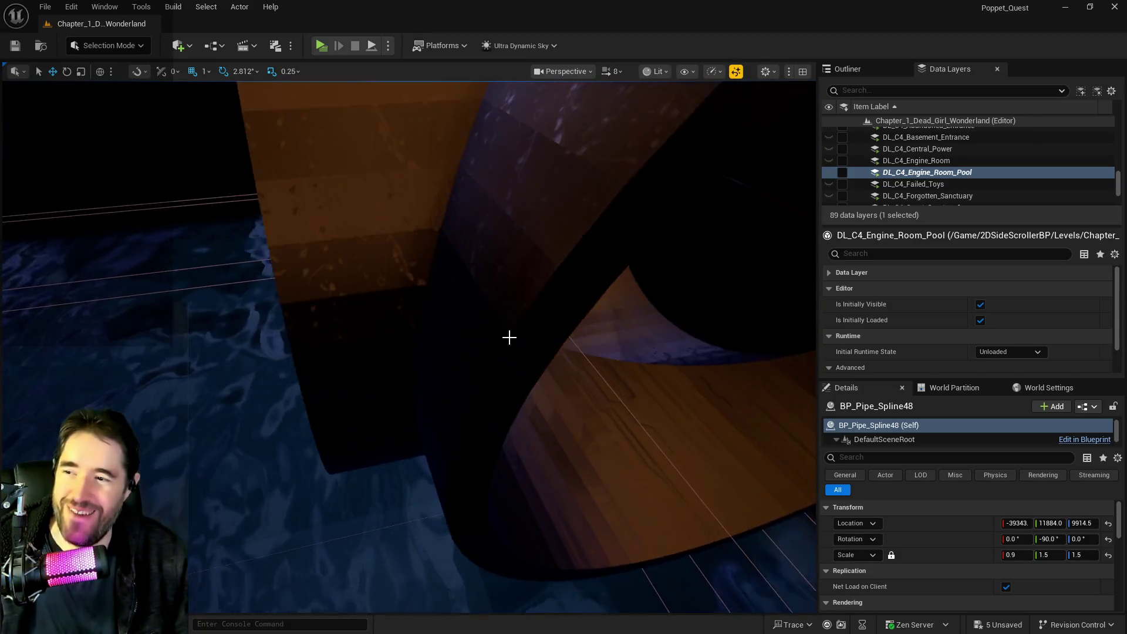
# Step: Select every actor already in DL_C4_Engine_Room_Pool via Select Actor(s) in Data Layer
pyautogui.keyDown('ctrl'); pyautogui.click(493, 284); pyautogui.keyUp('ctrl')
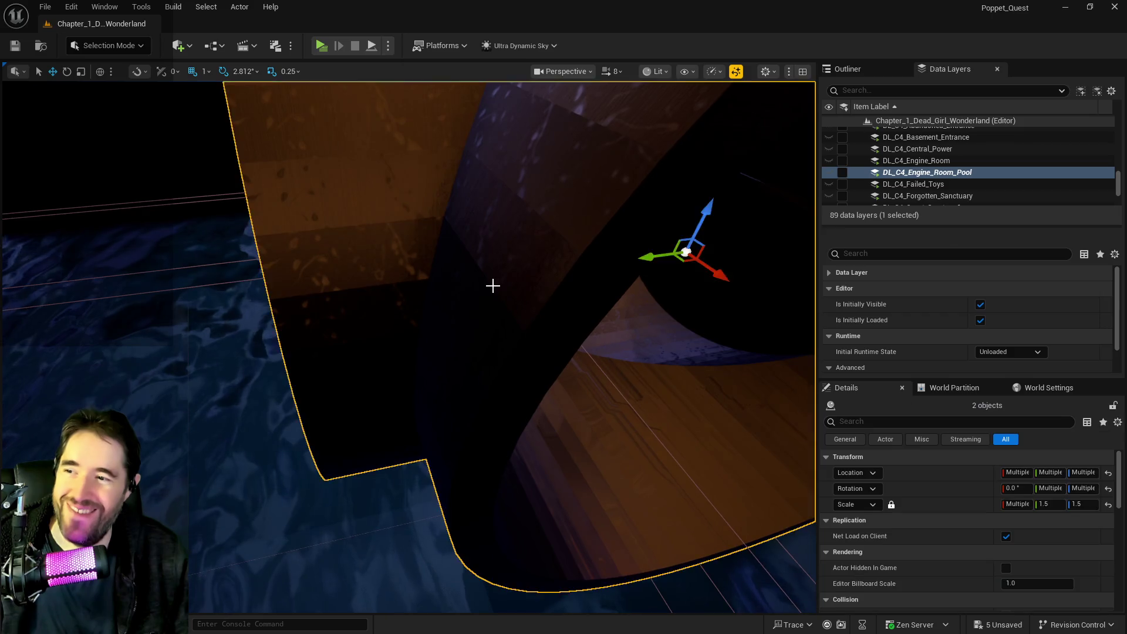
pyautogui.scroll(-5, 409, 346)
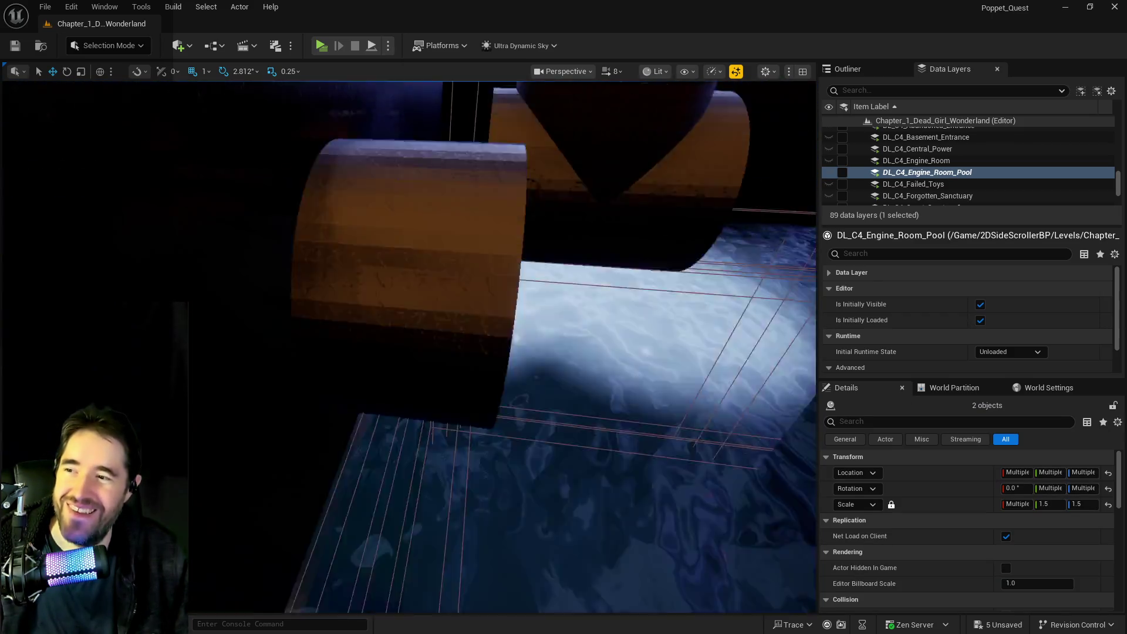
pyautogui.scroll(-5, 409, 346)
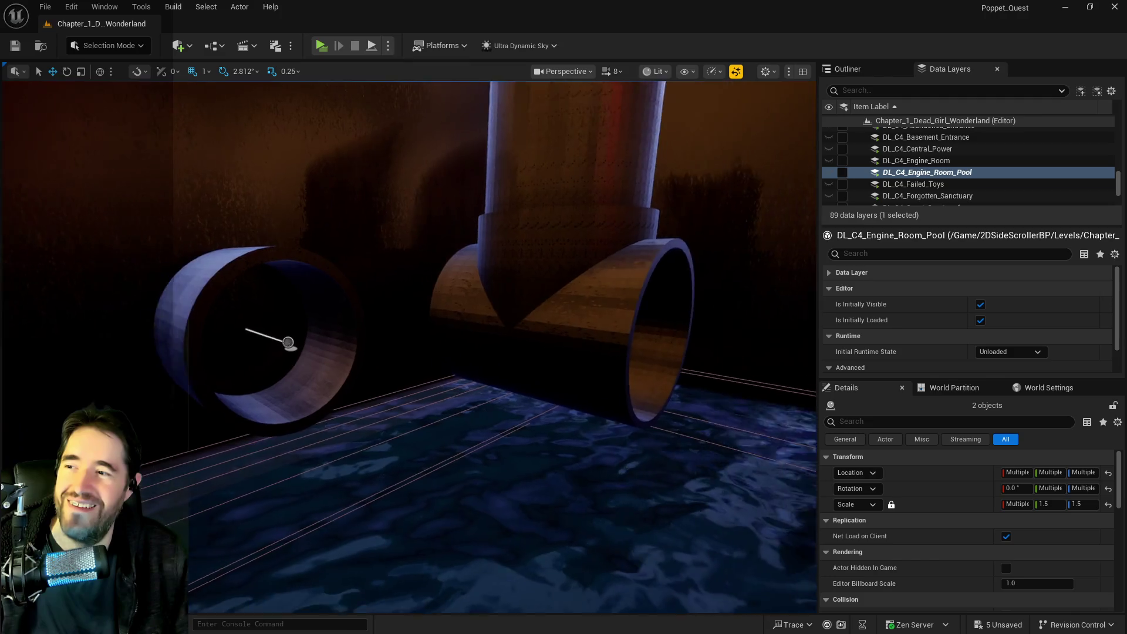
pyautogui.scroll(-5, 409, 347)
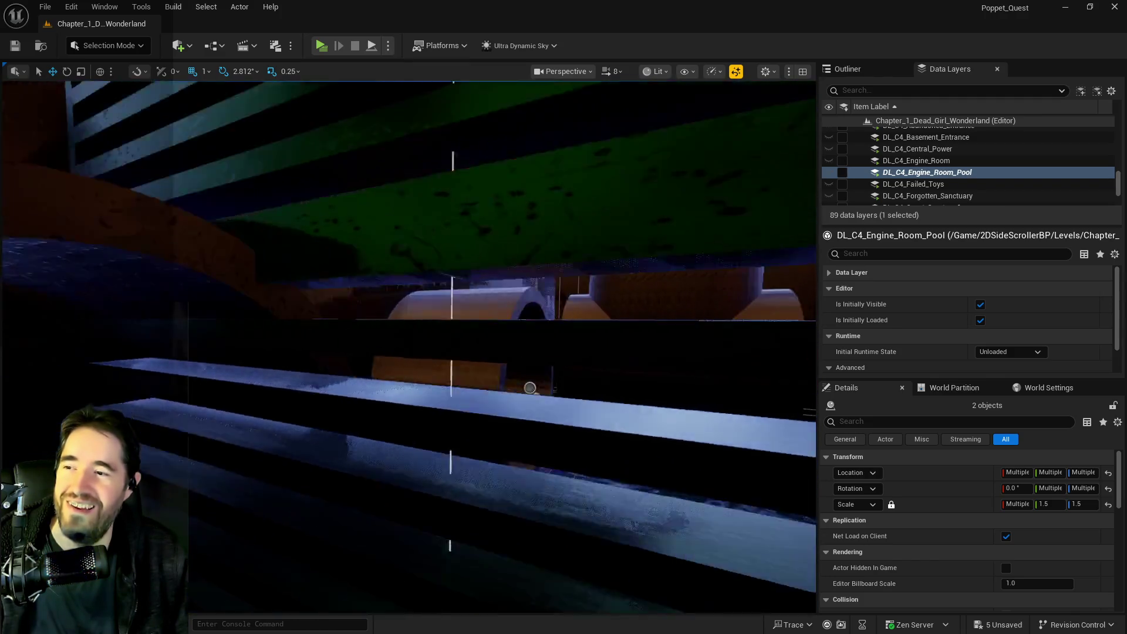
pyautogui.scroll(-5, 252, 252)
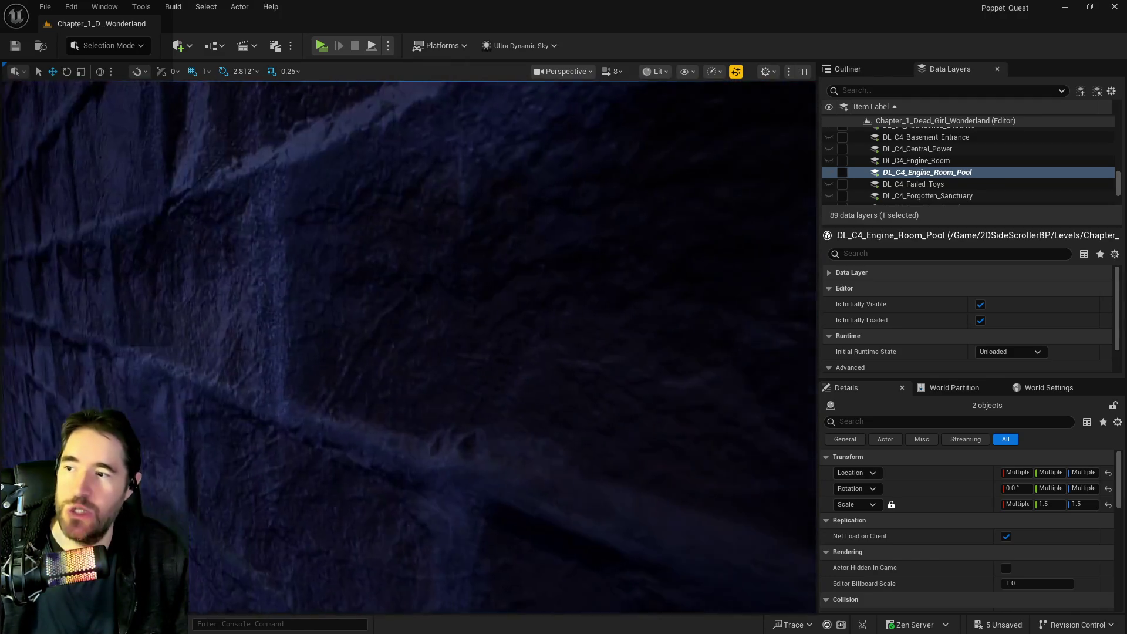
pyautogui.scroll(-5, 409, 347)
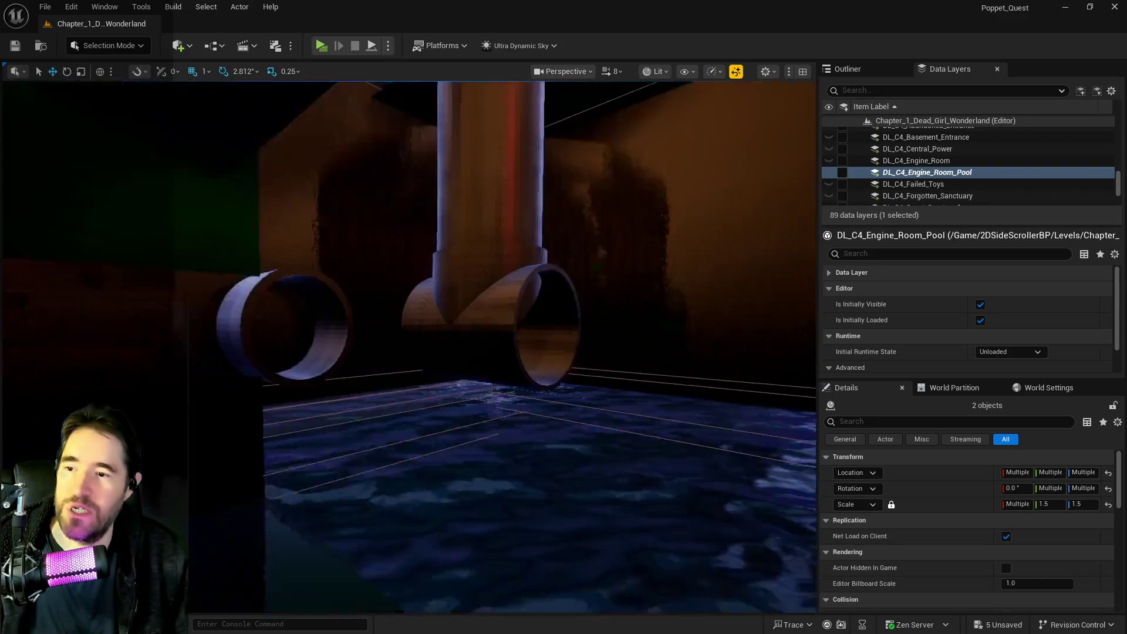
pyautogui.rightClick(908, 173)
pyautogui.click(953, 323)
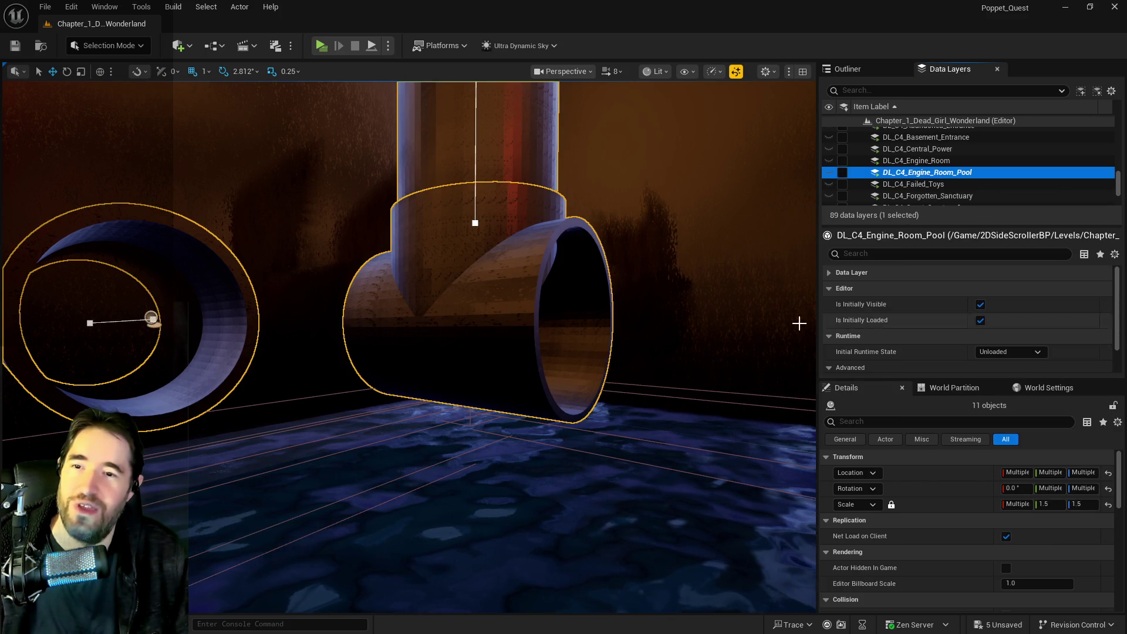
# Step: Ctrl-click the nine pool pipe pieces and ring into one selection
pyautogui.moveTo(299, 302)
pyautogui.mouseDown()
pyautogui.moveTo(396, 371)
pyautogui.moveTo(534, 242)
pyautogui.moveTo(622, 228)
pyautogui.moveTo(327, 322)
pyautogui.mouseUp()
pyautogui.click(532, 241)
pyautogui.click(332, 324)
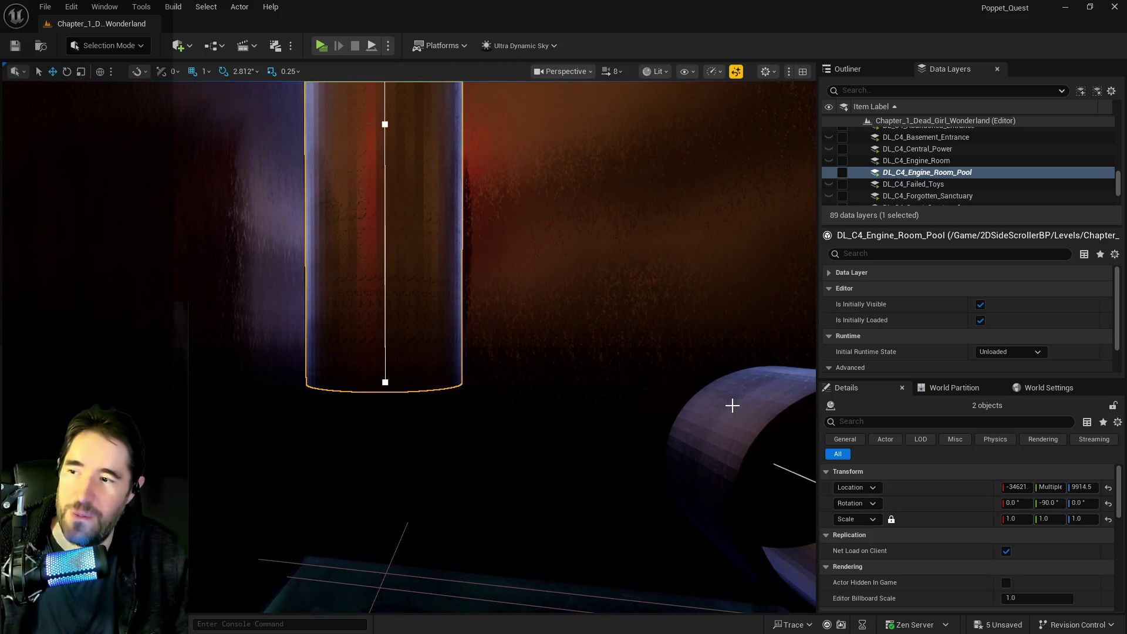
pyautogui.keyDown('ctrl'); pyautogui.click(732, 406); pyautogui.keyUp('ctrl')
pyautogui.moveTo(732, 407); pyautogui.dragTo(544, 433)
pyautogui.keyDown('ctrl'); pyautogui.click(450, 408); pyautogui.keyUp('ctrl')
pyautogui.moveTo(450, 407)
pyautogui.mouseDown()
pyautogui.moveTo(433, 436)
pyautogui.moveTo(385, 385)
pyautogui.mouseUp()
pyautogui.keyDown('ctrl'); pyautogui.click(388, 384); pyautogui.keyUp('ctrl')
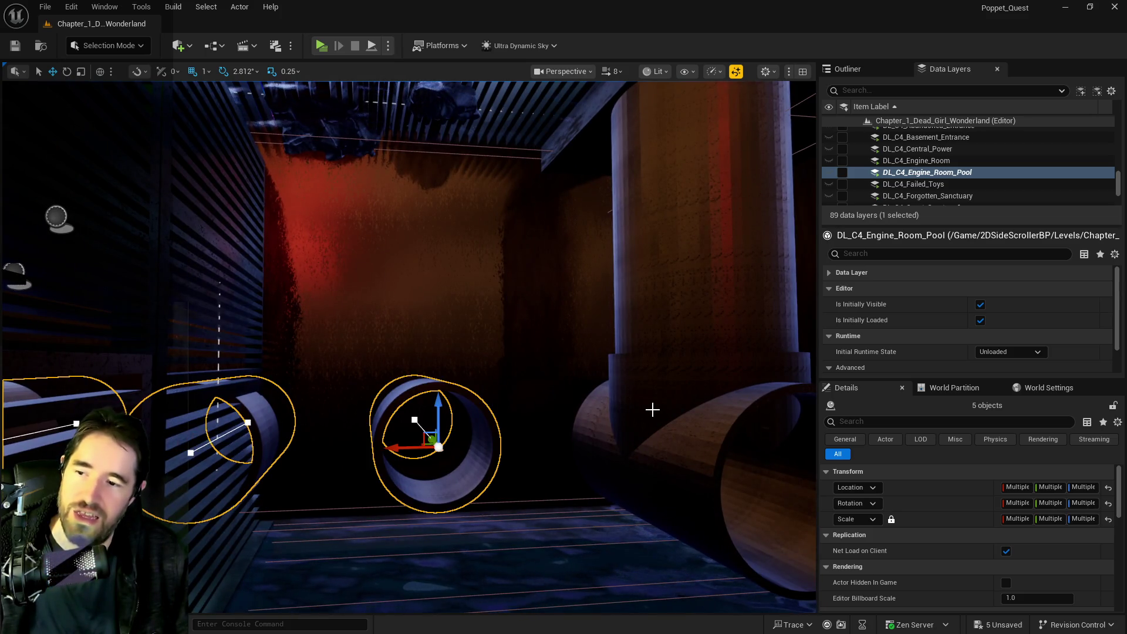
pyautogui.keyDown('ctrl'); pyautogui.click(652, 409); pyautogui.keyUp('ctrl')
pyautogui.keyDown('ctrl'); pyautogui.click(667, 305); pyautogui.keyUp('ctrl')
pyautogui.moveTo(666, 305); pyautogui.dragTo(523, 283)
pyautogui.keyDown('ctrl'); pyautogui.click(485, 358); pyautogui.keyUp('ctrl')
pyautogui.keyDown('ctrl'); pyautogui.click(476, 465); pyautogui.keyUp('ctrl')
pyautogui.moveTo(476, 465); pyautogui.dragTo(469, 395)
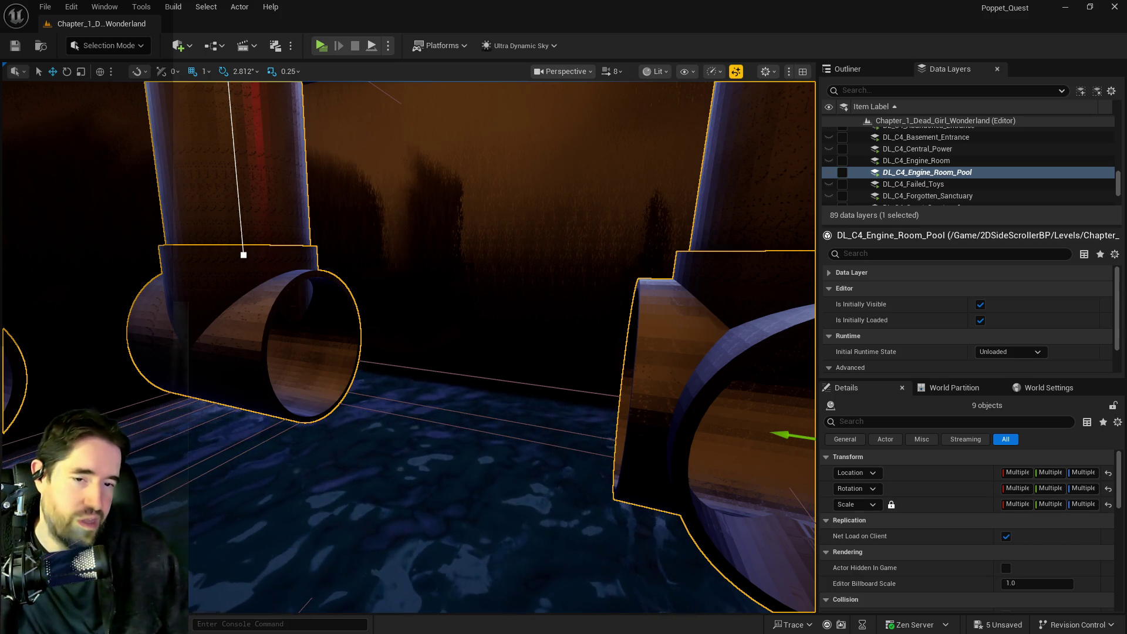
# Step: Frame the selected pipes and fly around them to inspect them up close
pyautogui.press('f')
pyautogui.moveTo(599, 463); pyautogui.dragTo(600, 463)
pyautogui.moveTo(566, 161)
pyautogui.mouseDown()
pyautogui.moveTo(581, 349)
pyautogui.moveTo(628, 479)
pyautogui.moveTo(619, 448)
pyautogui.mouseUp()
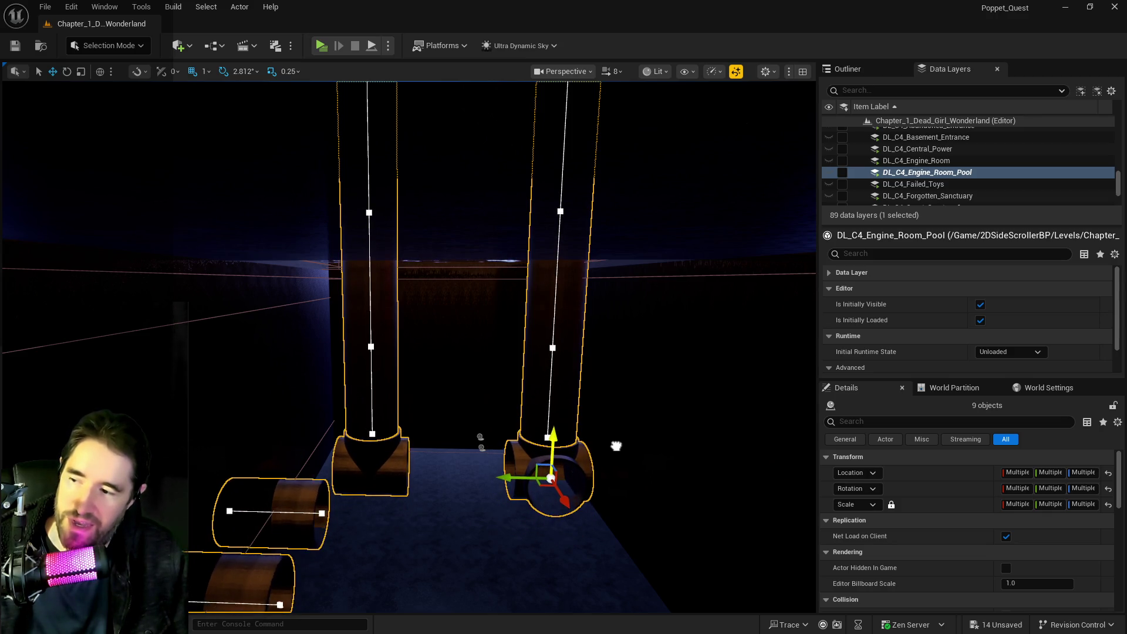
pyautogui.press('w')
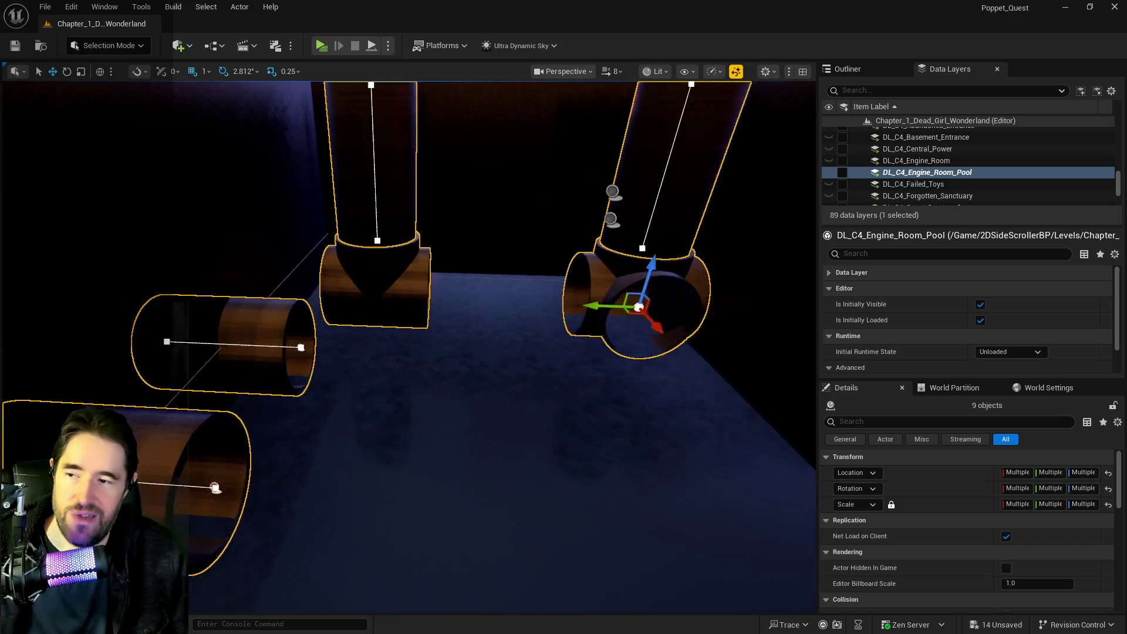
pyautogui.press('s')
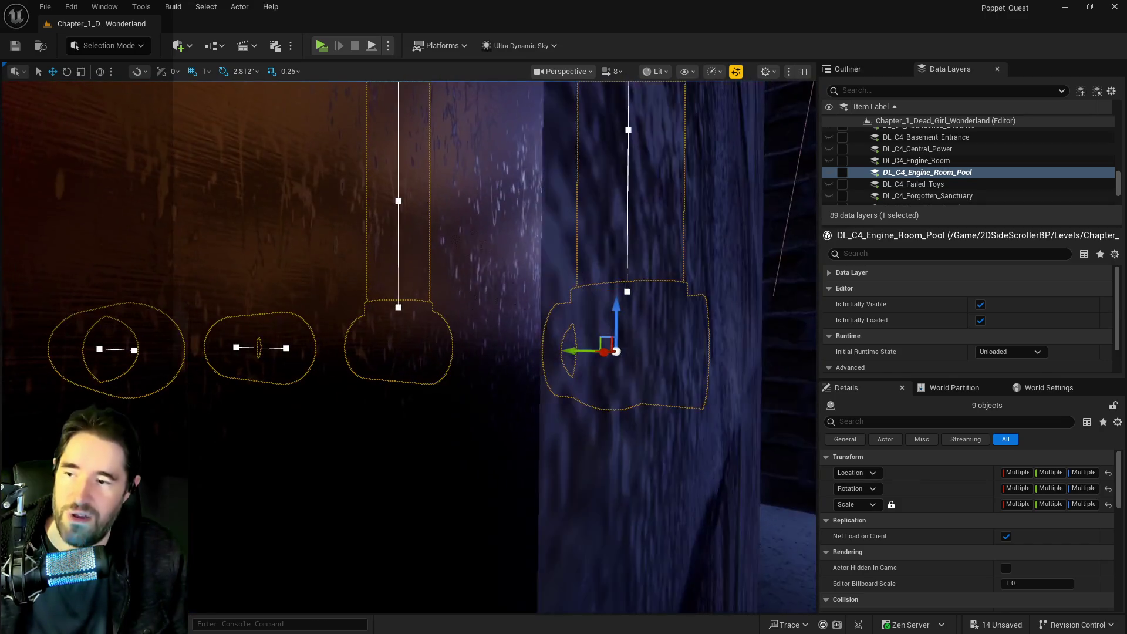
pyautogui.press('w')
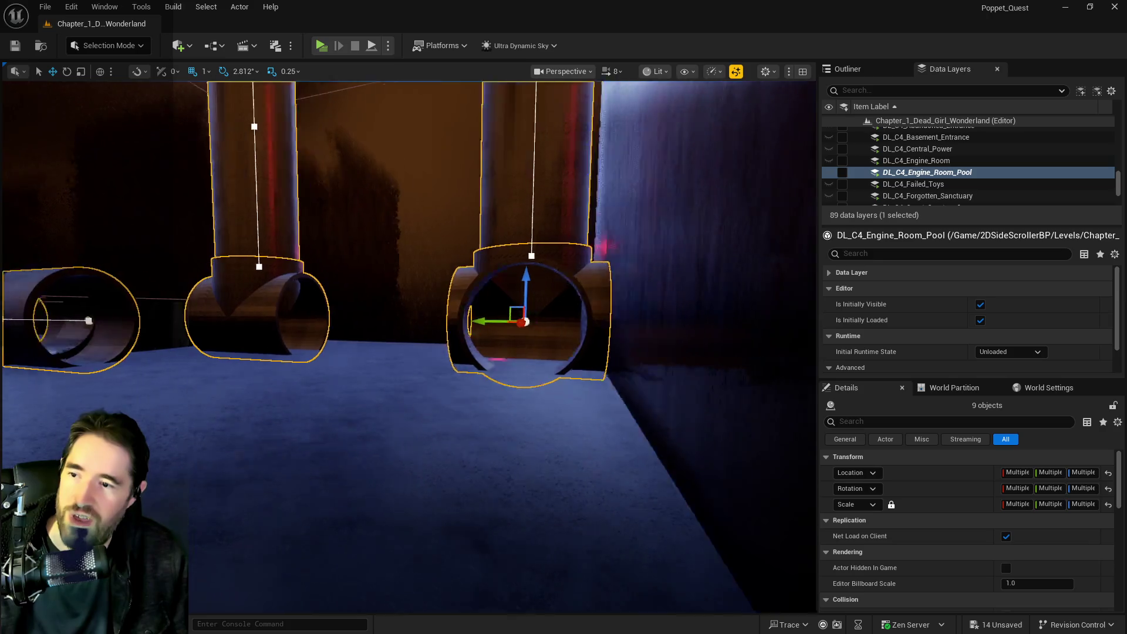
pyautogui.press('a')
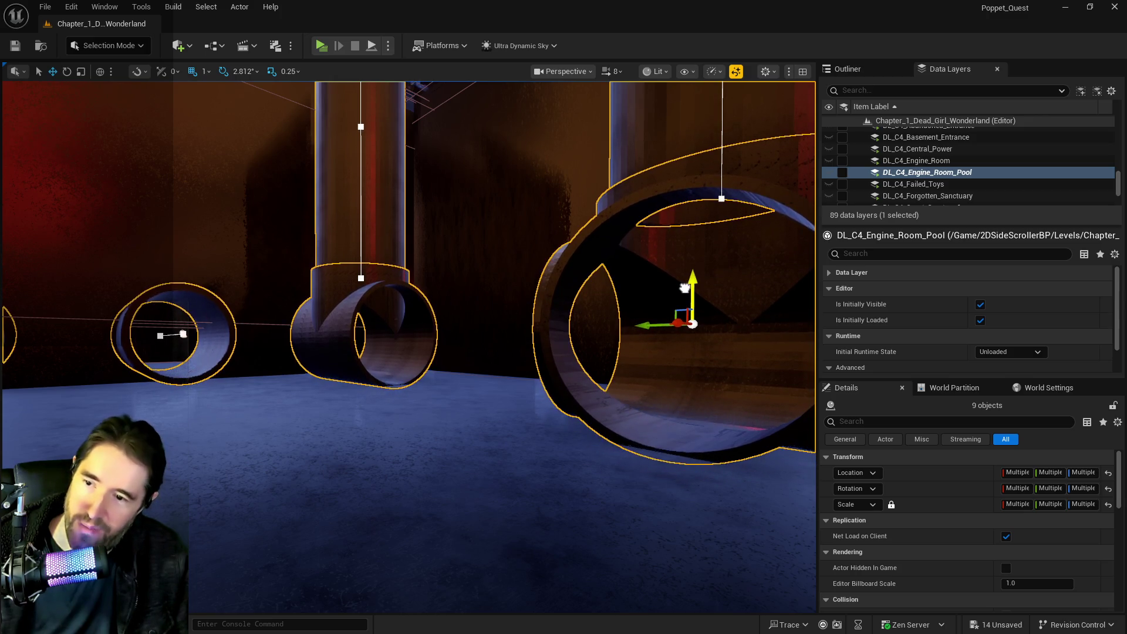
pyautogui.press('w')
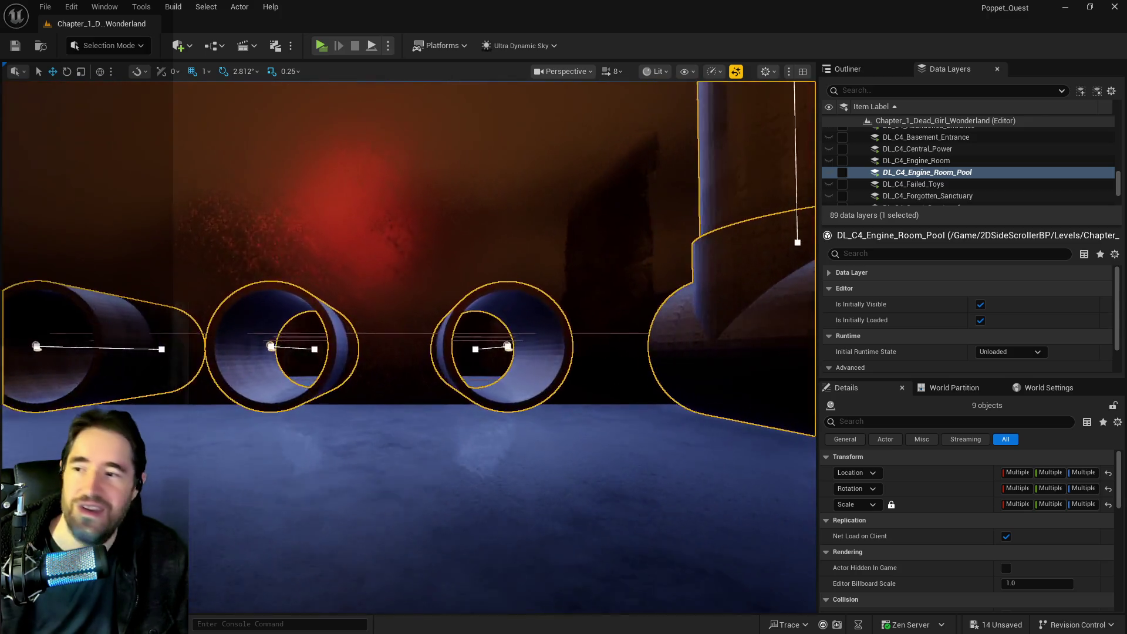
pyautogui.press('s')
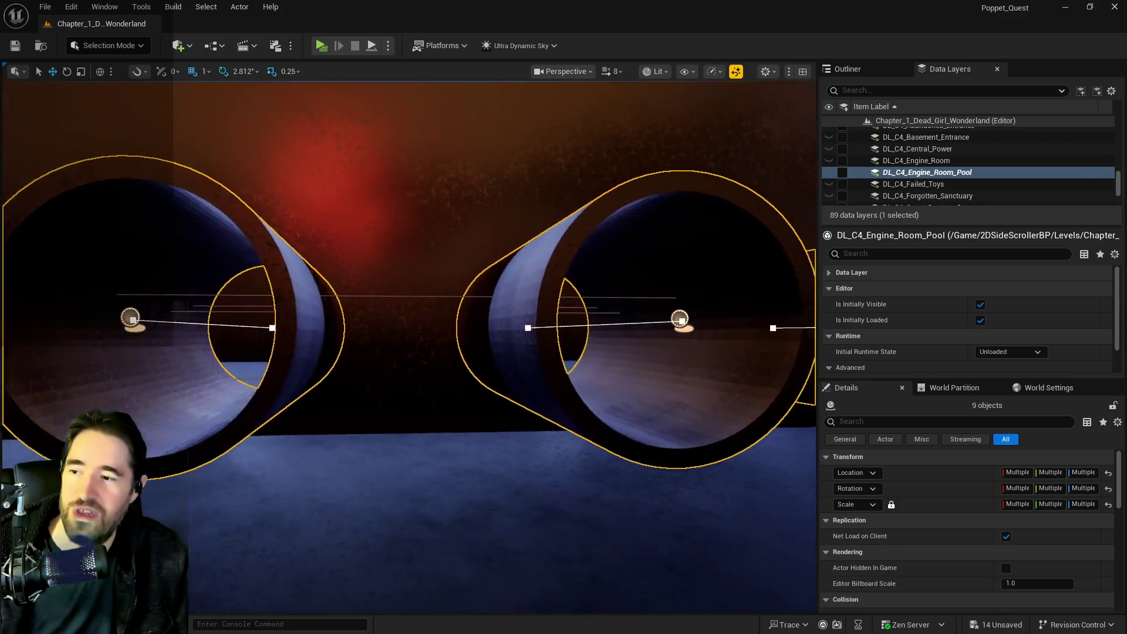
pyautogui.press('w')
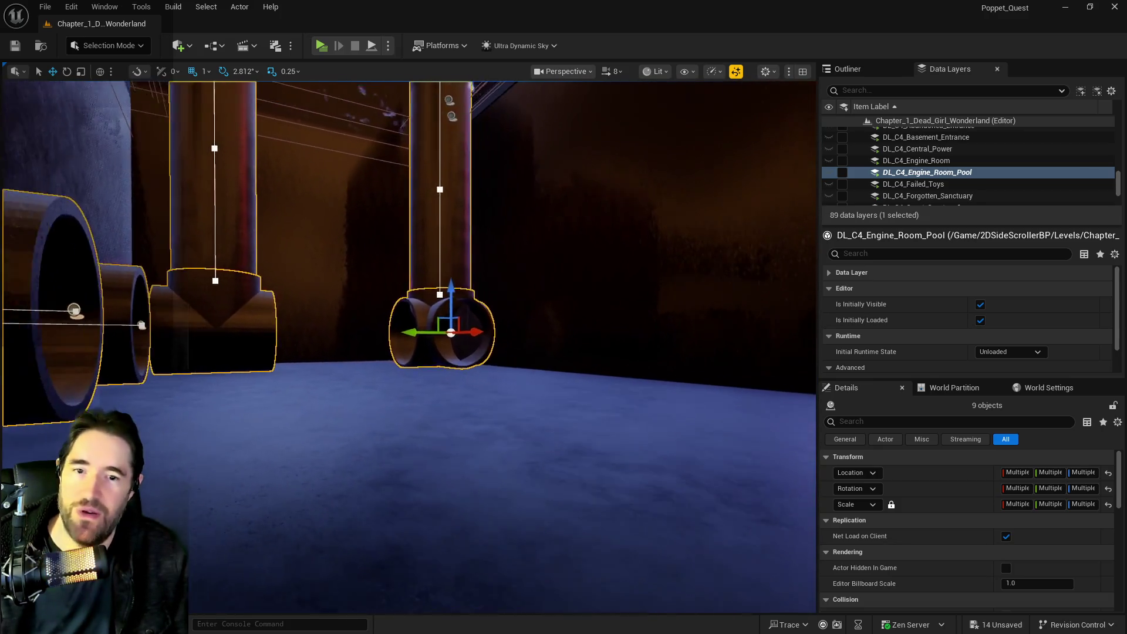
pyautogui.press('s')
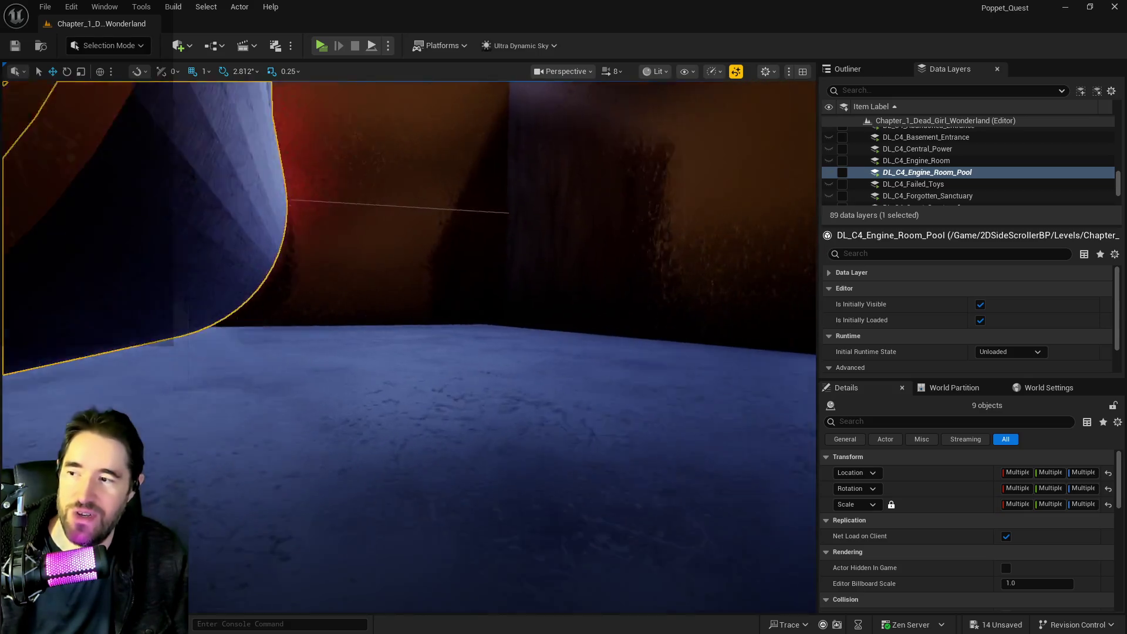
pyautogui.press('s')
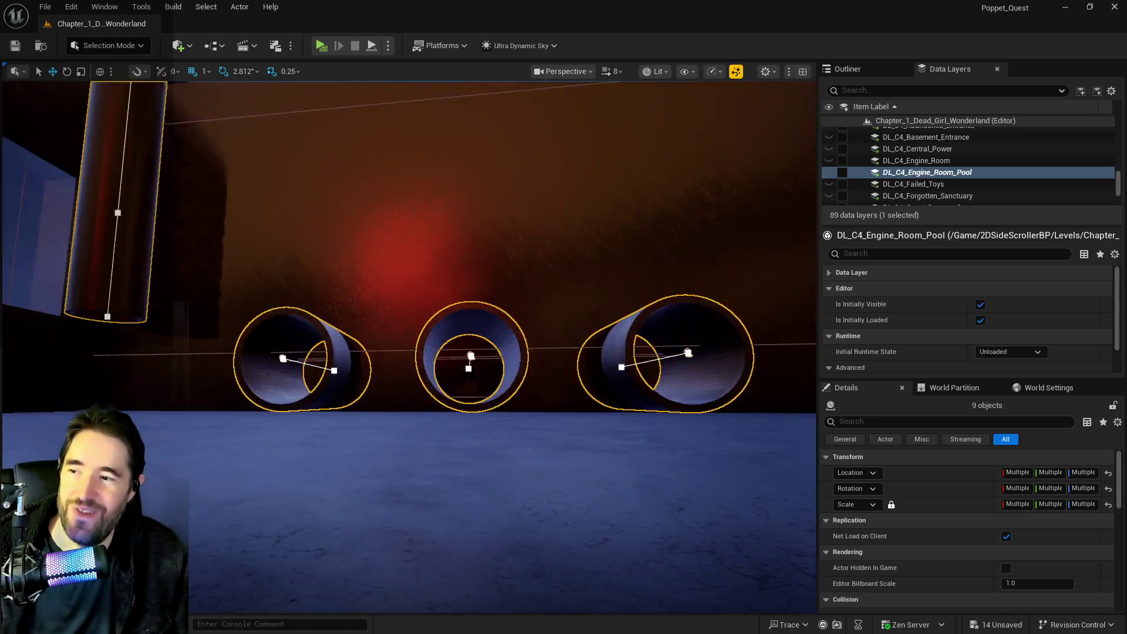
# Step: Fly in close to the selected pipes, then save all unsaved changes
pyautogui.press('w')
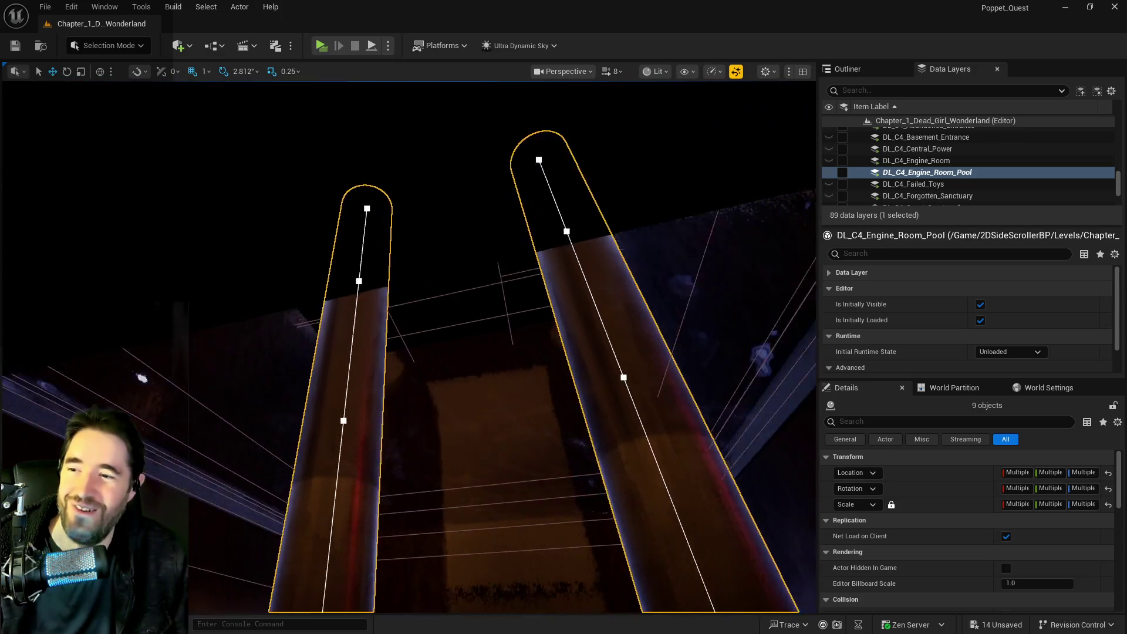
pyautogui.press('s')
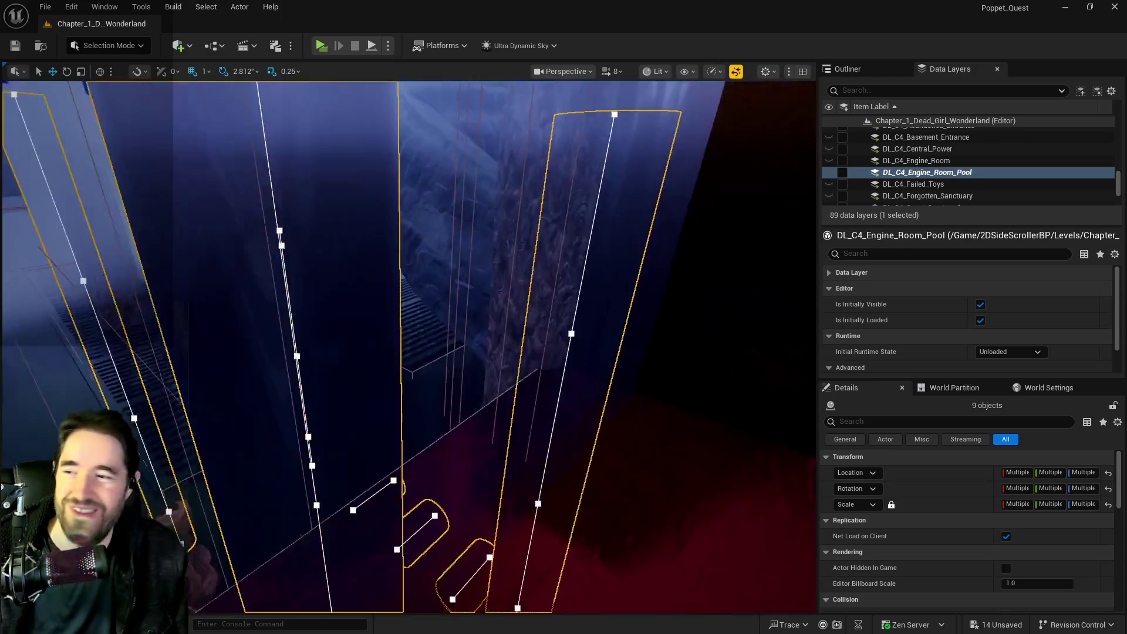
pyautogui.press('w')
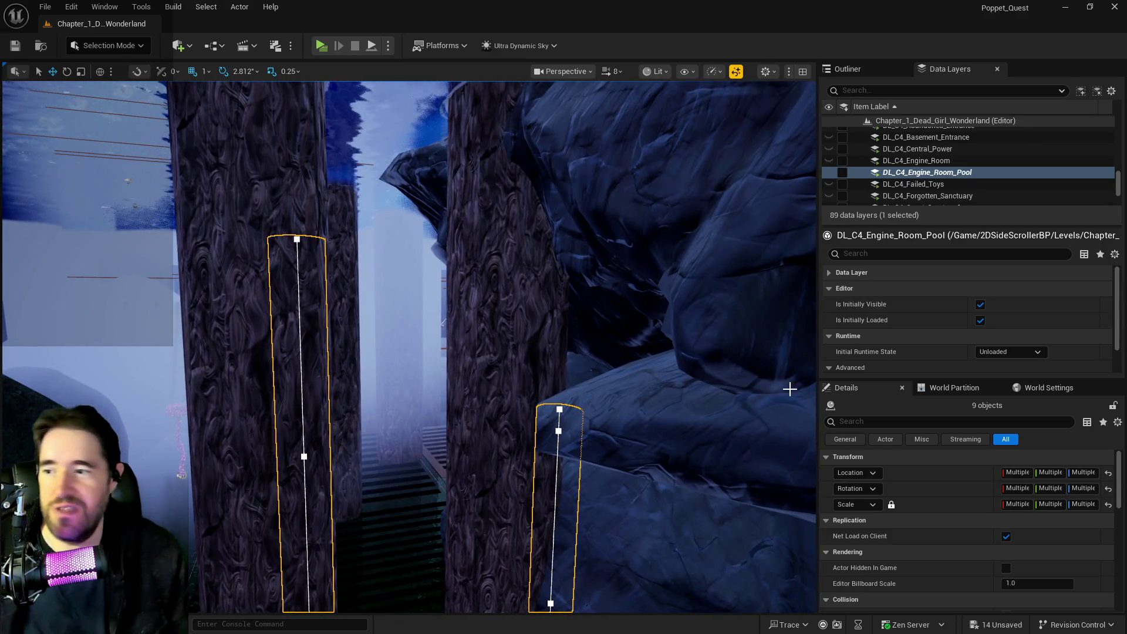
pyautogui.press('w')
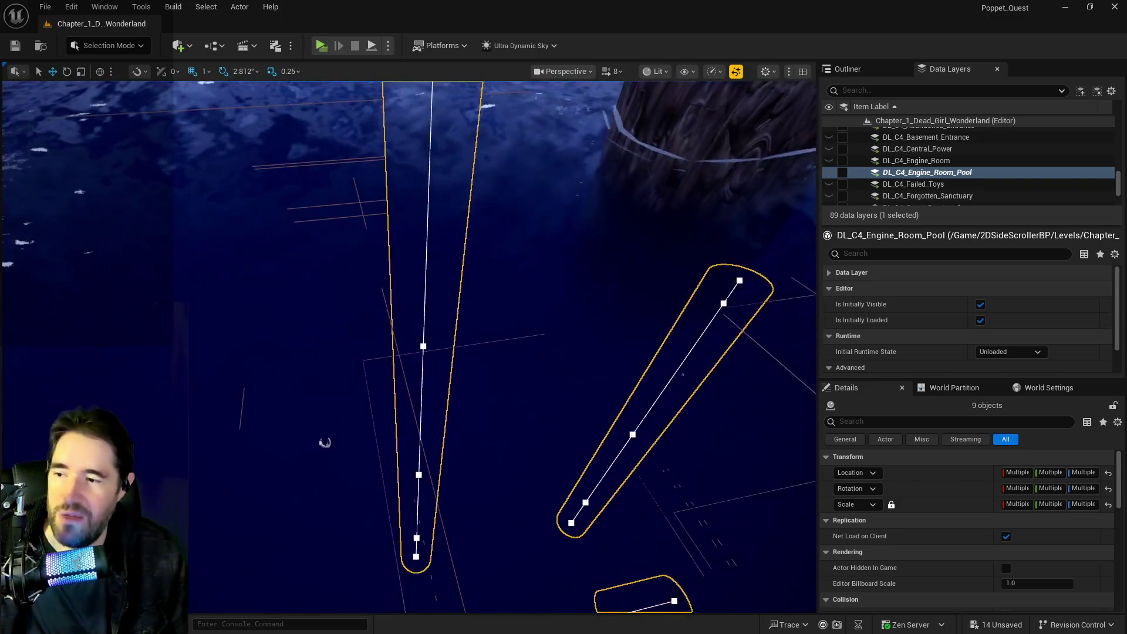
pyautogui.hotkey('ctrl', 's')
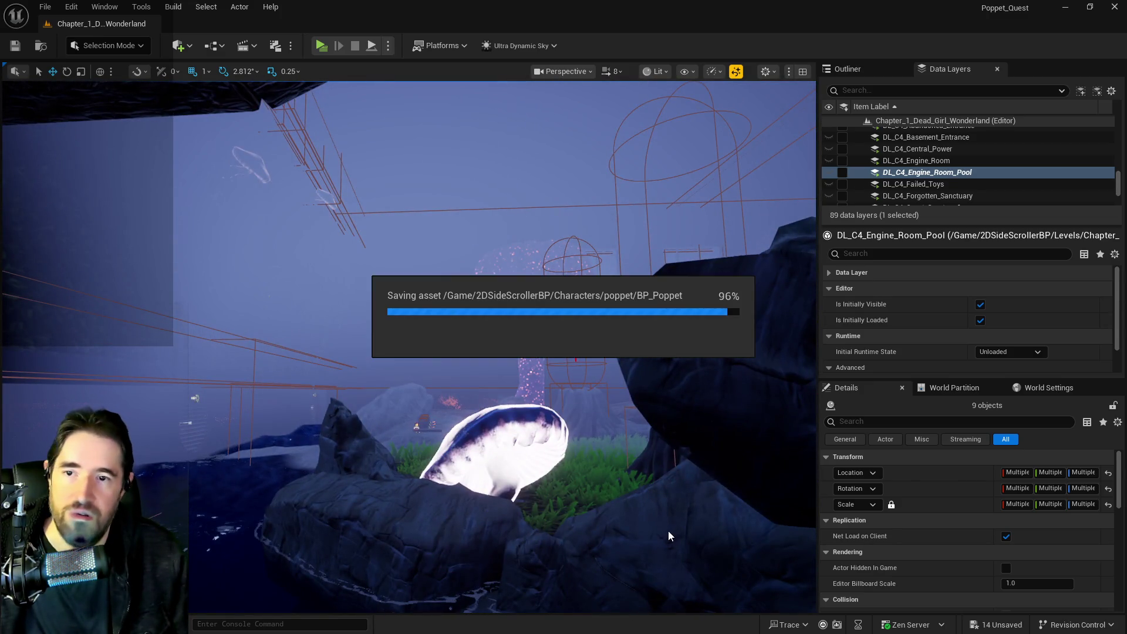
# Step: Let Save All finish while viewing the pool, flying into the corridor and framing the pipe splines
pyautogui.moveTo(729, 365); pyautogui.dragTo(712, 551)
pyautogui.scroll(-3, 929, 175)
pyautogui.moveTo(411, 352)
pyautogui.mouseDown()
pyautogui.moveTo(393, 329)
pyautogui.moveTo(341, 303)
pyautogui.mouseUp()
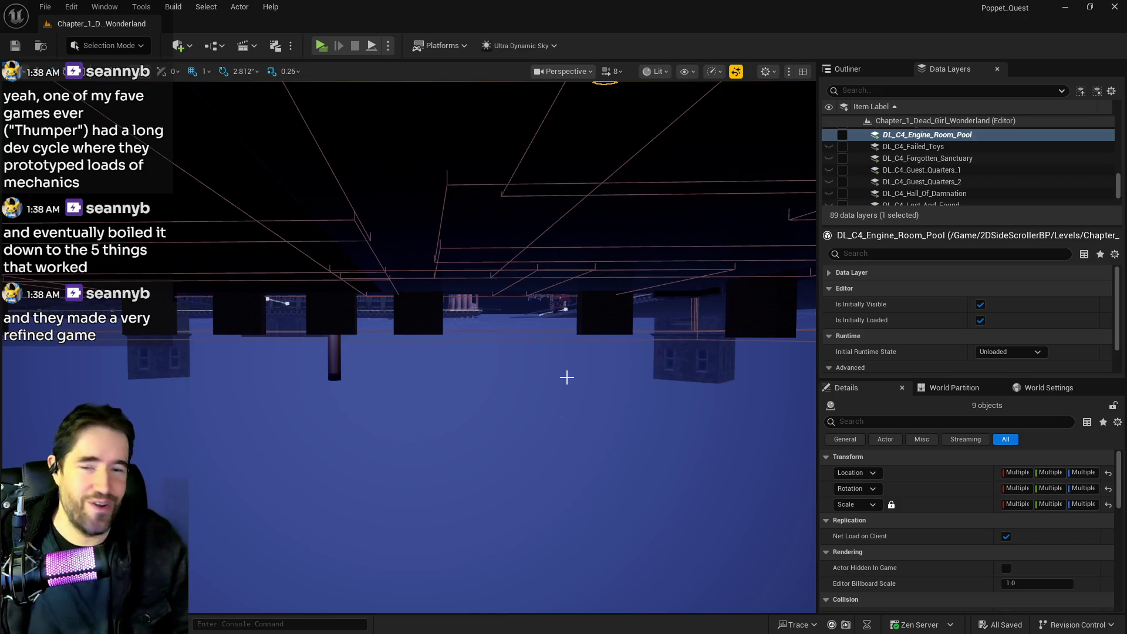
pyautogui.press('f')
pyautogui.moveTo(493, 346)
pyautogui.mouseDown()
pyautogui.moveTo(285, 383)
pyautogui.moveTo(363, 370)
pyautogui.mouseUp()
pyautogui.moveTo(622, 418)
pyautogui.mouseDown()
pyautogui.moveTo(587, 417)
pyautogui.moveTo(622, 417)
pyautogui.mouseUp()
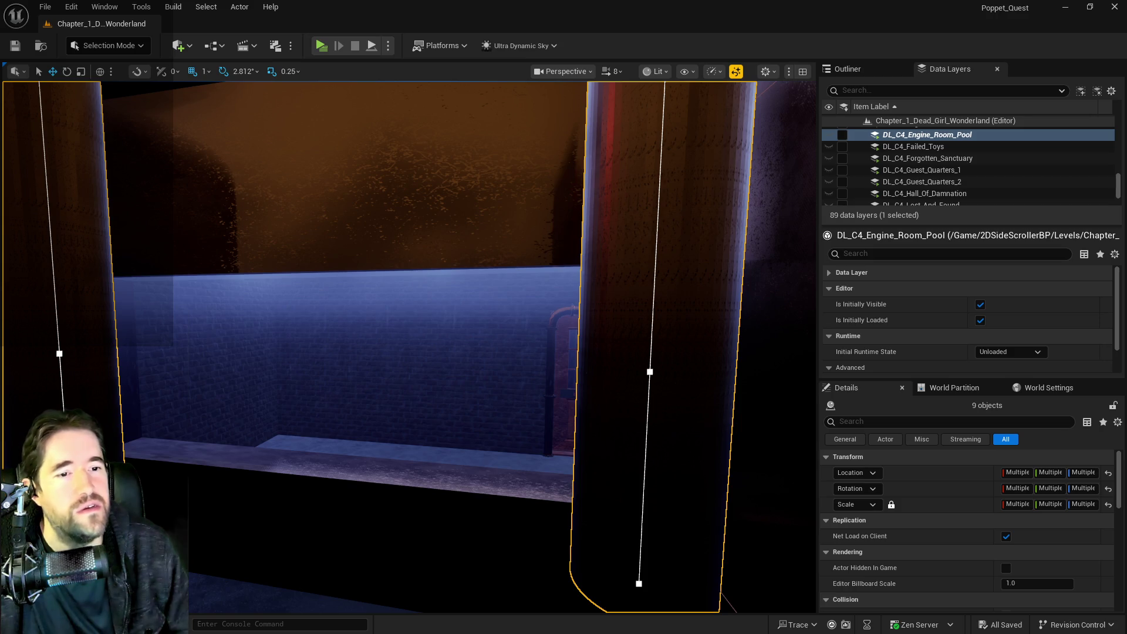
# Step: Bring the PQ Revised Tarot Abilities doc to the front and scroll through its opening entries
pyautogui.hotkey('alt', 'Tab')
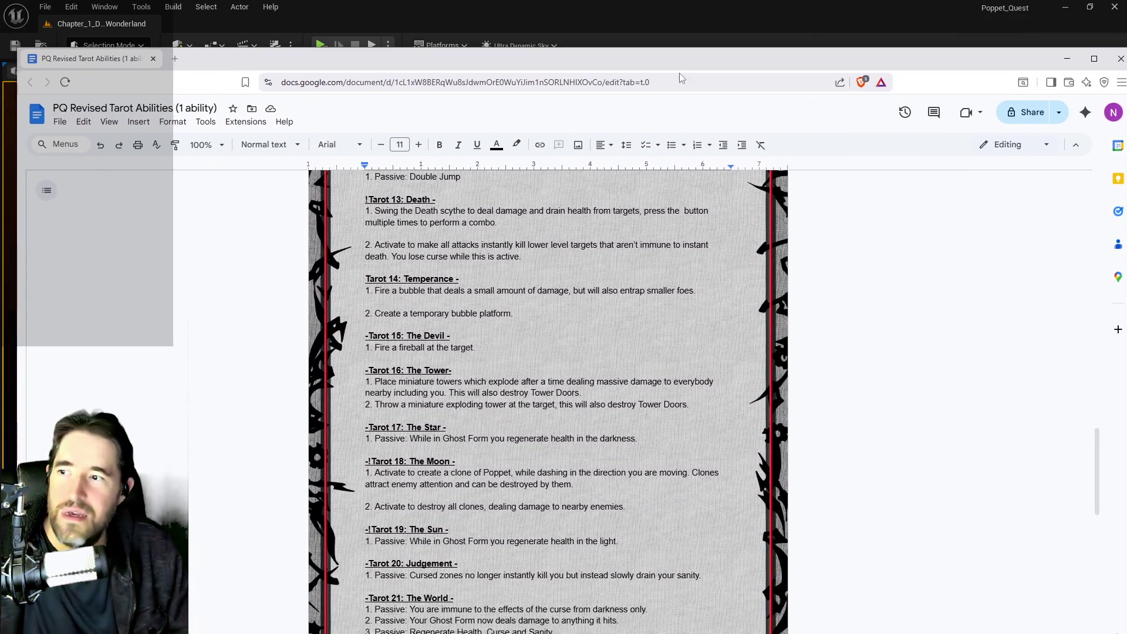
pyautogui.scroll(2, 548, 399)
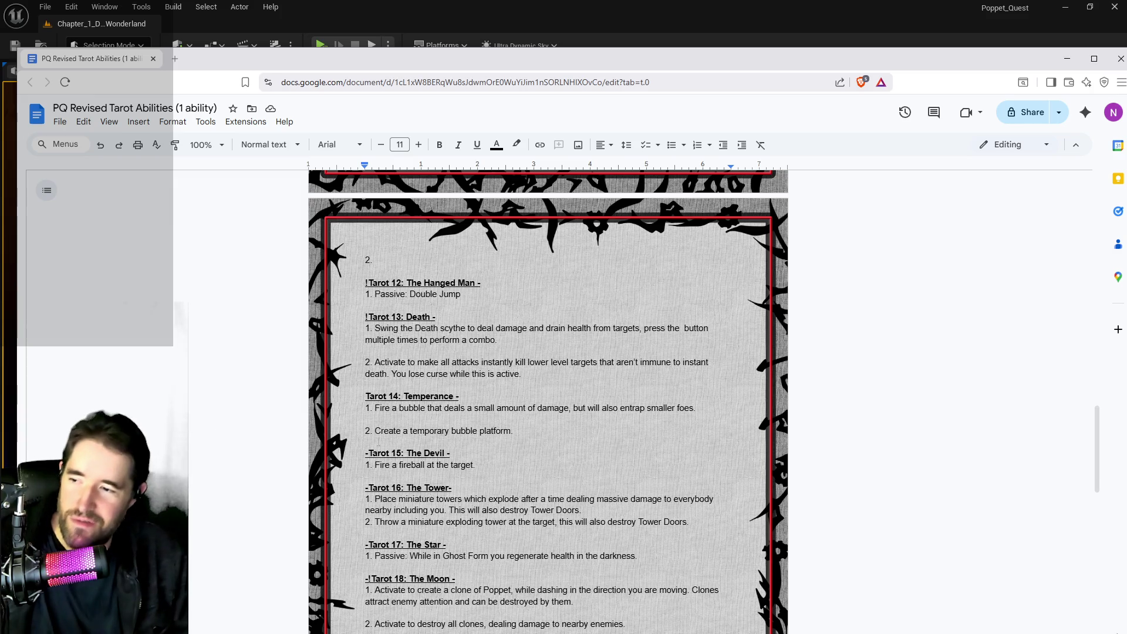
pyautogui.click(486, 464)
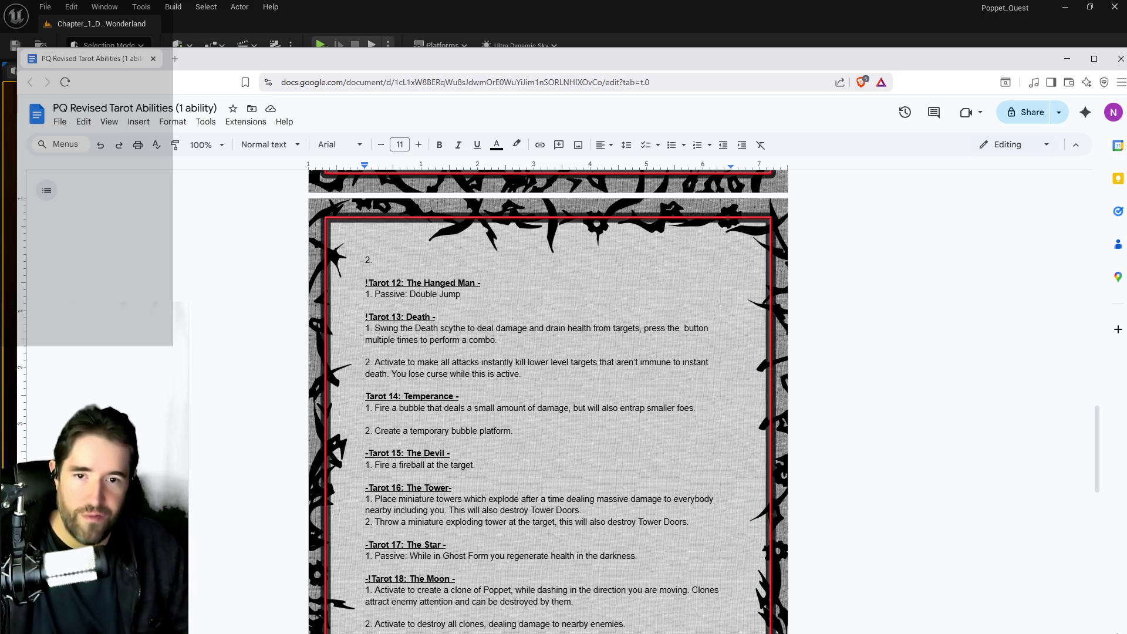
pyautogui.scroll(3, 789, 458)
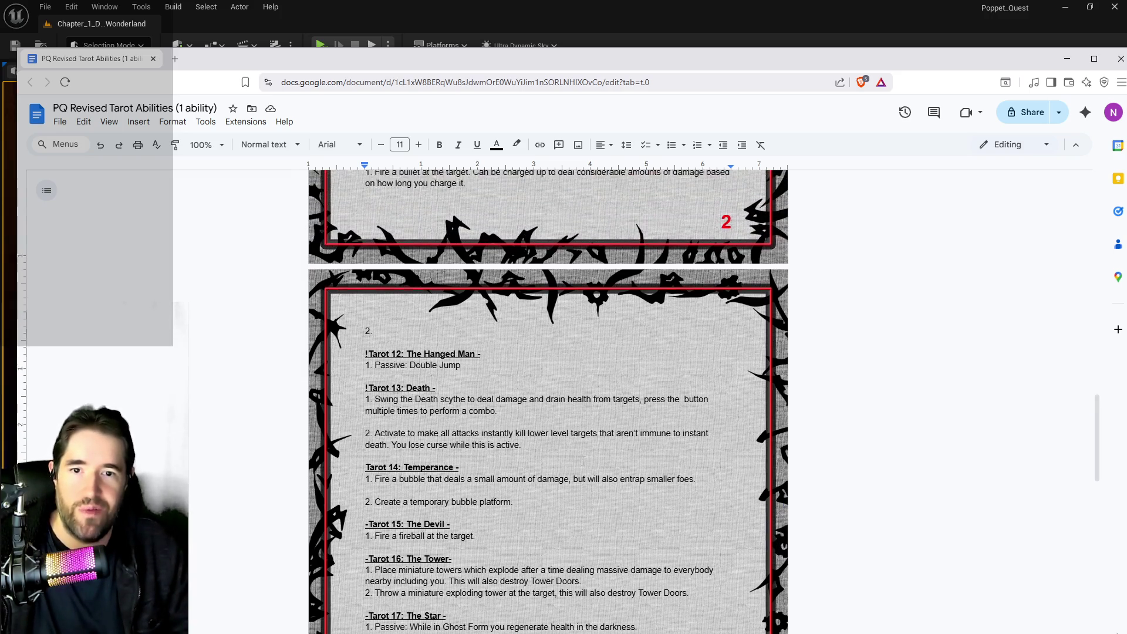
pyautogui.scroll(2, 583, 461)
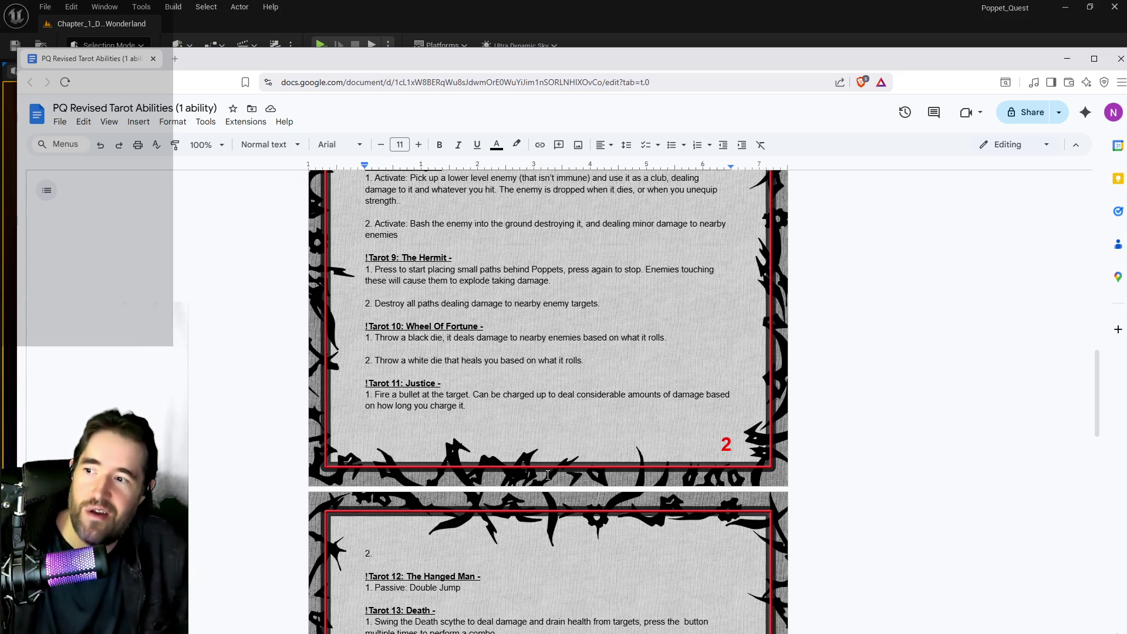
pyautogui.scroll(6, 548, 399)
pyautogui.scroll(-4, 547, 399)
pyautogui.scroll(-3, 532, 441)
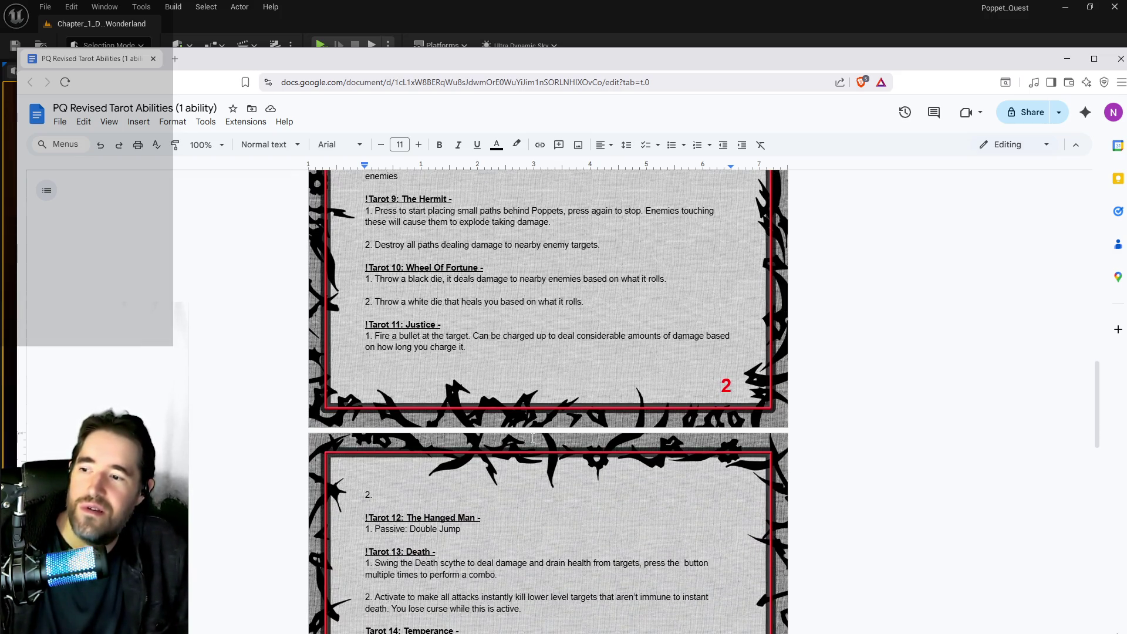
pyautogui.scroll(2, 520, 376)
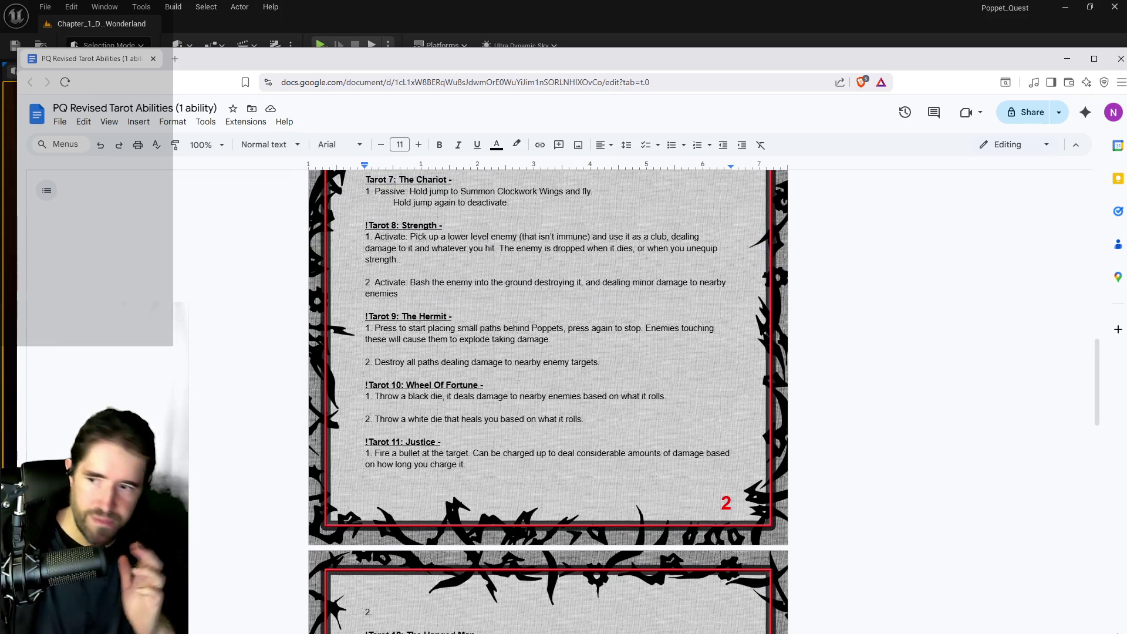
pyautogui.scroll(15, 518, 377)
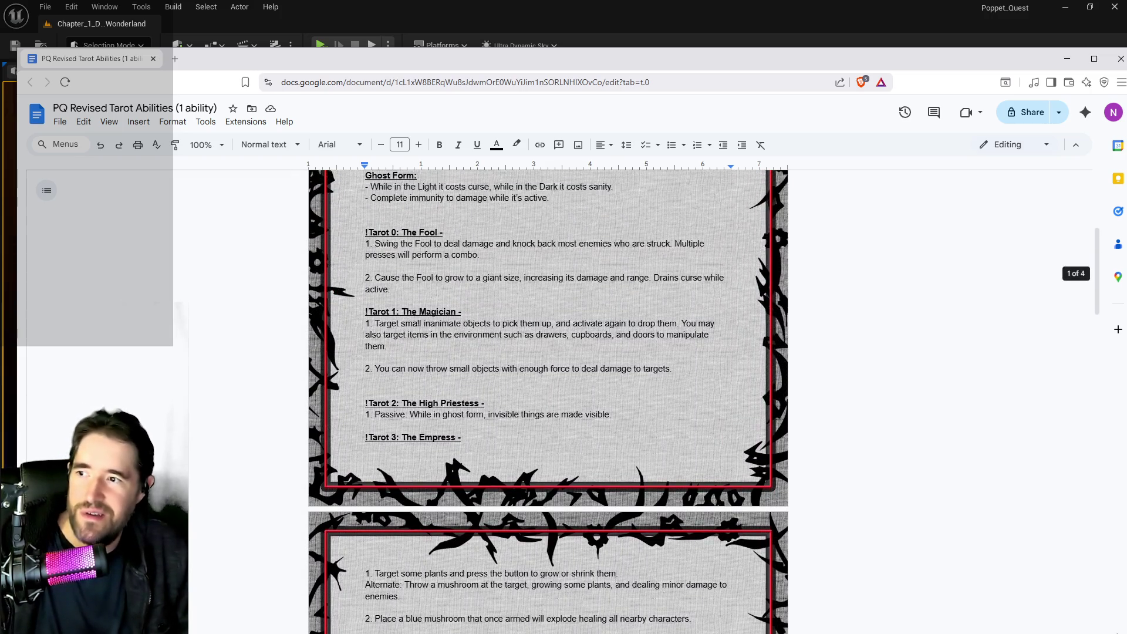
pyautogui.scroll(-1, 426, 410)
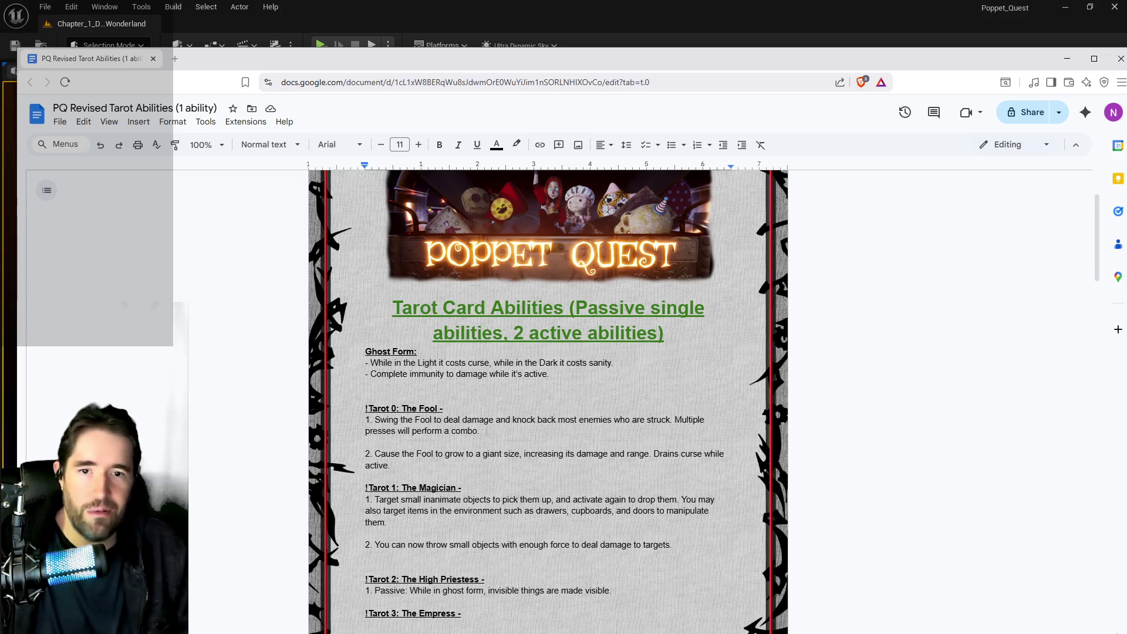
# Step: Review the Fool's second ability, the Magician's first ability and the blue mushroom line
pyautogui.tripleClick(410, 454)
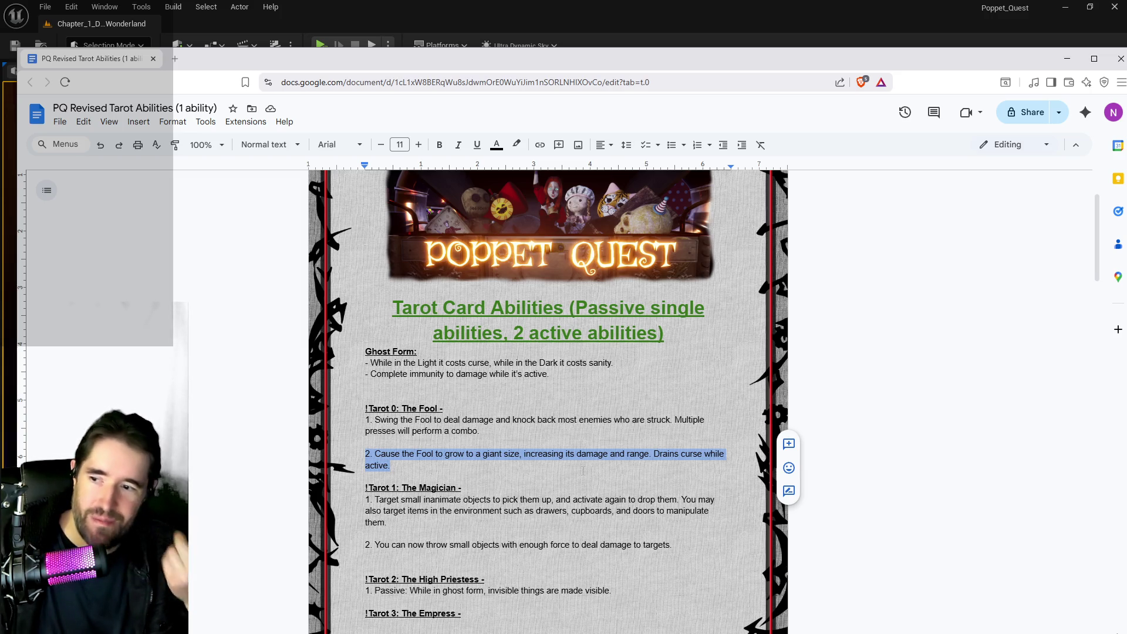
pyautogui.scroll(-2, 583, 469)
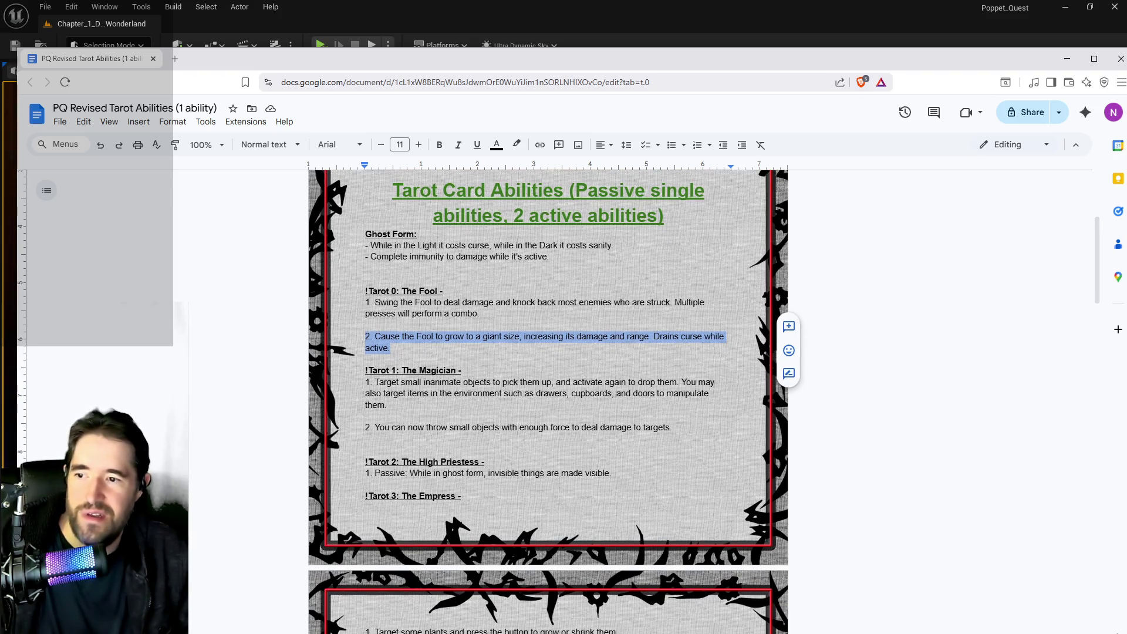
pyautogui.moveTo(396, 405); pyautogui.dragTo(365, 382)
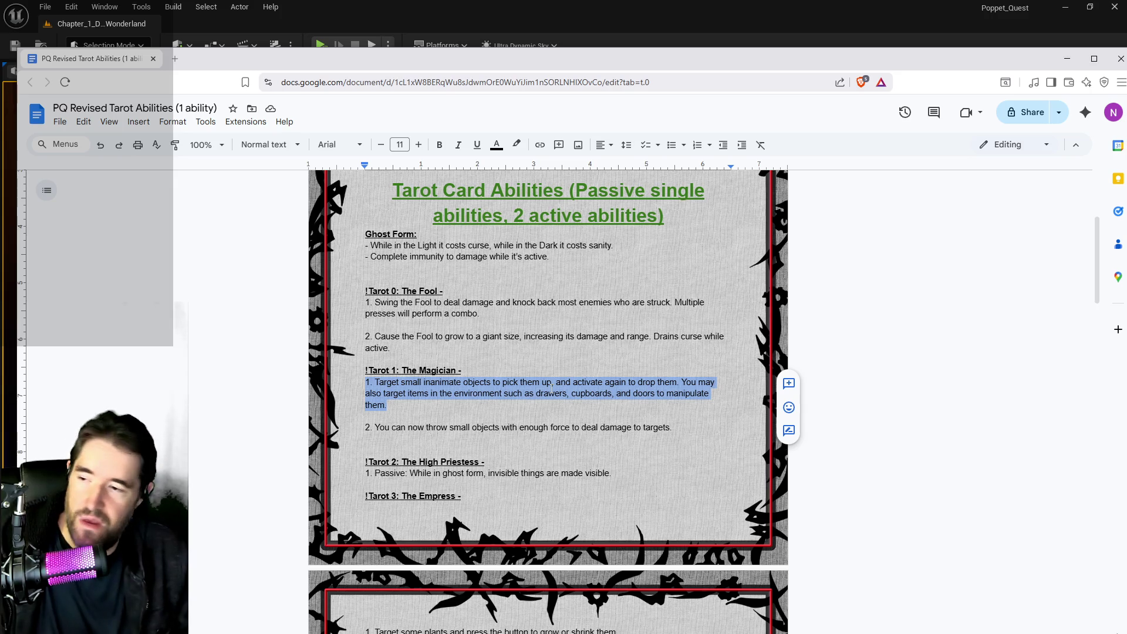
pyautogui.scroll(-2, 524, 327)
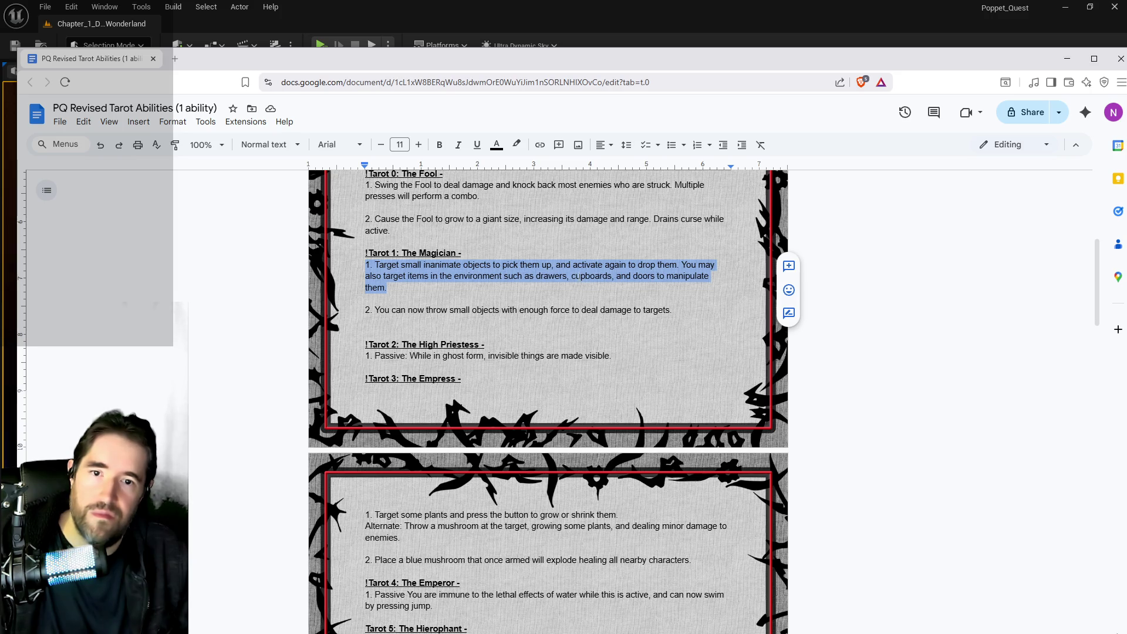
pyautogui.scroll(-2, 423, 346)
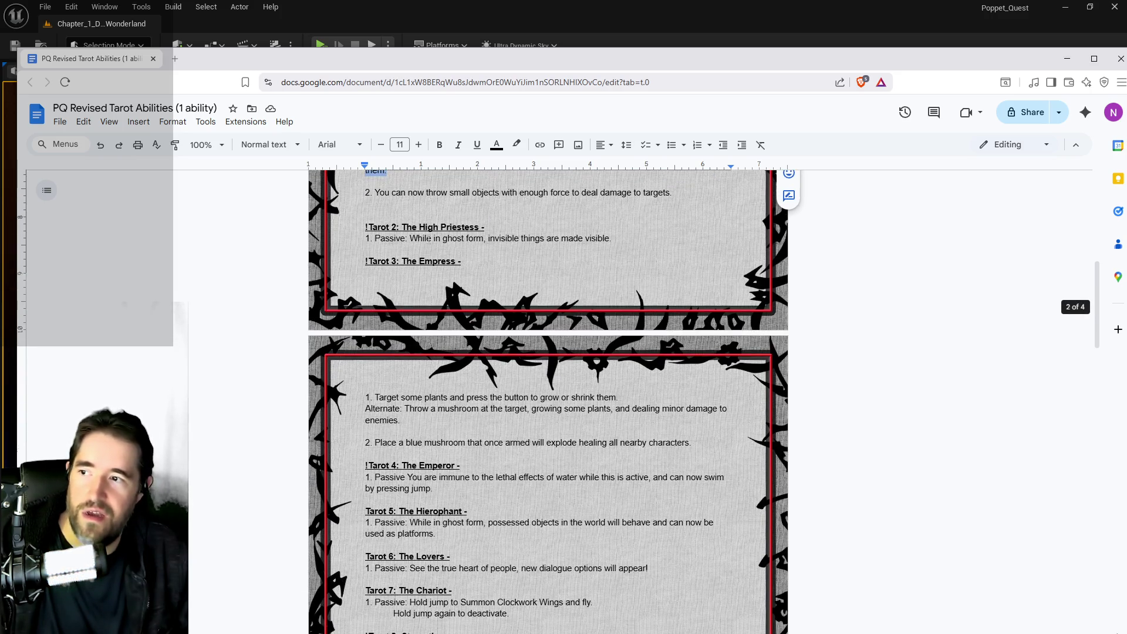
pyautogui.scroll(-2, 450, 305)
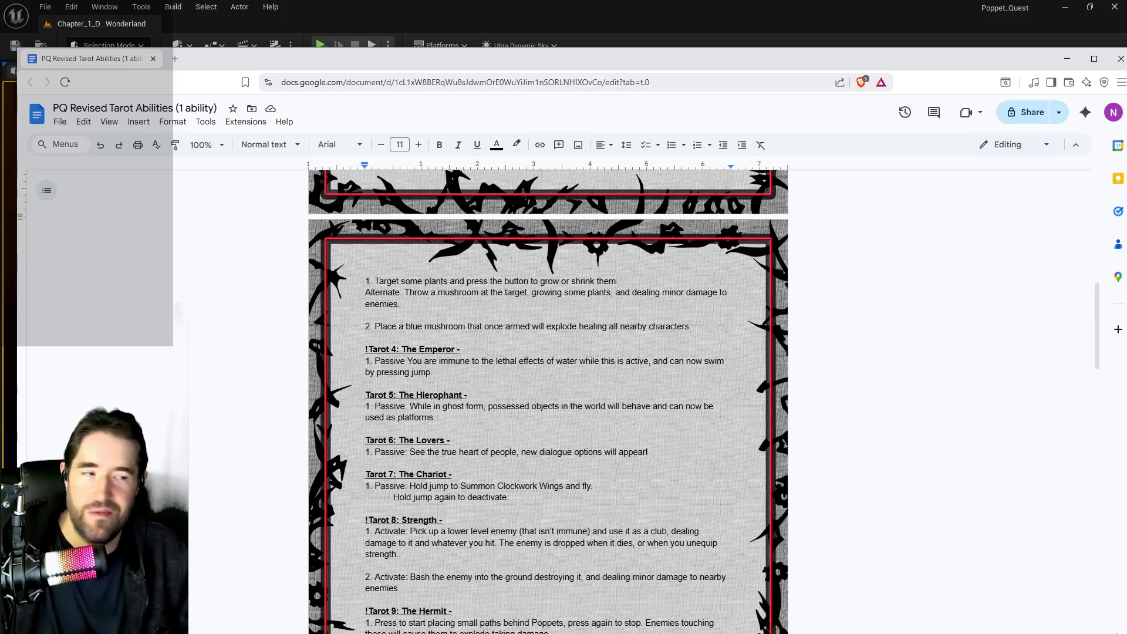
pyautogui.scroll(2, 450, 304)
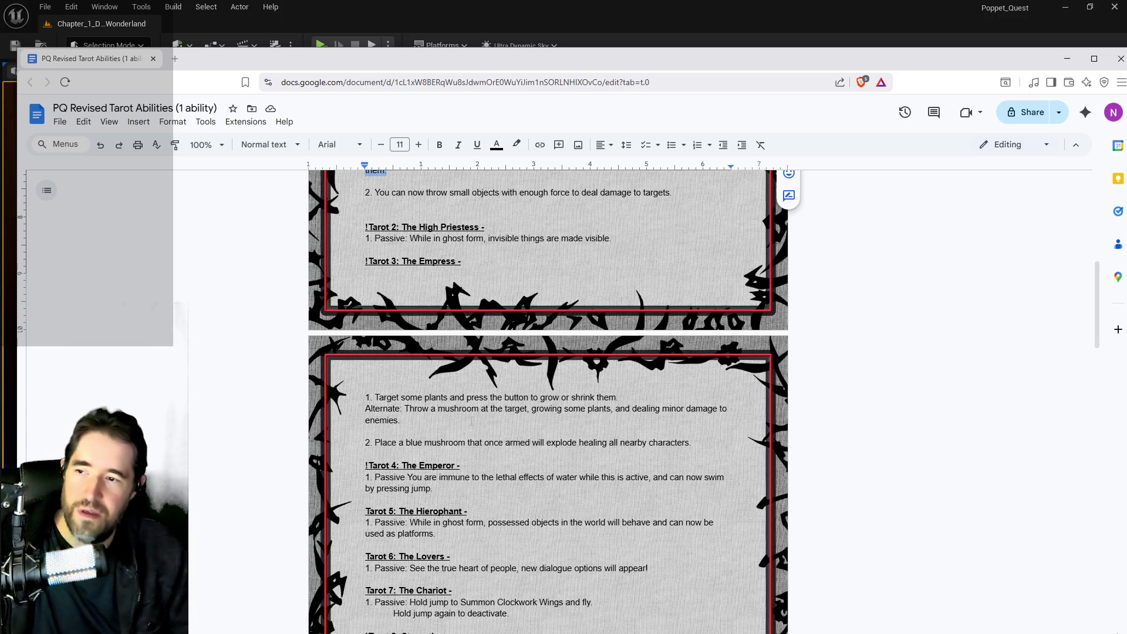
pyautogui.moveTo(692, 443)
pyautogui.mouseDown()
pyautogui.moveTo(384, 442)
pyautogui.moveTo(367, 431)
pyautogui.mouseUp()
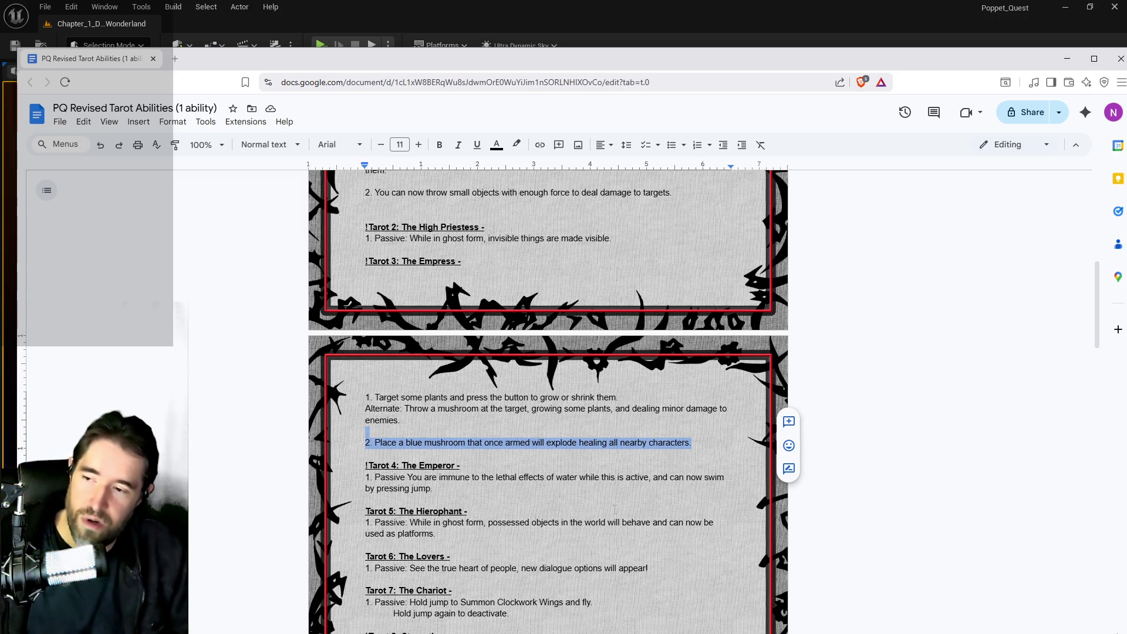
# Step: Scroll down to Tarot 7 through Tarot 11 at the end of page 2
pyautogui.scroll(-2, 614, 509)
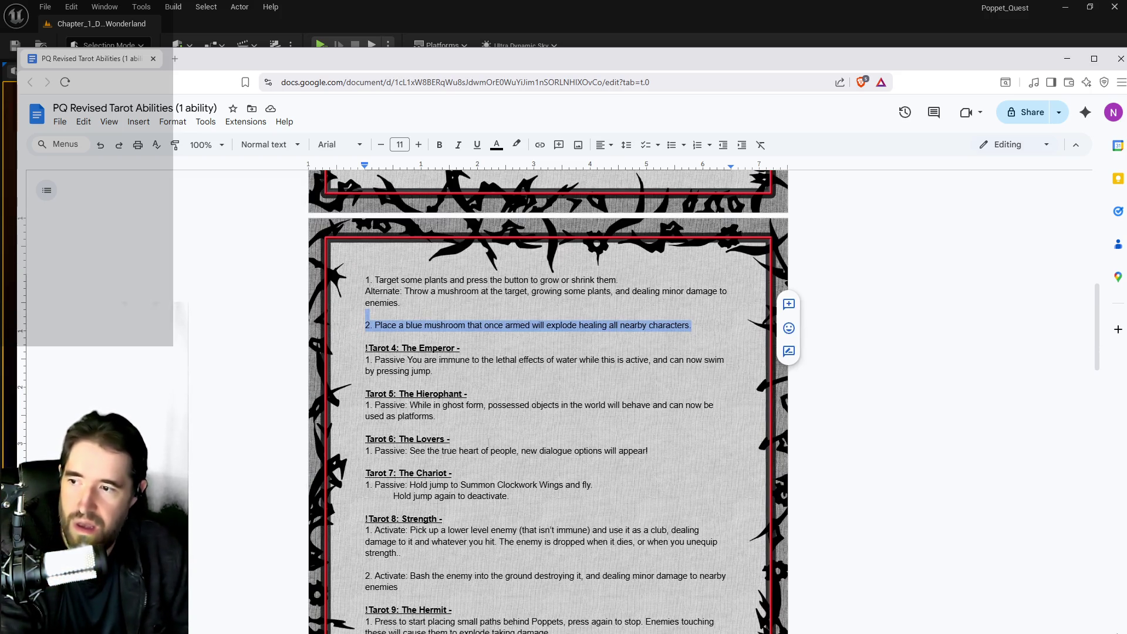
pyautogui.scroll(-2, 502, 334)
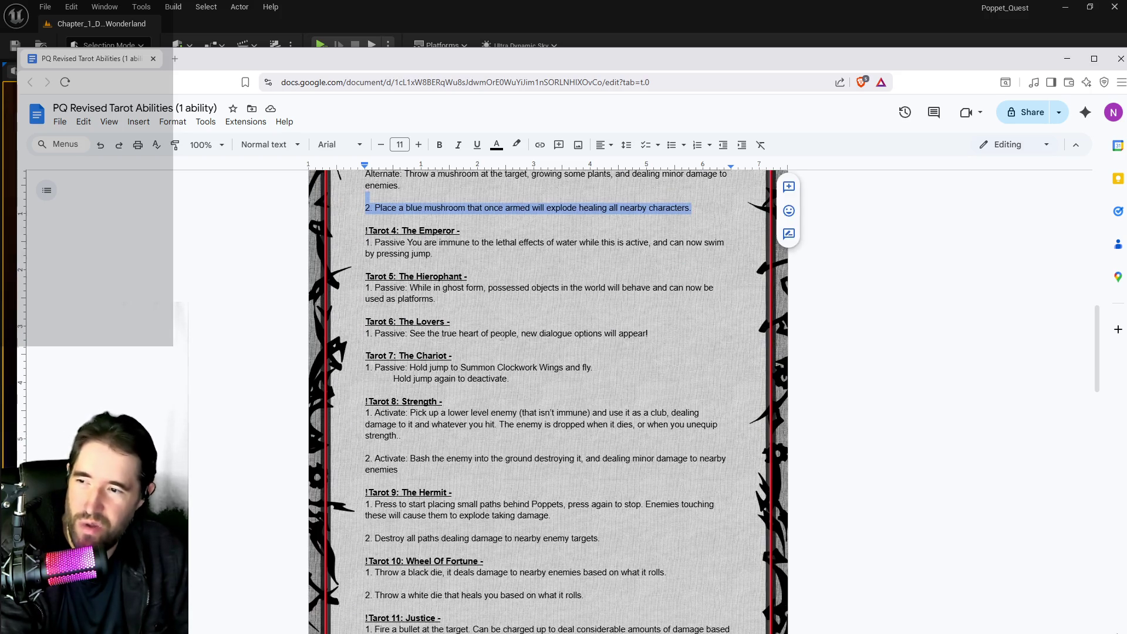
pyautogui.scroll(-1, 555, 315)
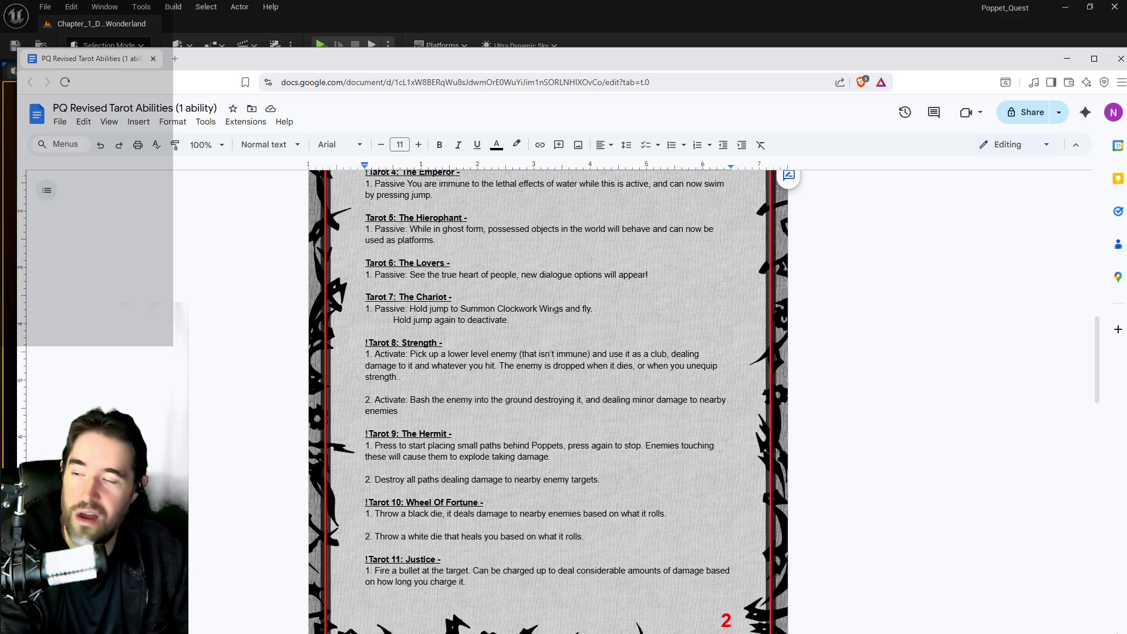
pyautogui.scroll(-1, 555, 310)
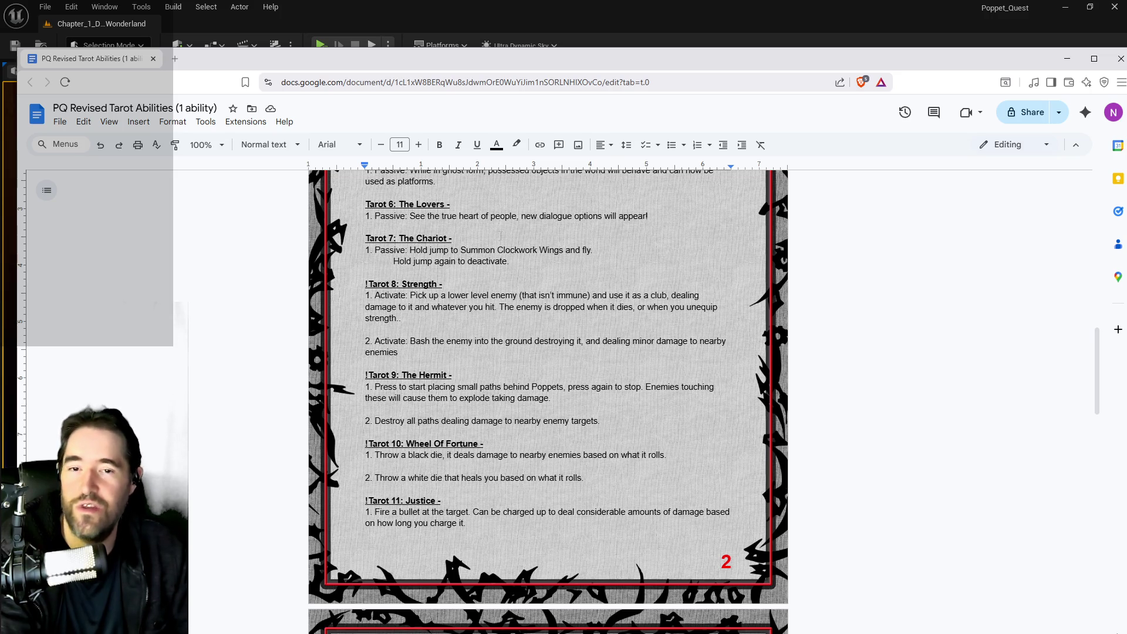
pyautogui.scroll(-1, 526, 267)
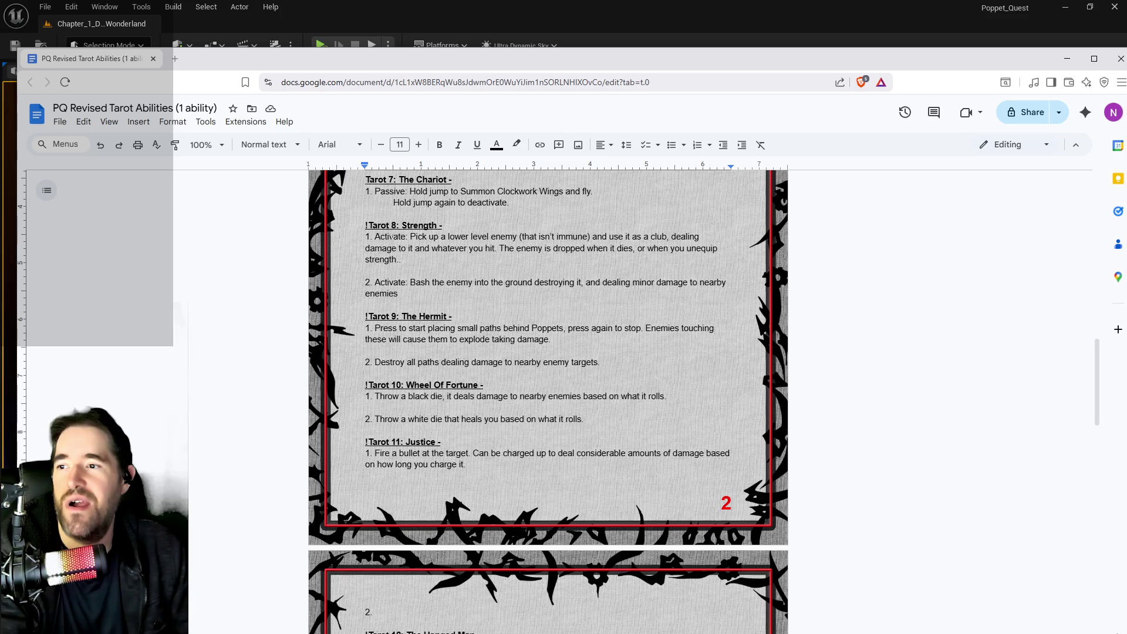
# Step: Review both Strength abilities, then scroll to the Hanged Man through Tower entries on page 3
pyautogui.moveTo(431, 263)
pyautogui.mouseDown()
pyautogui.moveTo(367, 249)
pyautogui.moveTo(350, 232)
pyautogui.mouseUp()
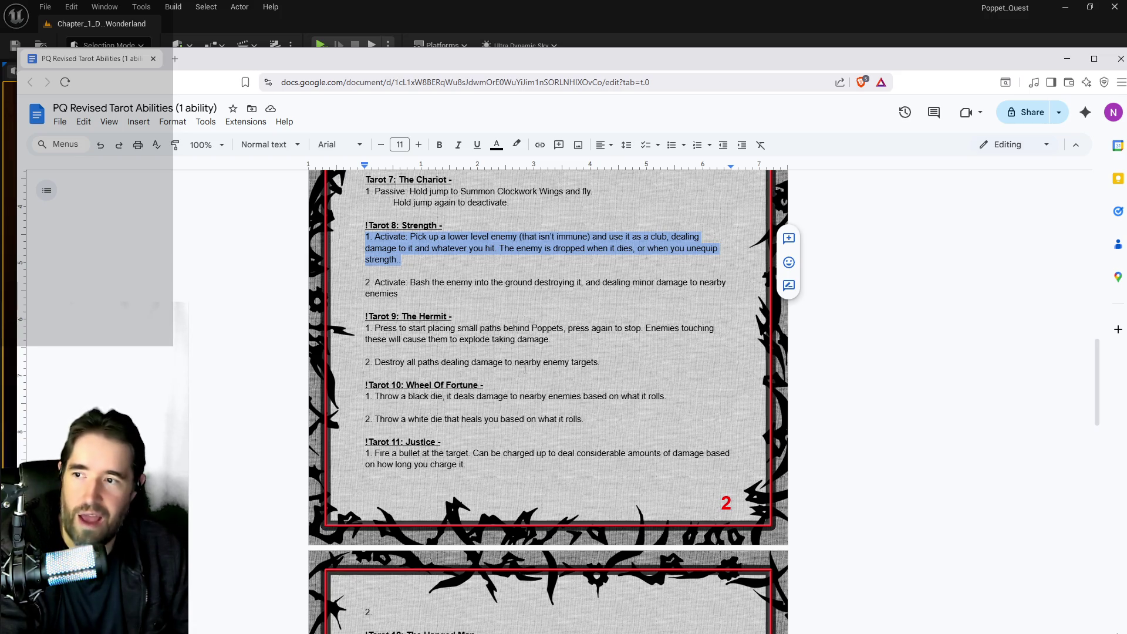
pyautogui.moveTo(399, 295); pyautogui.dragTo(364, 283)
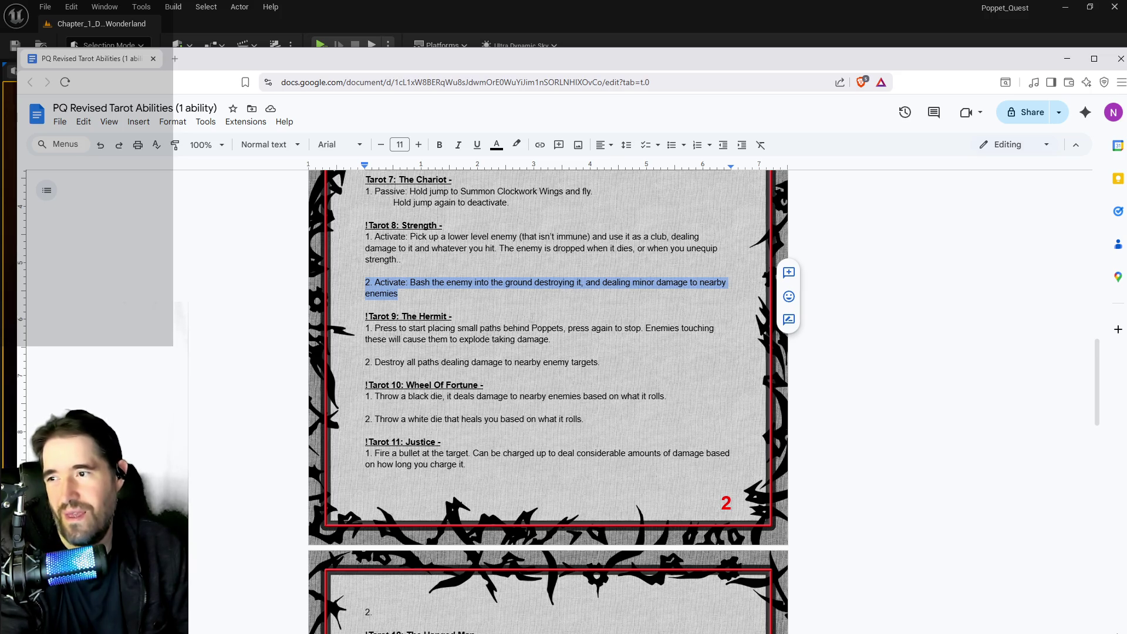
pyautogui.scroll(-1, 526, 290)
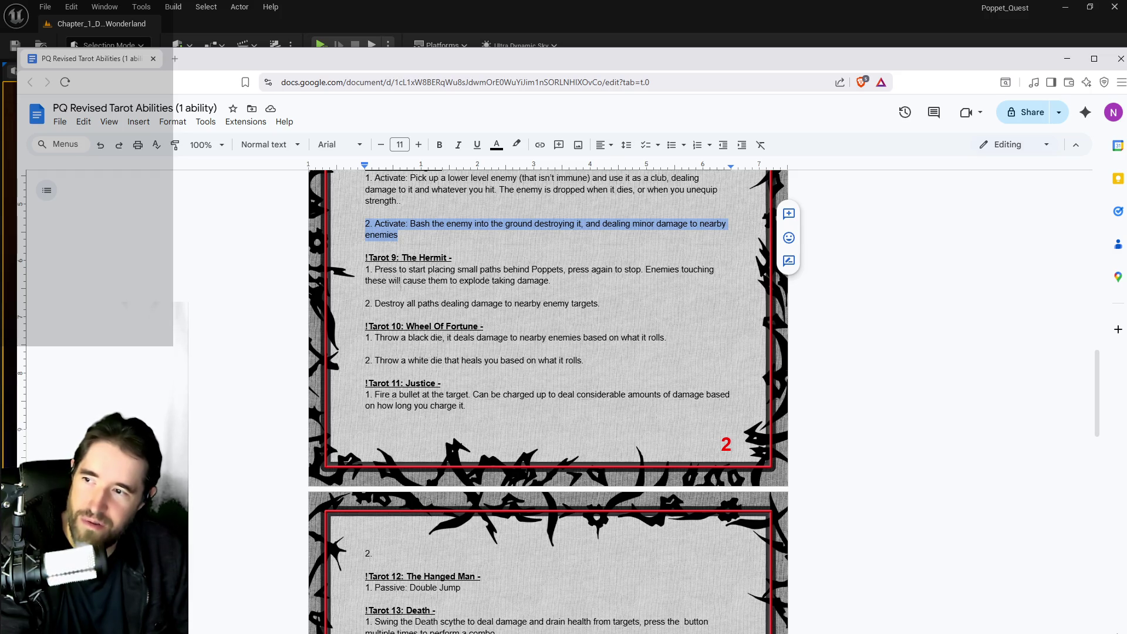
pyautogui.scroll(-2, 548, 399)
pyautogui.scroll(2, 548, 400)
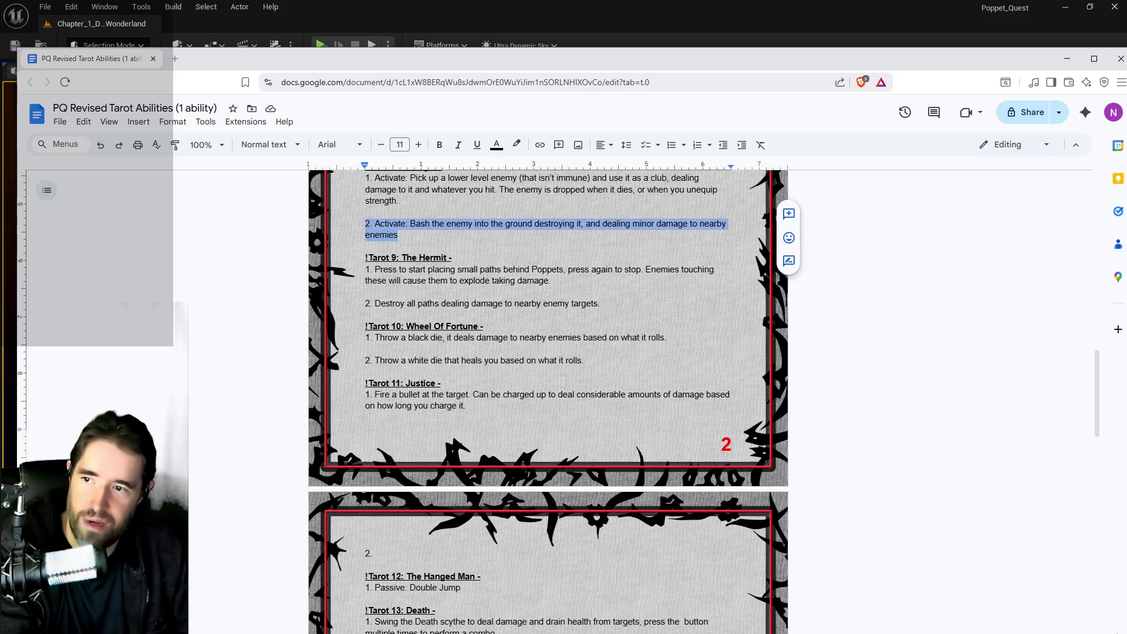
pyautogui.scroll(-1, 556, 407)
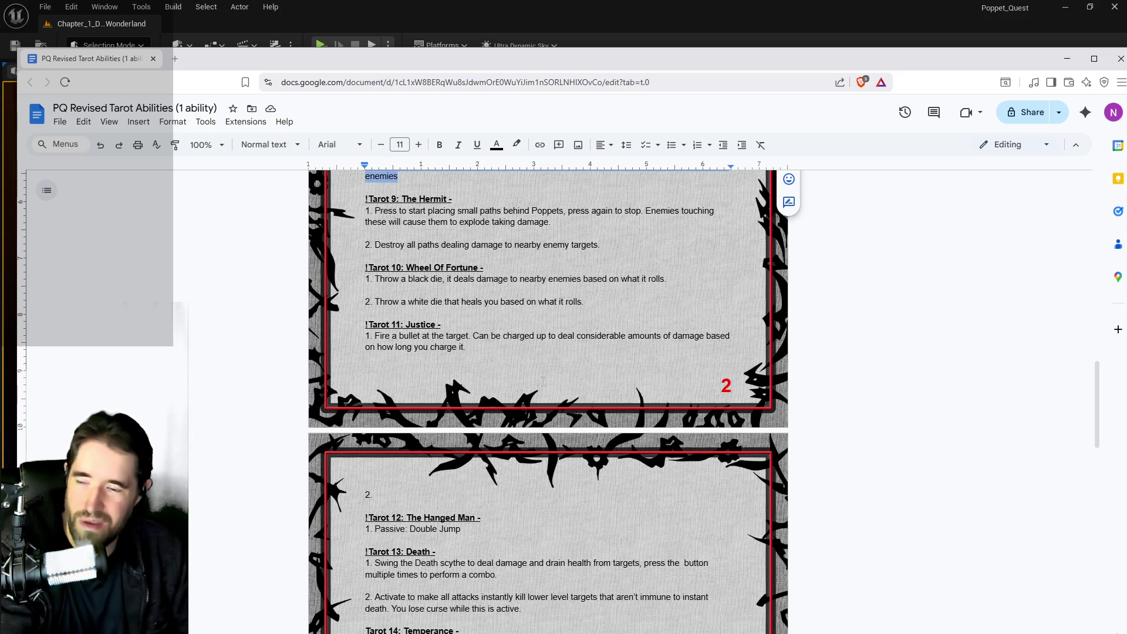
pyautogui.scroll(-2, 401, 472)
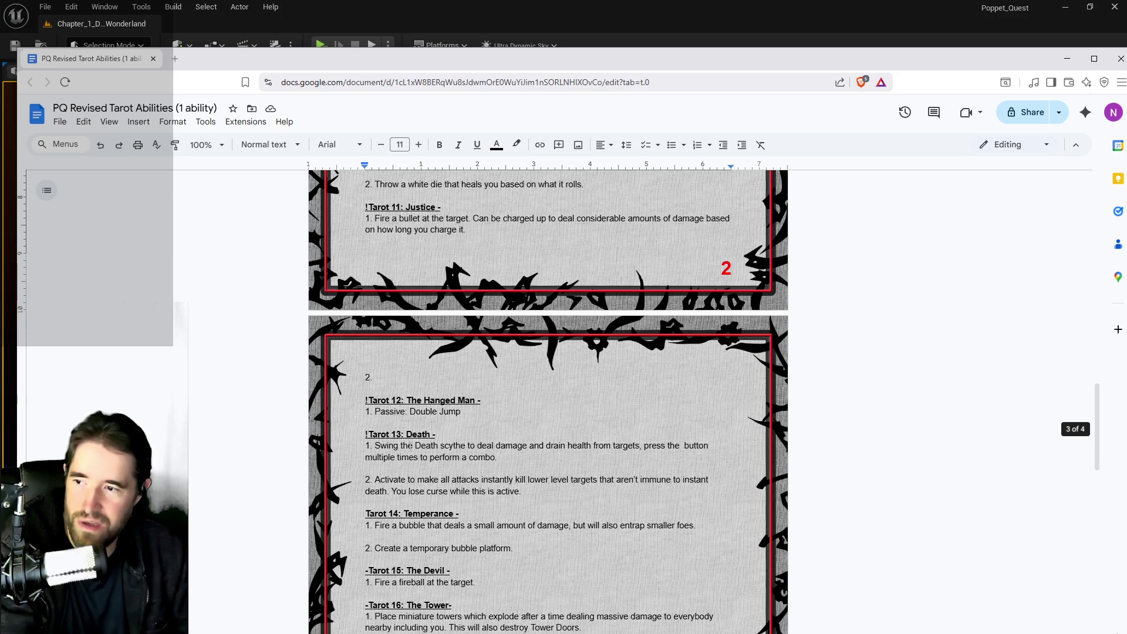
# Step: Review Death's scythe and second ability, Temperance's bubble platform and the Tower's miniature towers
pyautogui.scroll(-1, 427, 354)
pyautogui.scroll(-2, 471, 387)
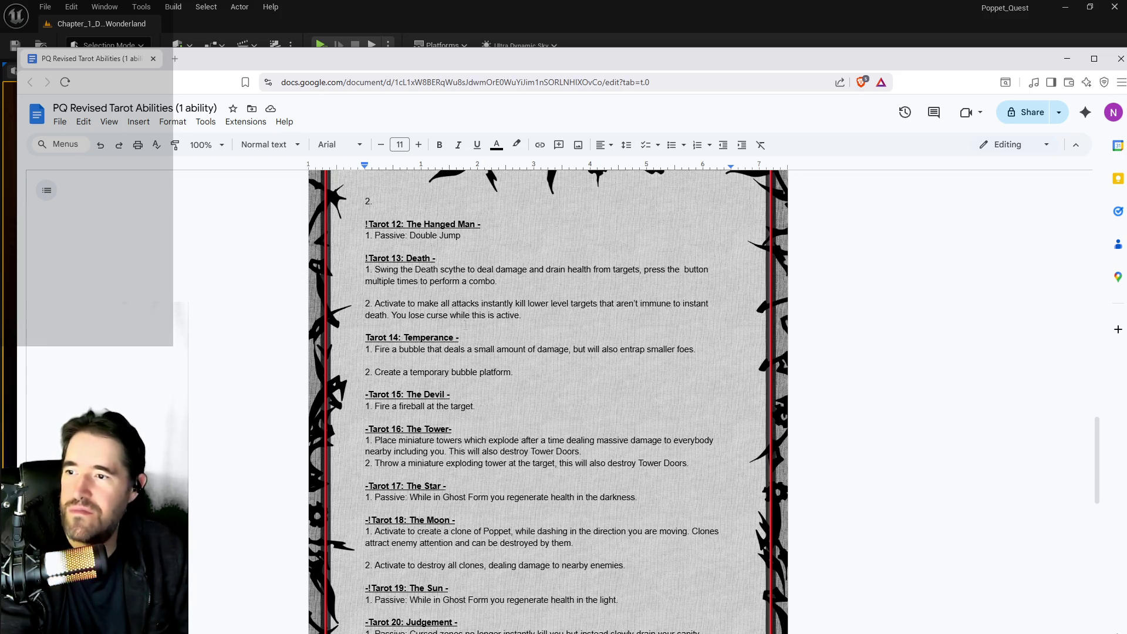
pyautogui.moveTo(523, 315); pyautogui.dragTo(358, 300)
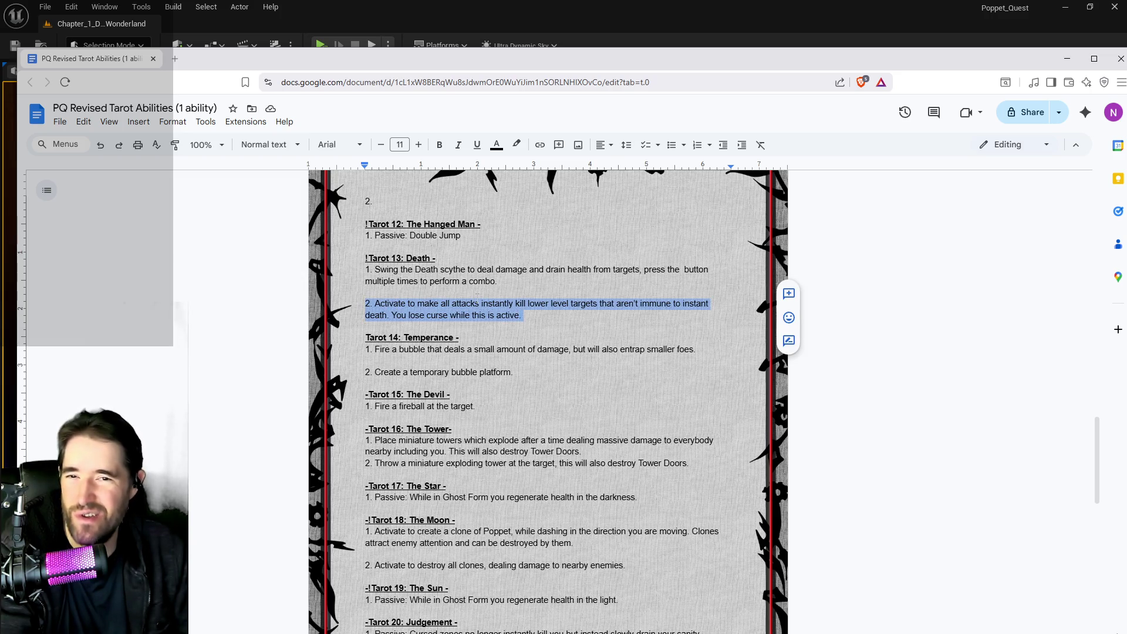
pyautogui.moveTo(498, 281); pyautogui.dragTo(364, 270)
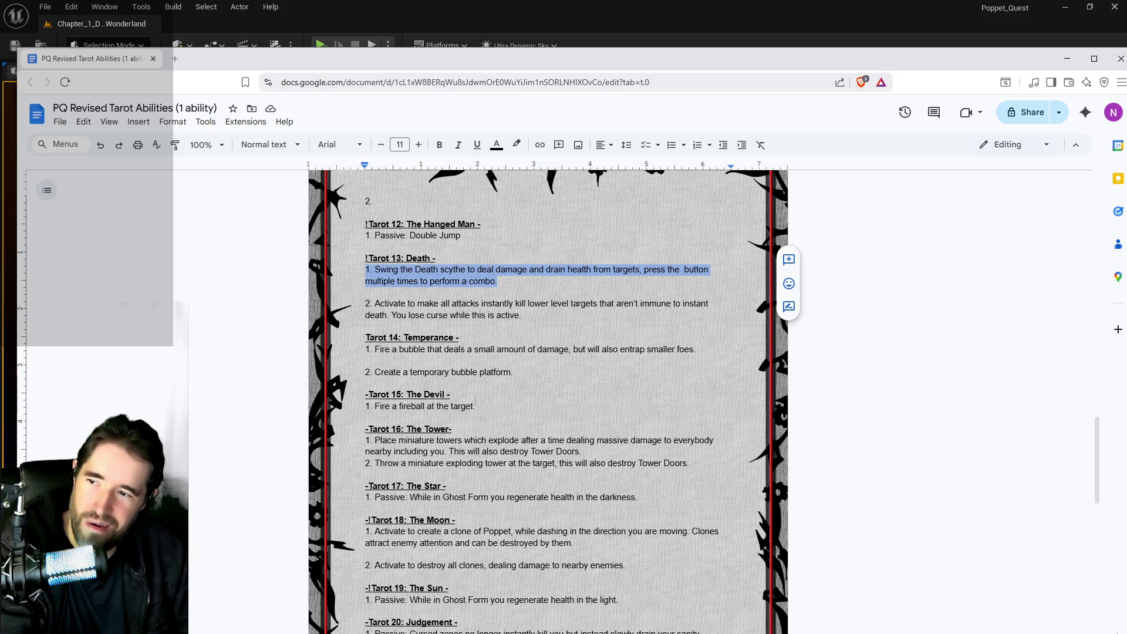
pyautogui.scroll(-1, 548, 457)
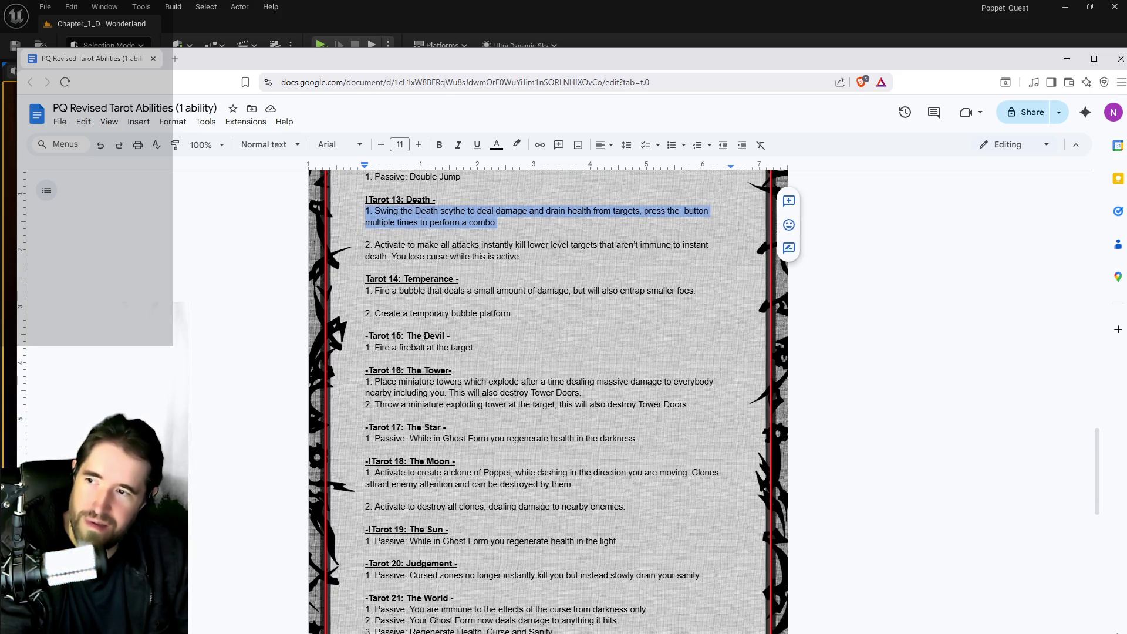
pyautogui.moveTo(554, 314); pyautogui.dragTo(355, 315)
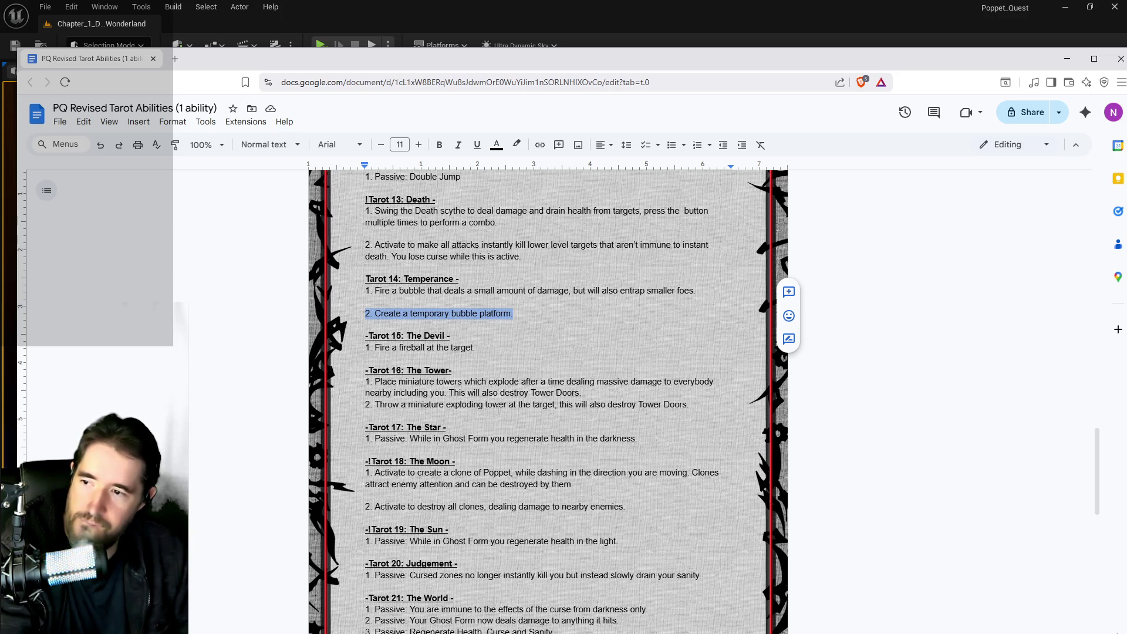
pyautogui.moveTo(581, 393)
pyautogui.mouseDown()
pyautogui.moveTo(399, 371)
pyautogui.moveTo(375, 382)
pyautogui.mouseUp()
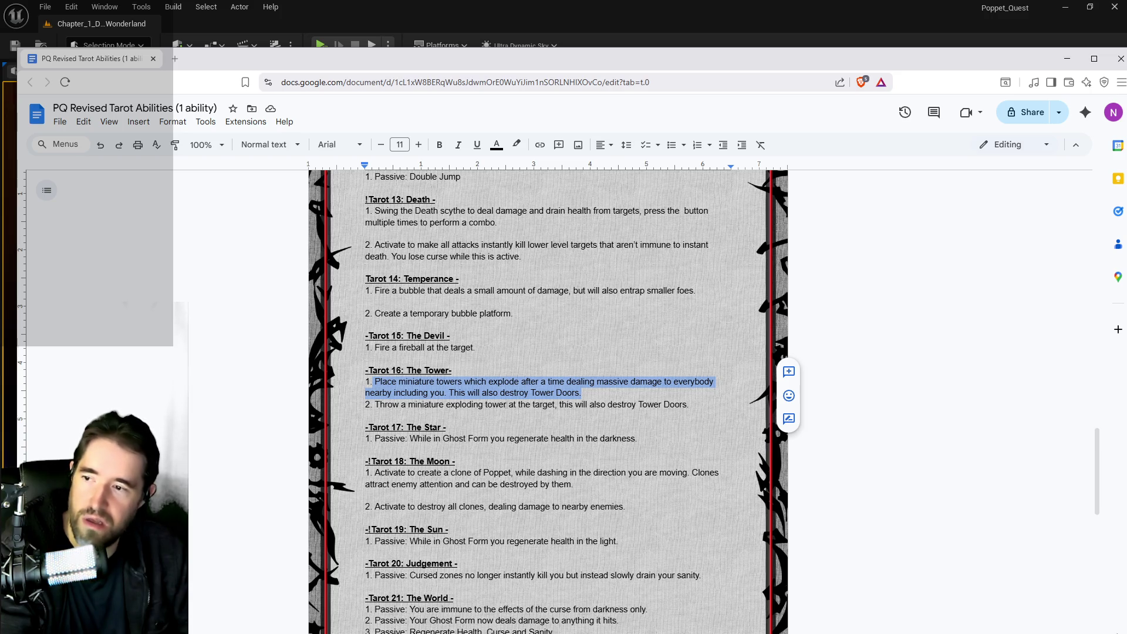
pyautogui.scroll(-2, 460, 355)
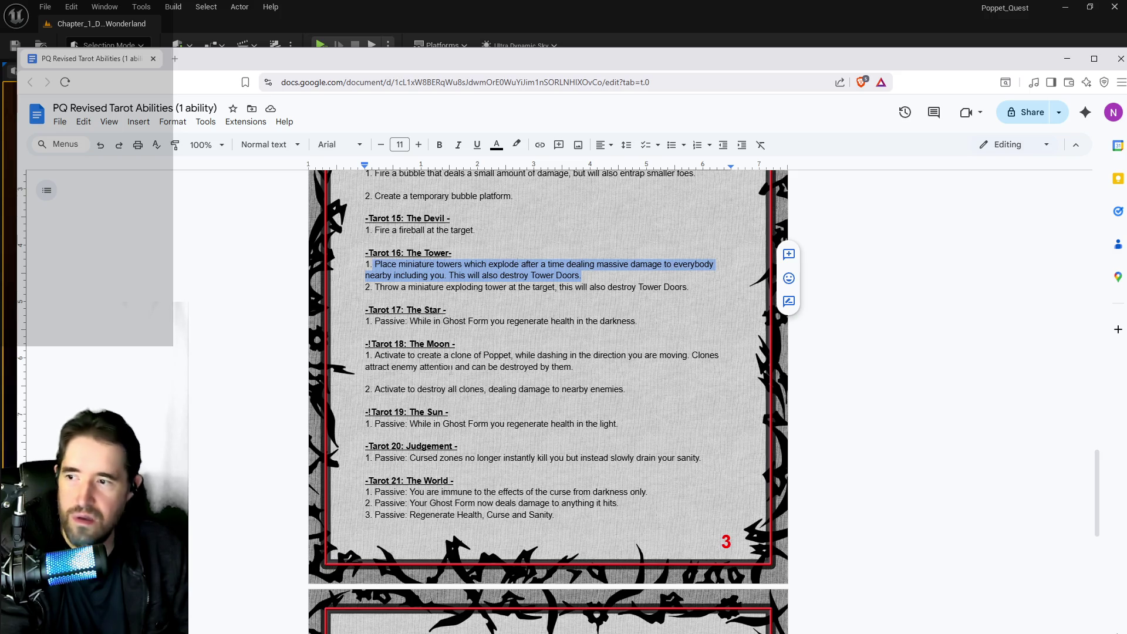
# Step: Review the Moon's first ability about clones
pyautogui.moveTo(573, 367)
pyautogui.mouseDown()
pyautogui.moveTo(383, 367)
pyautogui.moveTo(374, 355)
pyautogui.mouseUp()
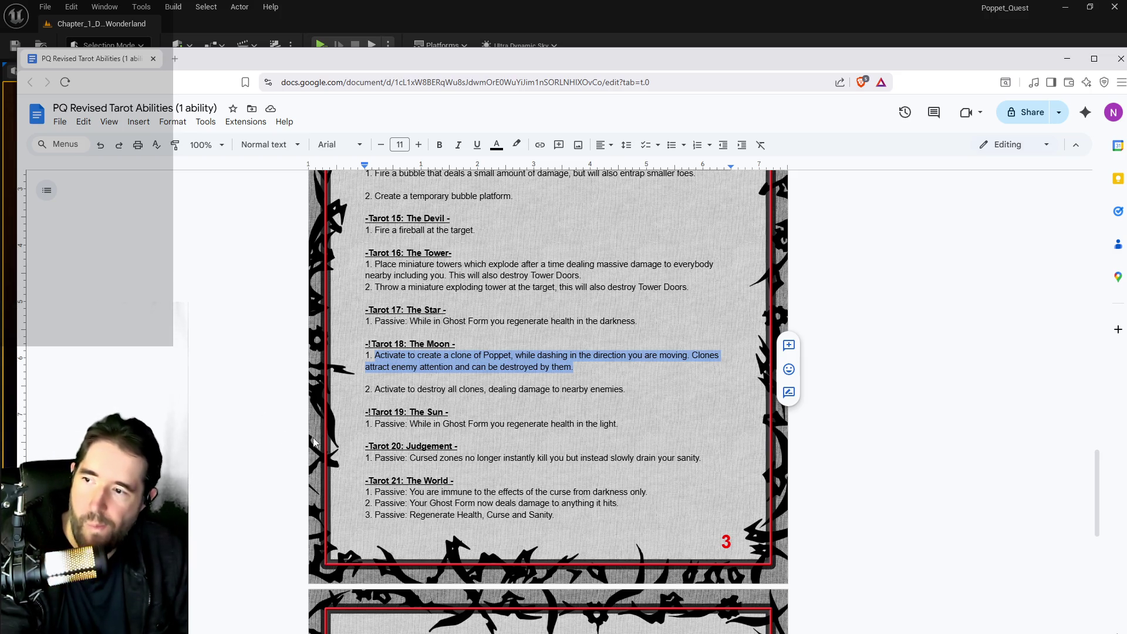
pyautogui.scroll(-2, 413, 390)
pyautogui.scroll(4, 405, 405)
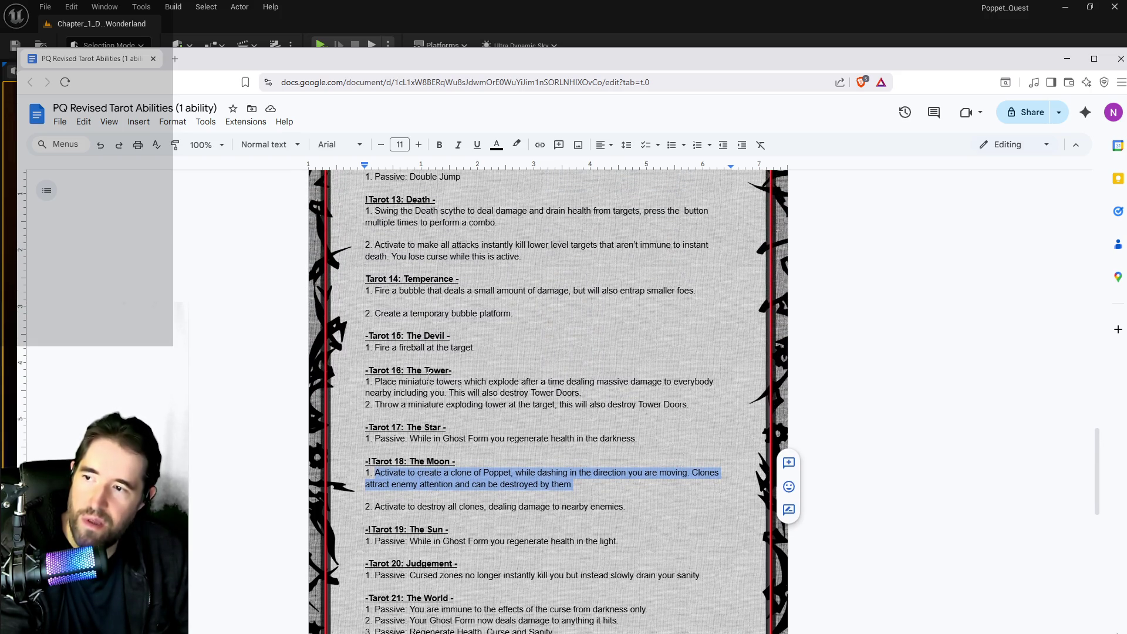
pyautogui.scroll(2, 428, 378)
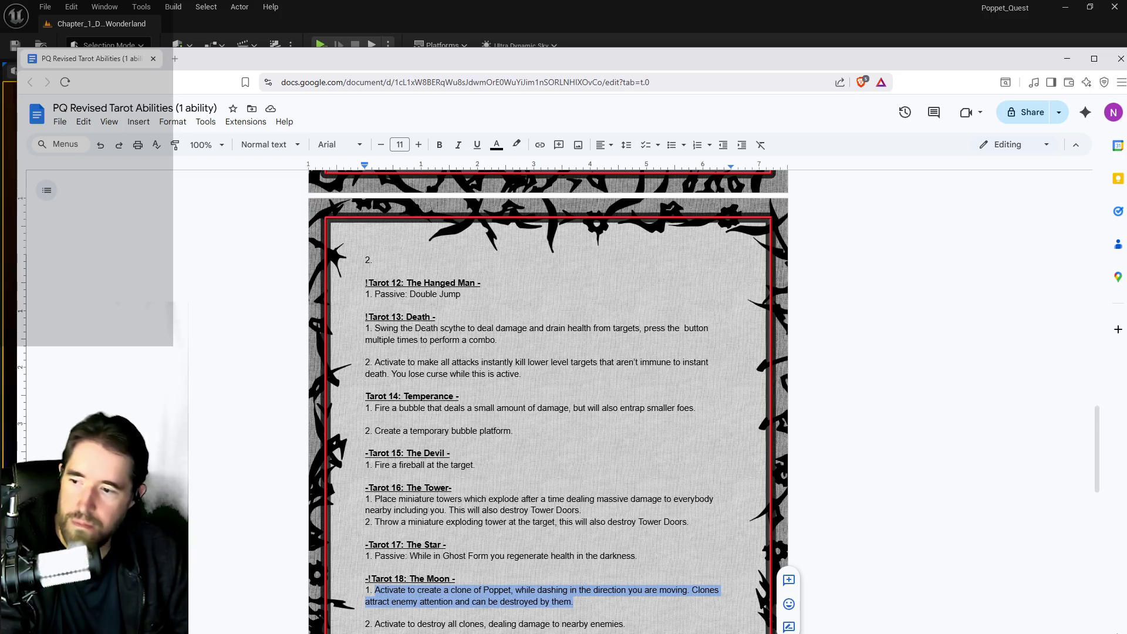
# Step: Review The Star's passive, then move the doc window off-screen to reveal the Unreal level
pyautogui.moveTo(637, 556); pyautogui.dragTo(366, 545)
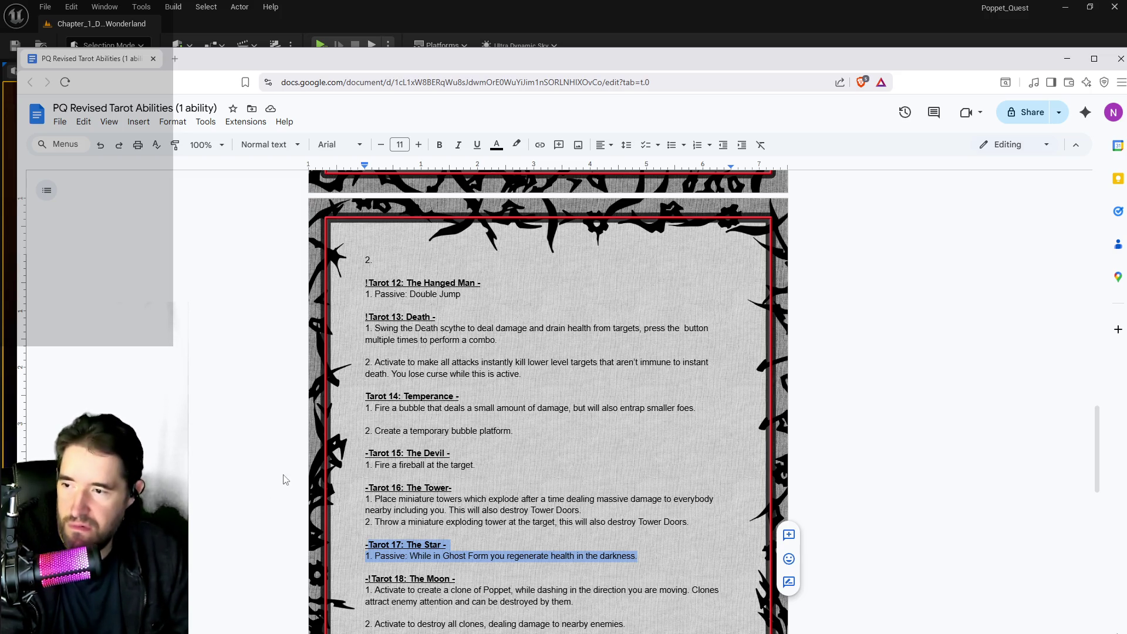
pyautogui.scroll(5, 430, 467)
pyautogui.scroll(2, 430, 467)
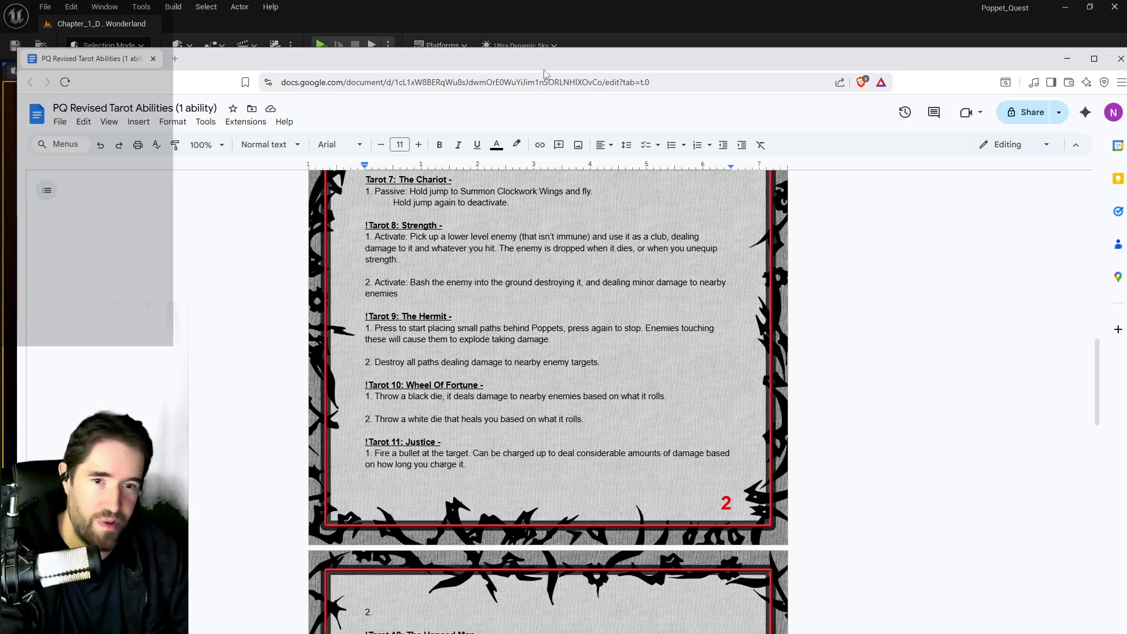
pyautogui.moveTo(537, 70); pyautogui.dragTo(1126, 70)
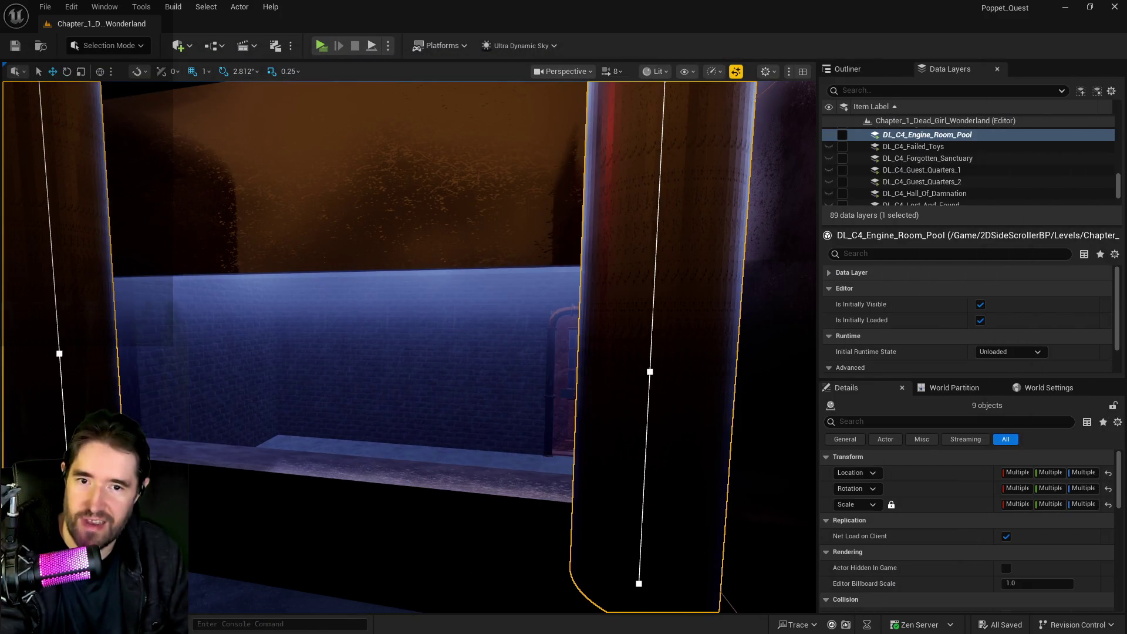
# Step: Fly from the pool pillars past the heart pipes and SM_Gearworks_Glass_Wall_1 toward the overhead pipes
pyautogui.moveTo(652, 338); pyautogui.dragTo(587, 340)
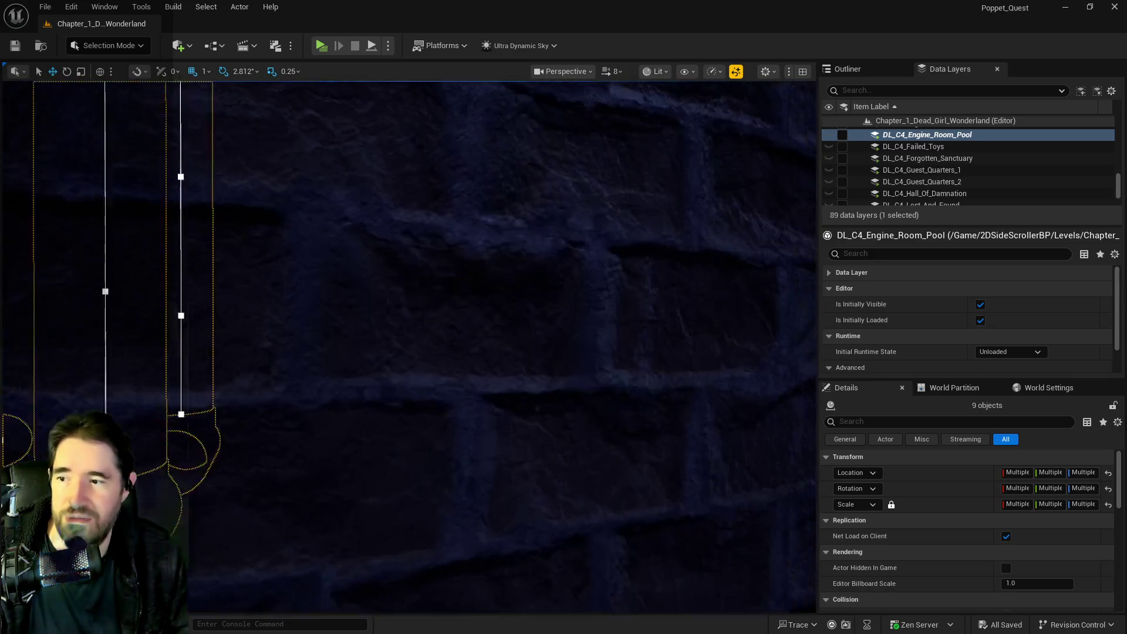
pyautogui.rightClick(587, 340)
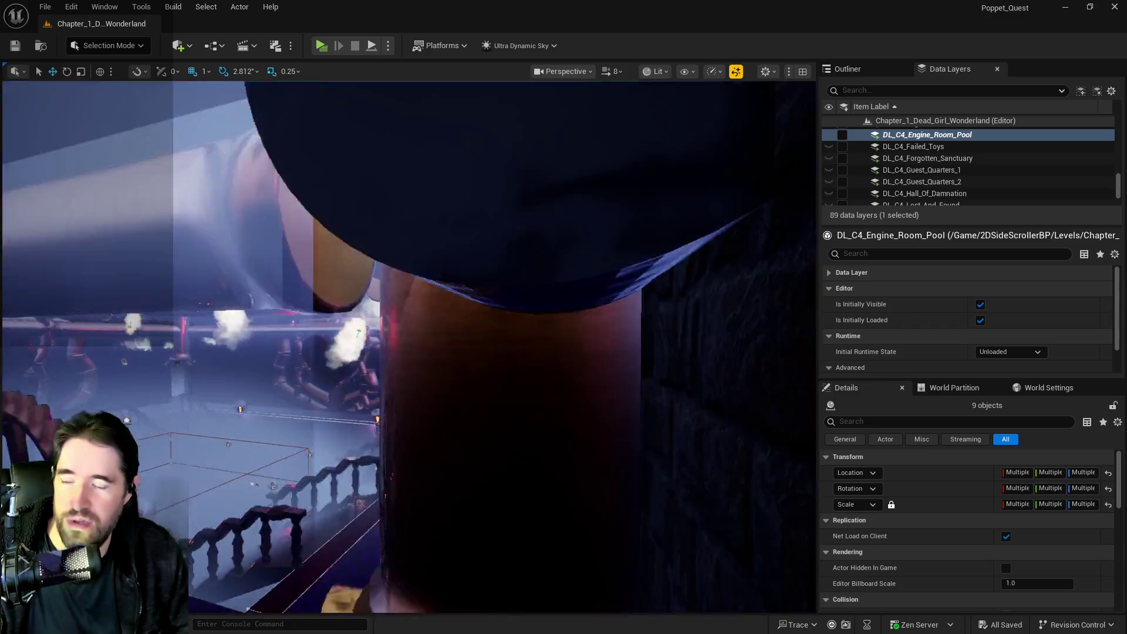
pyautogui.moveTo(587, 341); pyautogui.dragTo(587, 340)
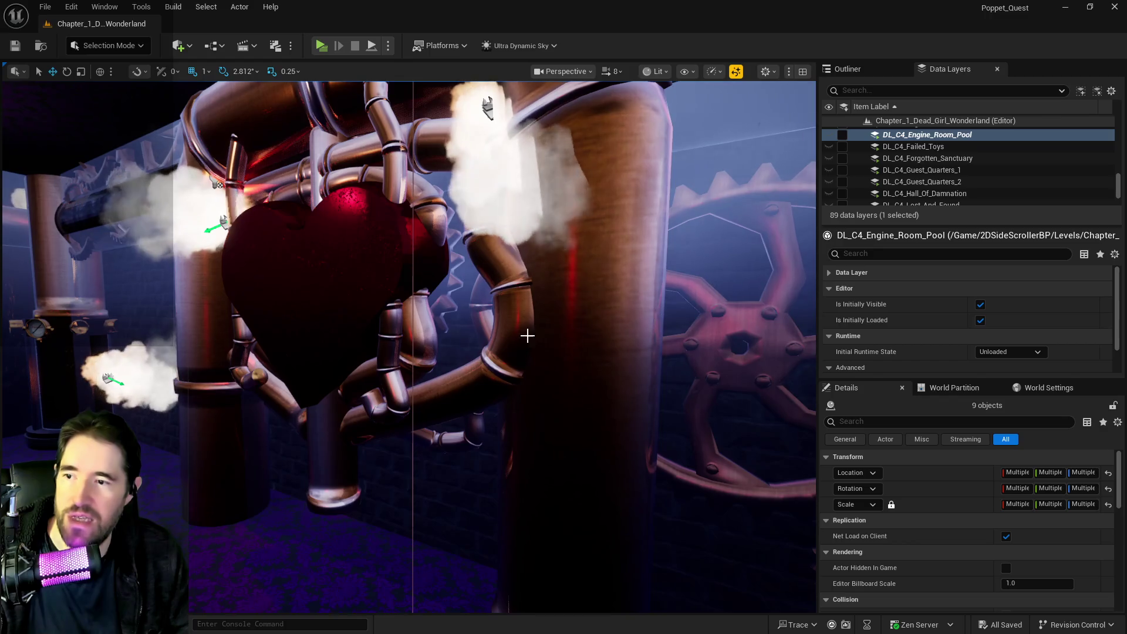
pyautogui.click(531, 332)
pyautogui.click(462, 319)
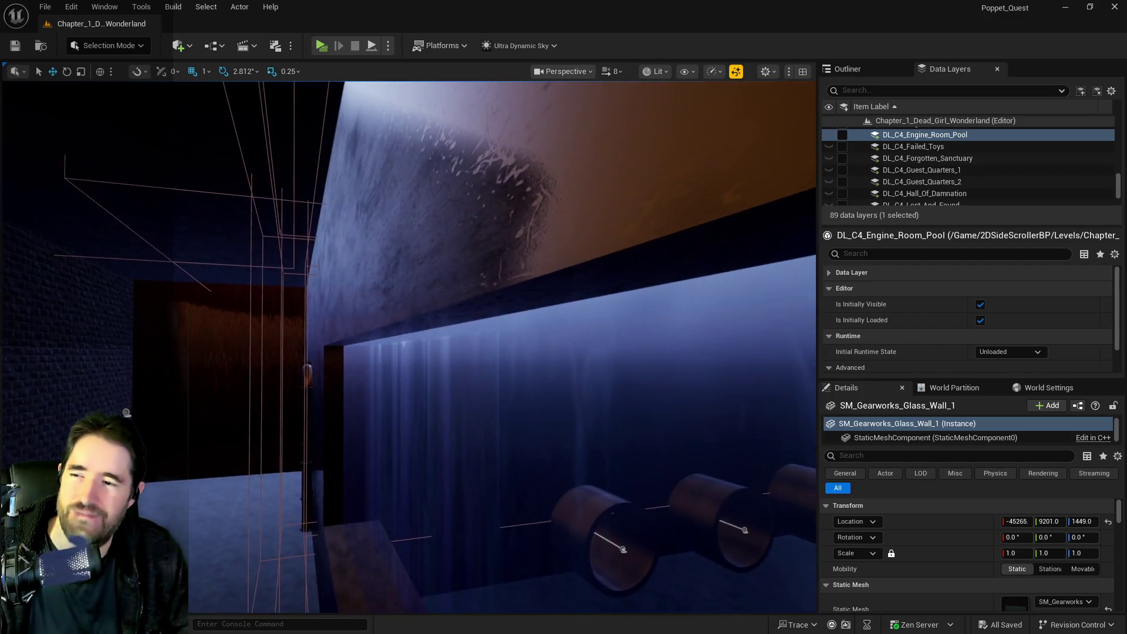
pyautogui.moveTo(411, 346); pyautogui.dragTo(335, 259)
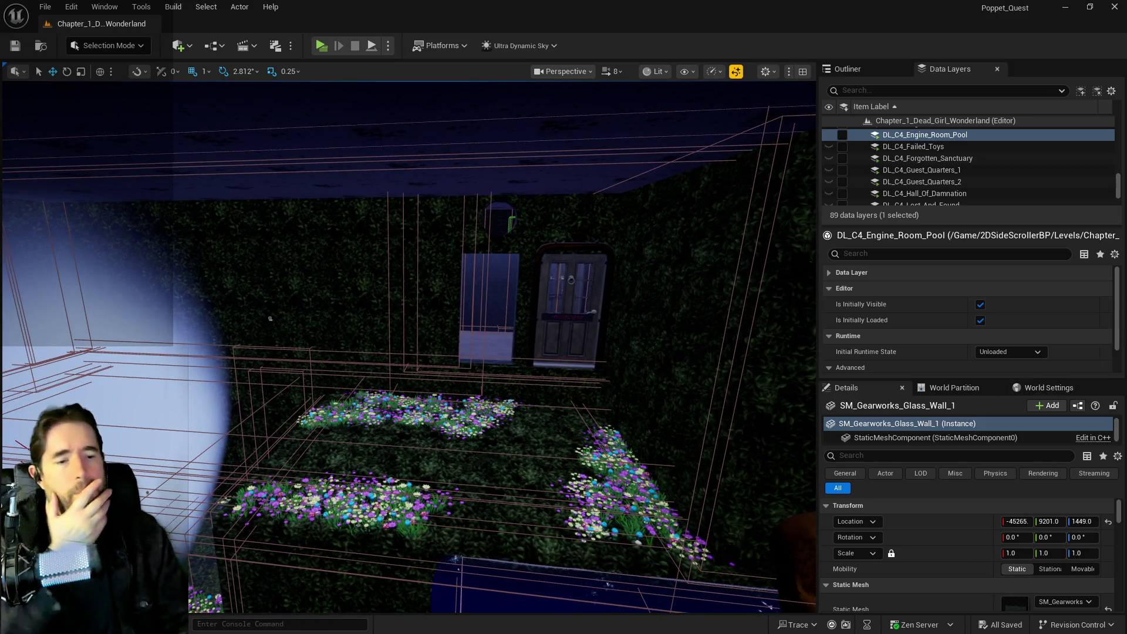